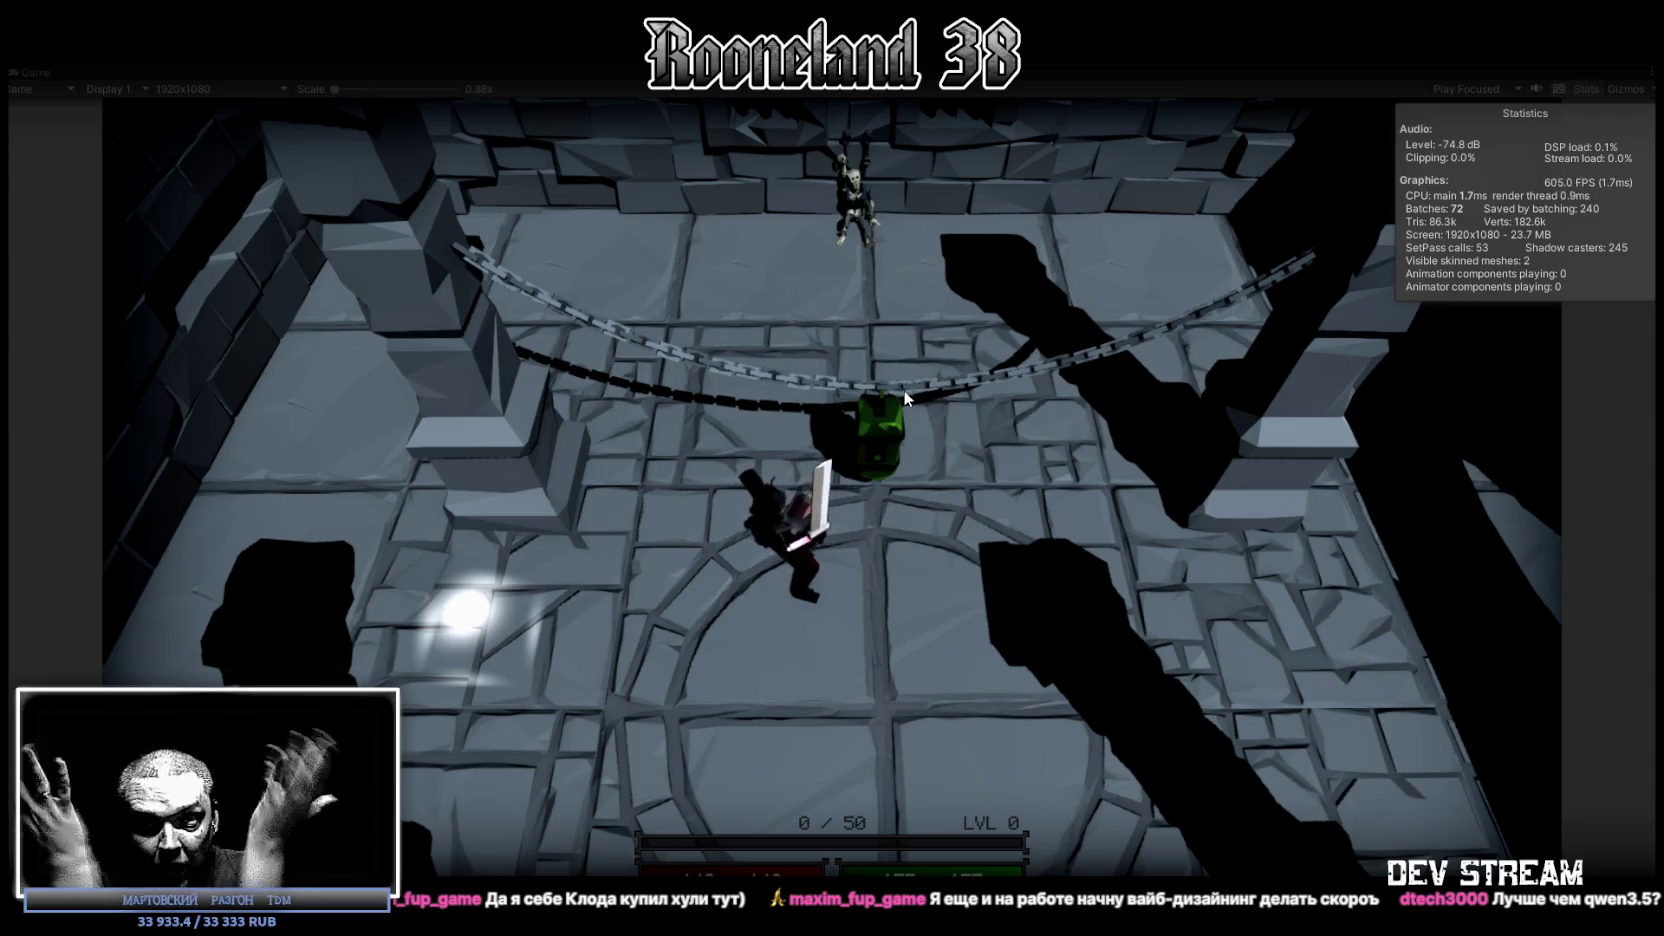
Step: Walk the player up the dungeon toward the enemy, then bring up the arena.ai chat
key(w)
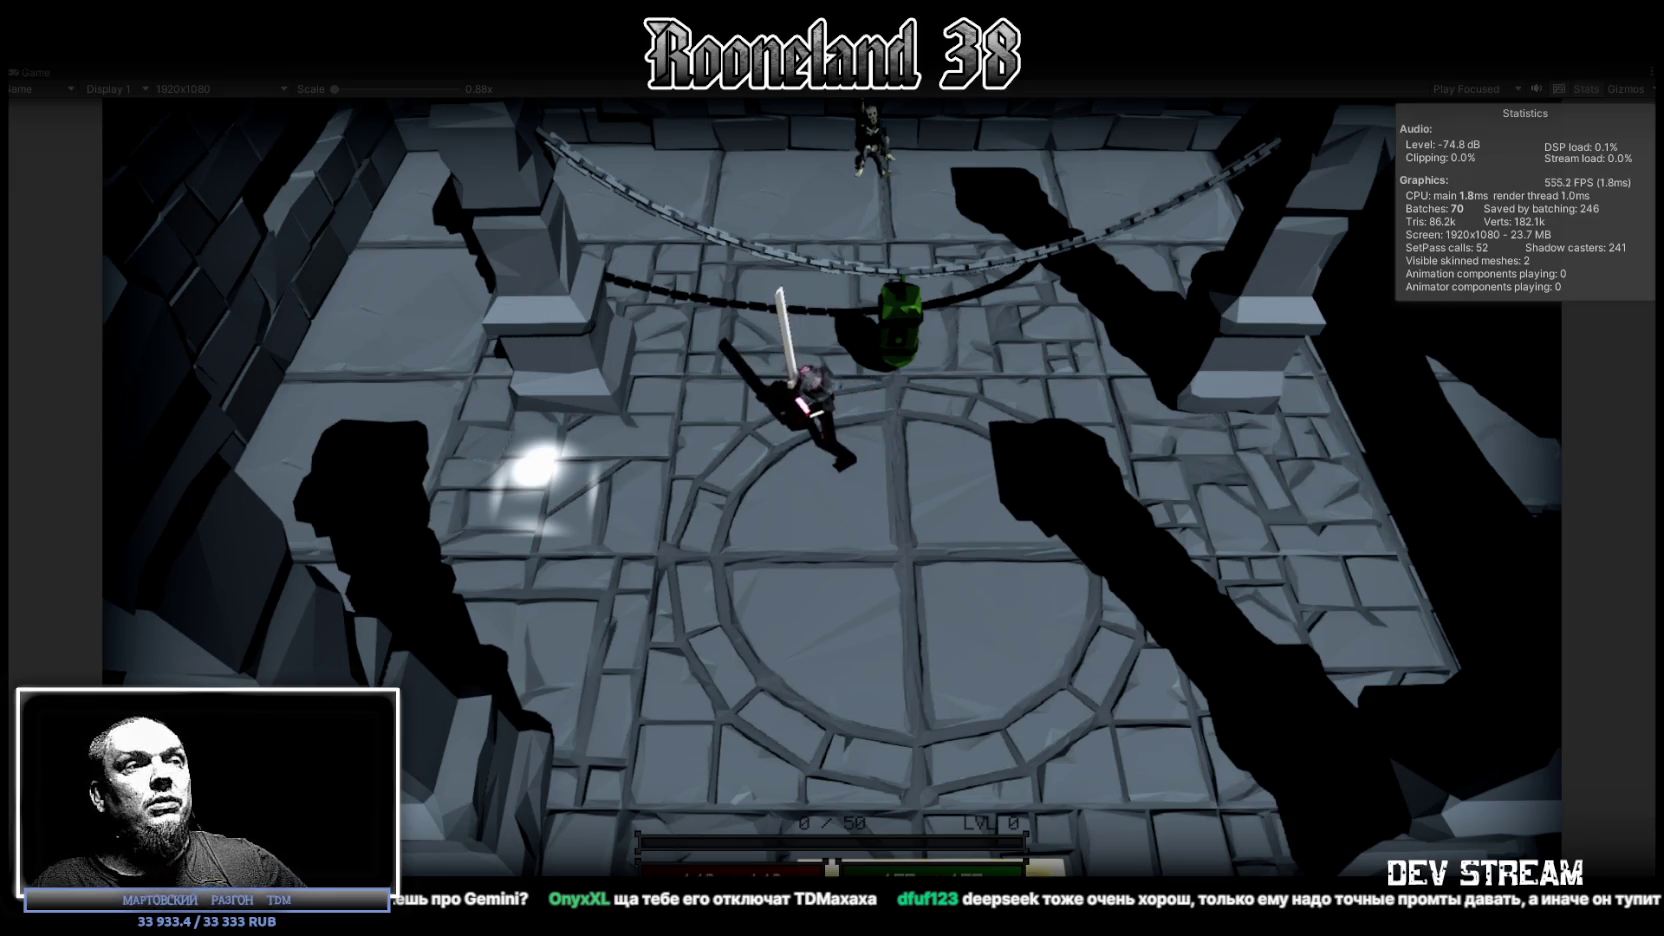
key(alt+Tab)
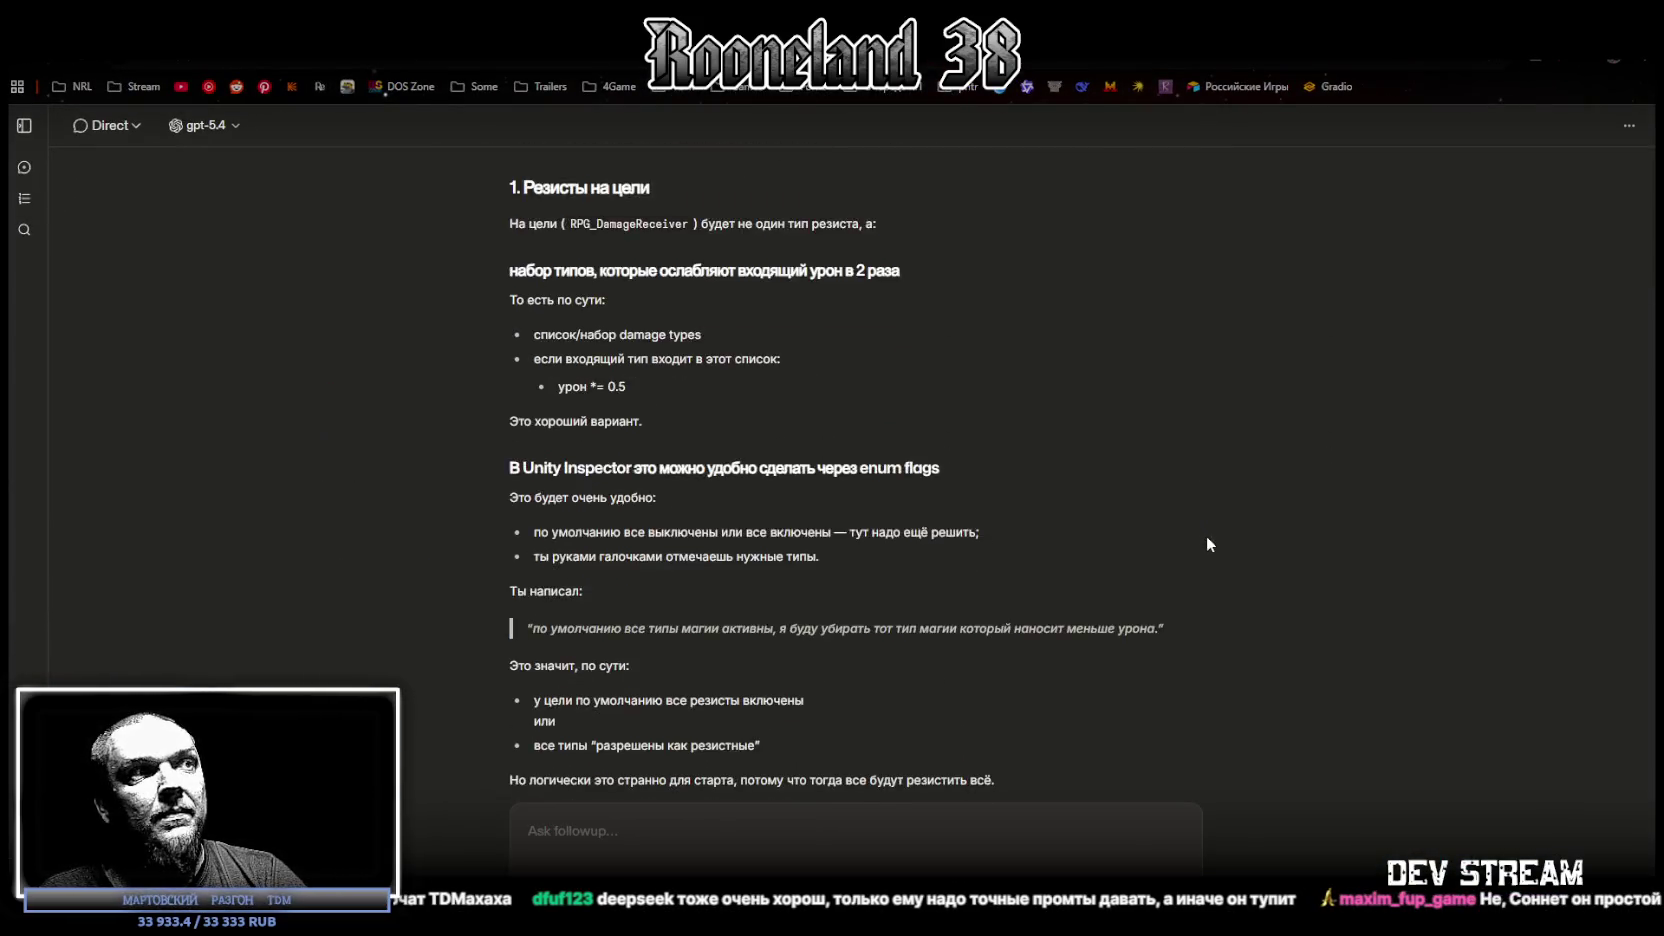
scroll(845, 538, down, 3)
scroll(920, 455, up, 5)
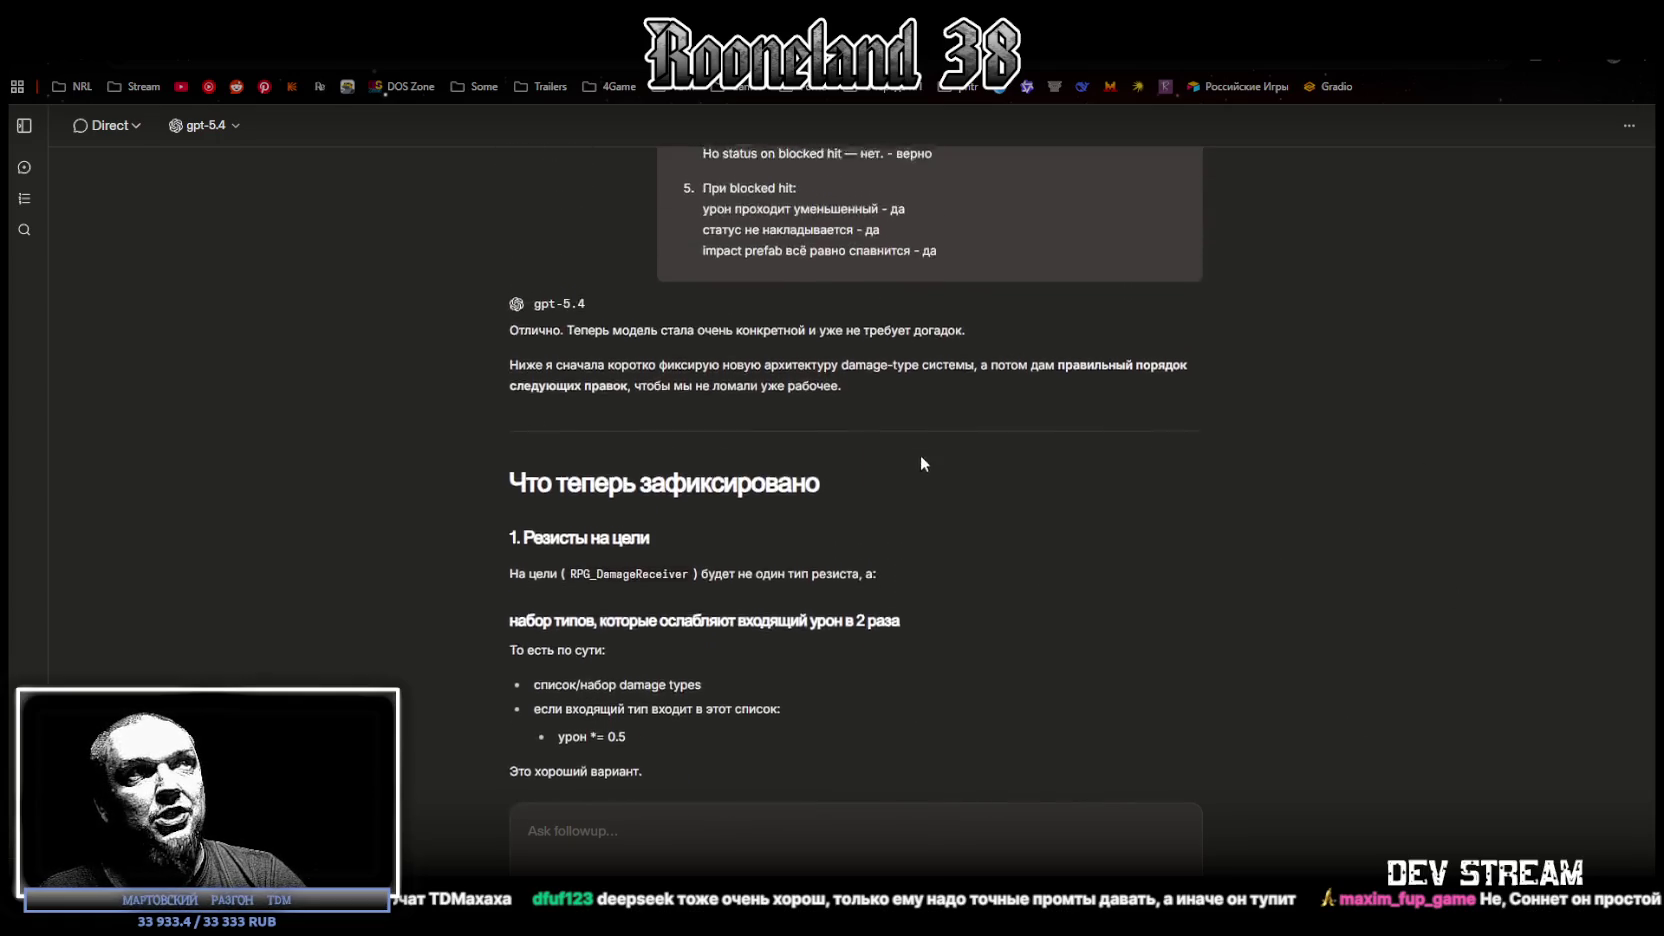
scroll(1345, 694, up, 3)
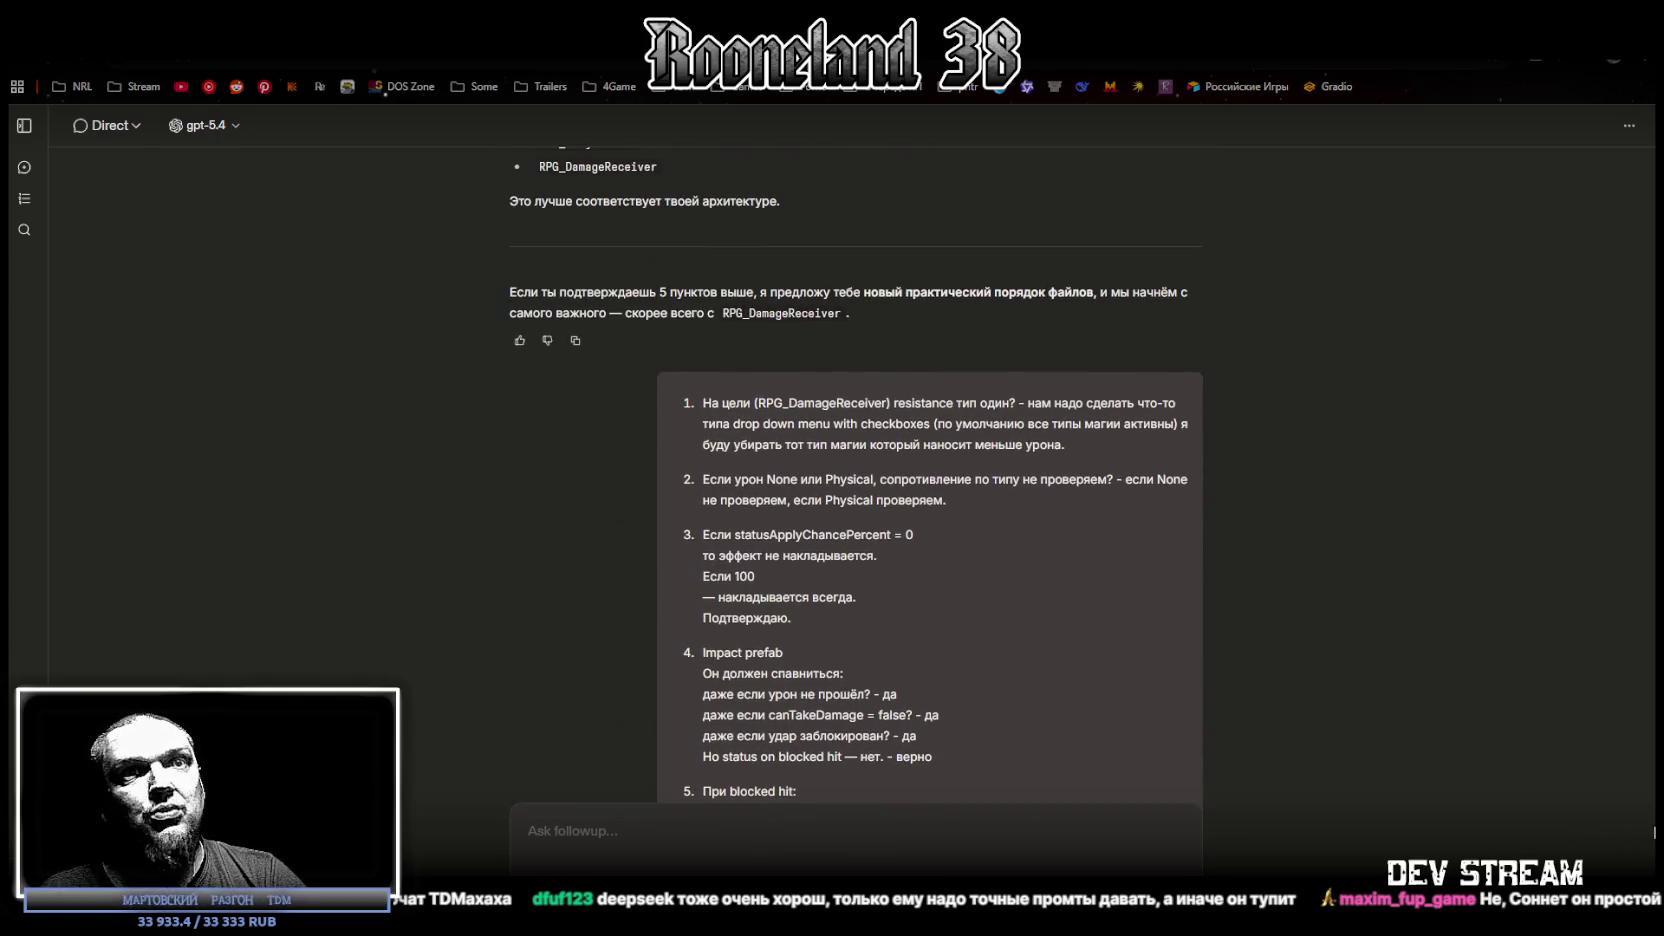
key(ctrl+a)
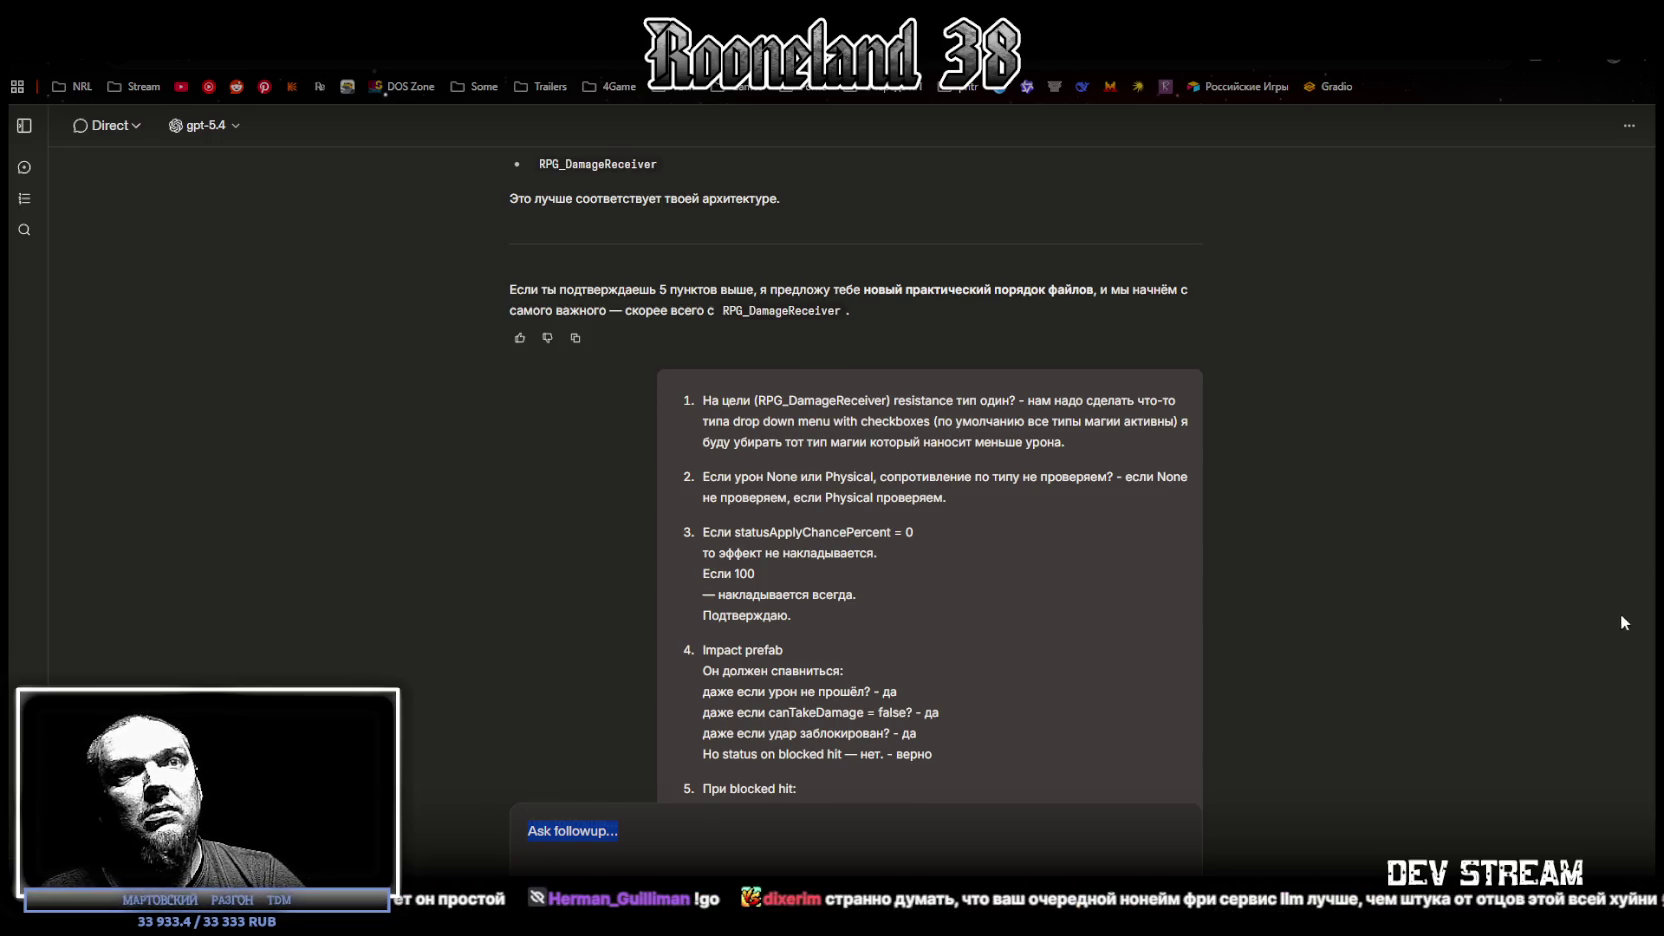
scroll(1535, 748, up, 9)
scroll(1535, 748, down, 15)
scroll(1535, 748, up, 2)
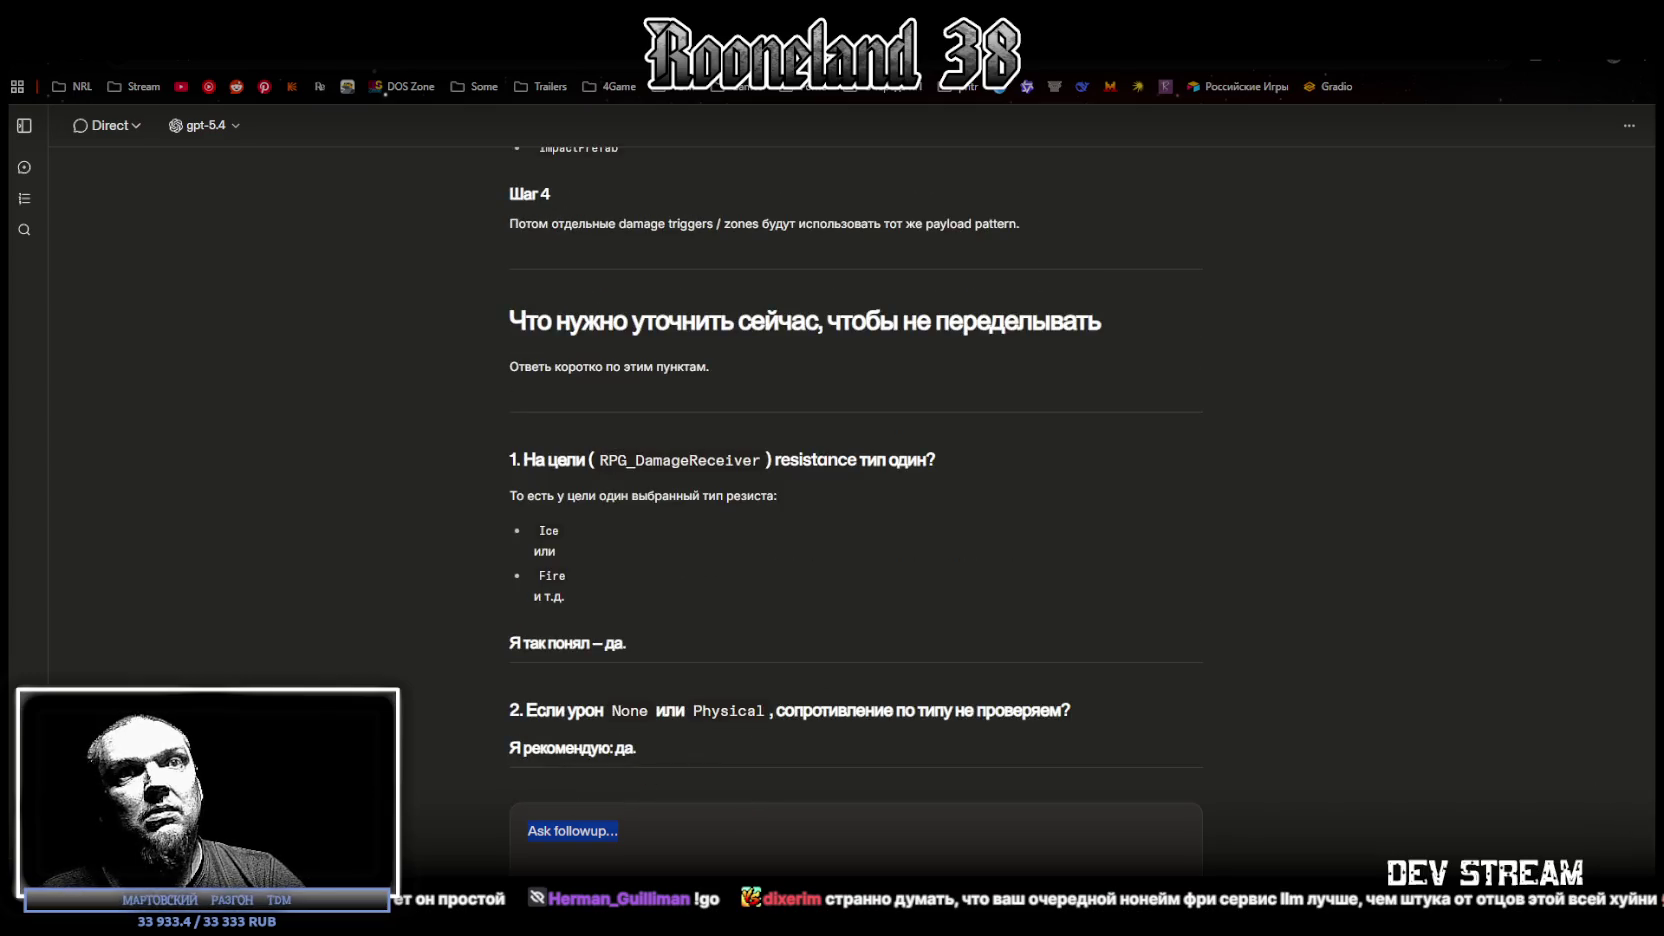
scroll(1540, 600, up, 20)
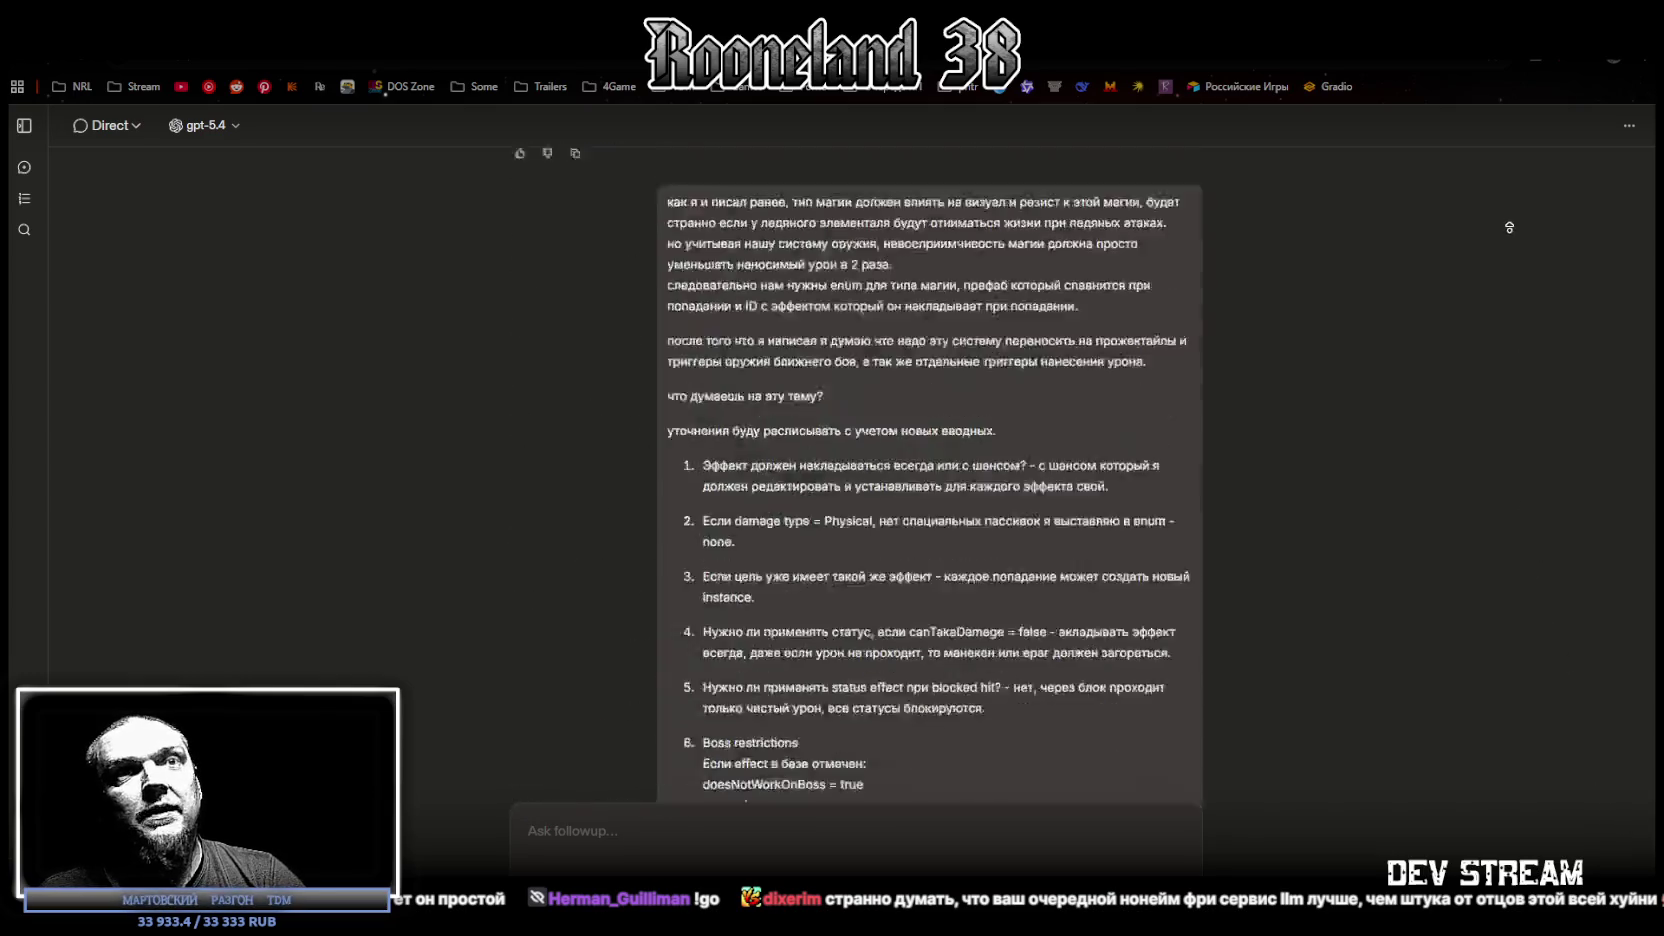
scroll(1509, 217, up, 15)
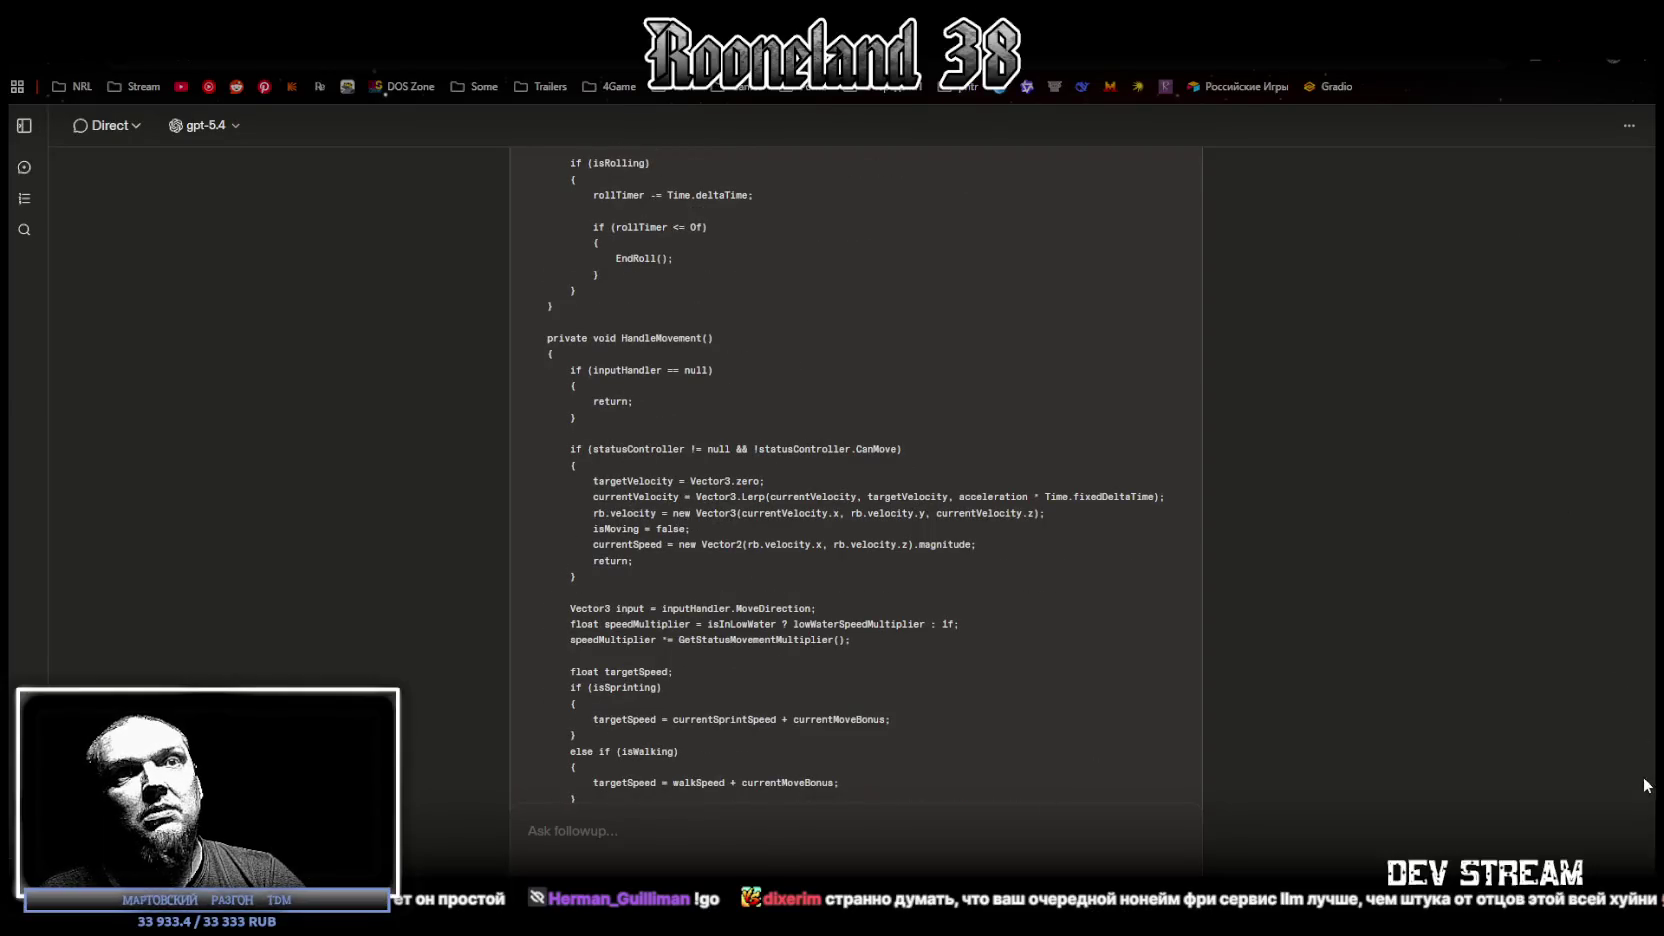
scroll(1598, 358, up, 10)
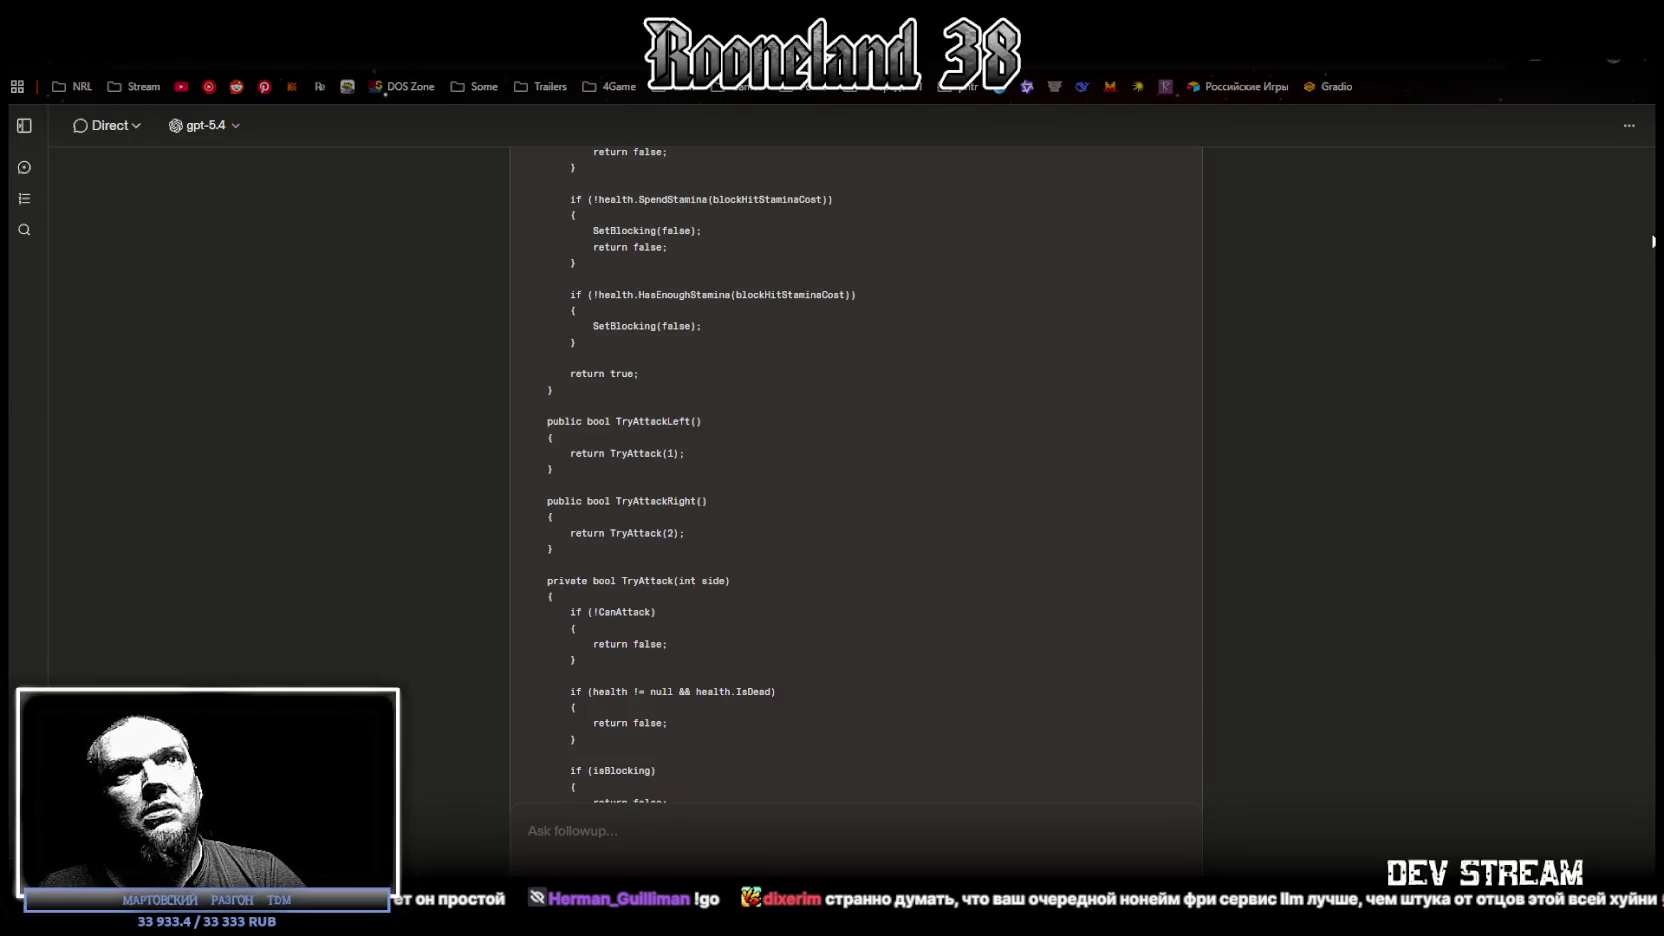
scroll(856, 475, up, 10)
scroll(1648, 180, up, 10)
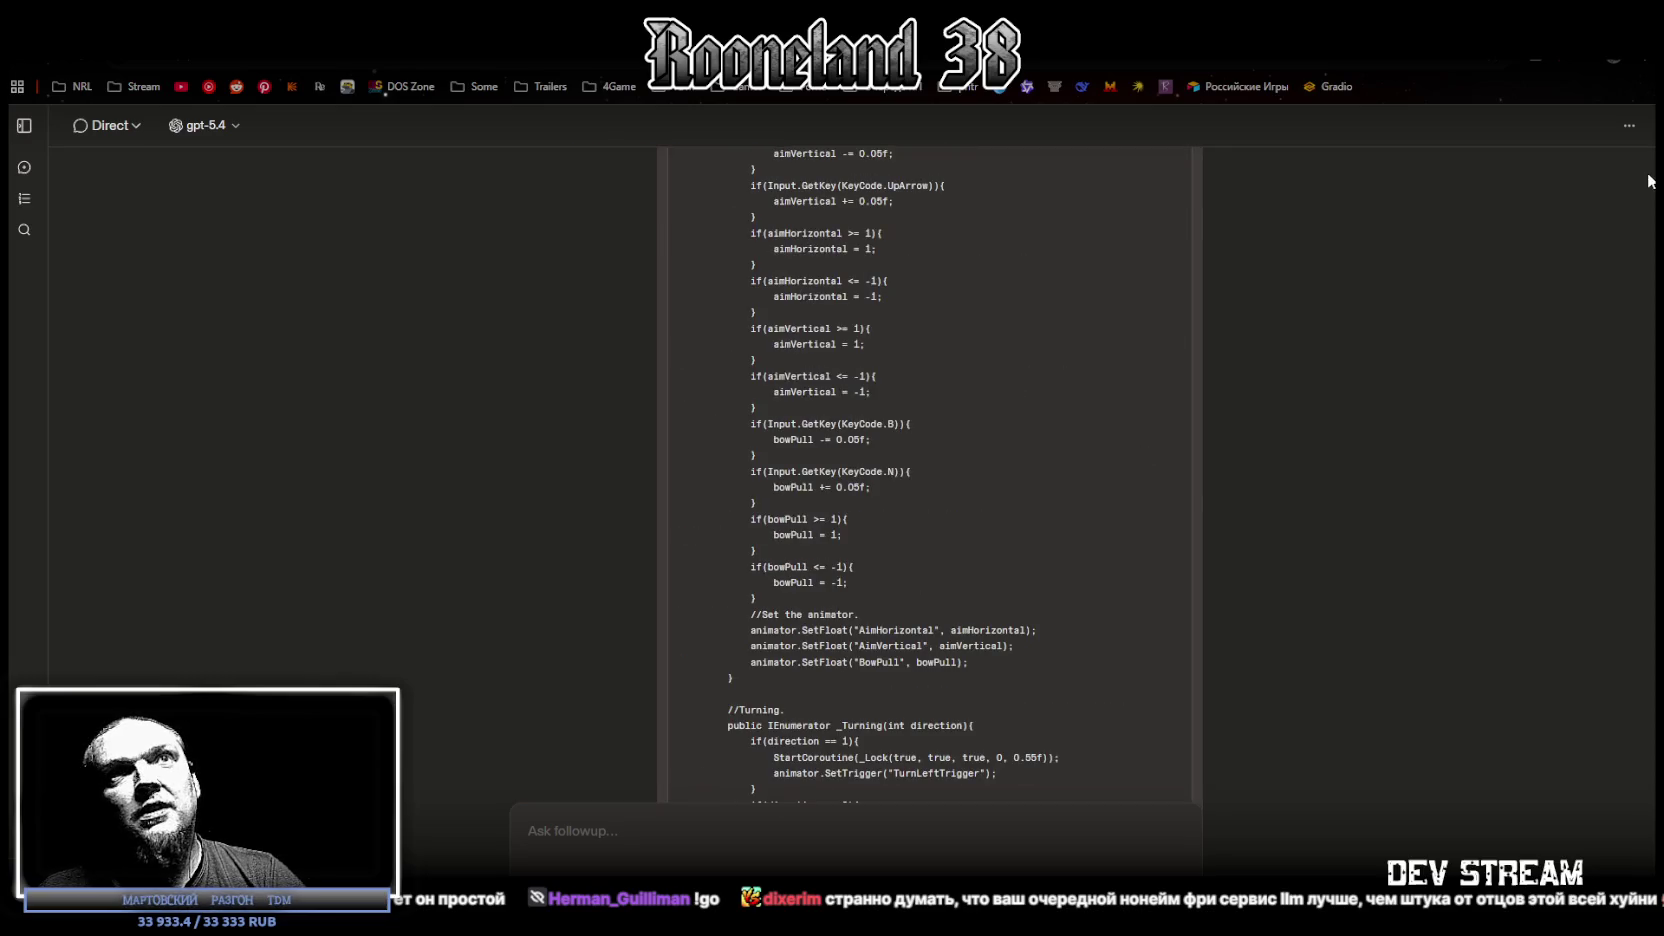
scroll(928, 475, up, 10)
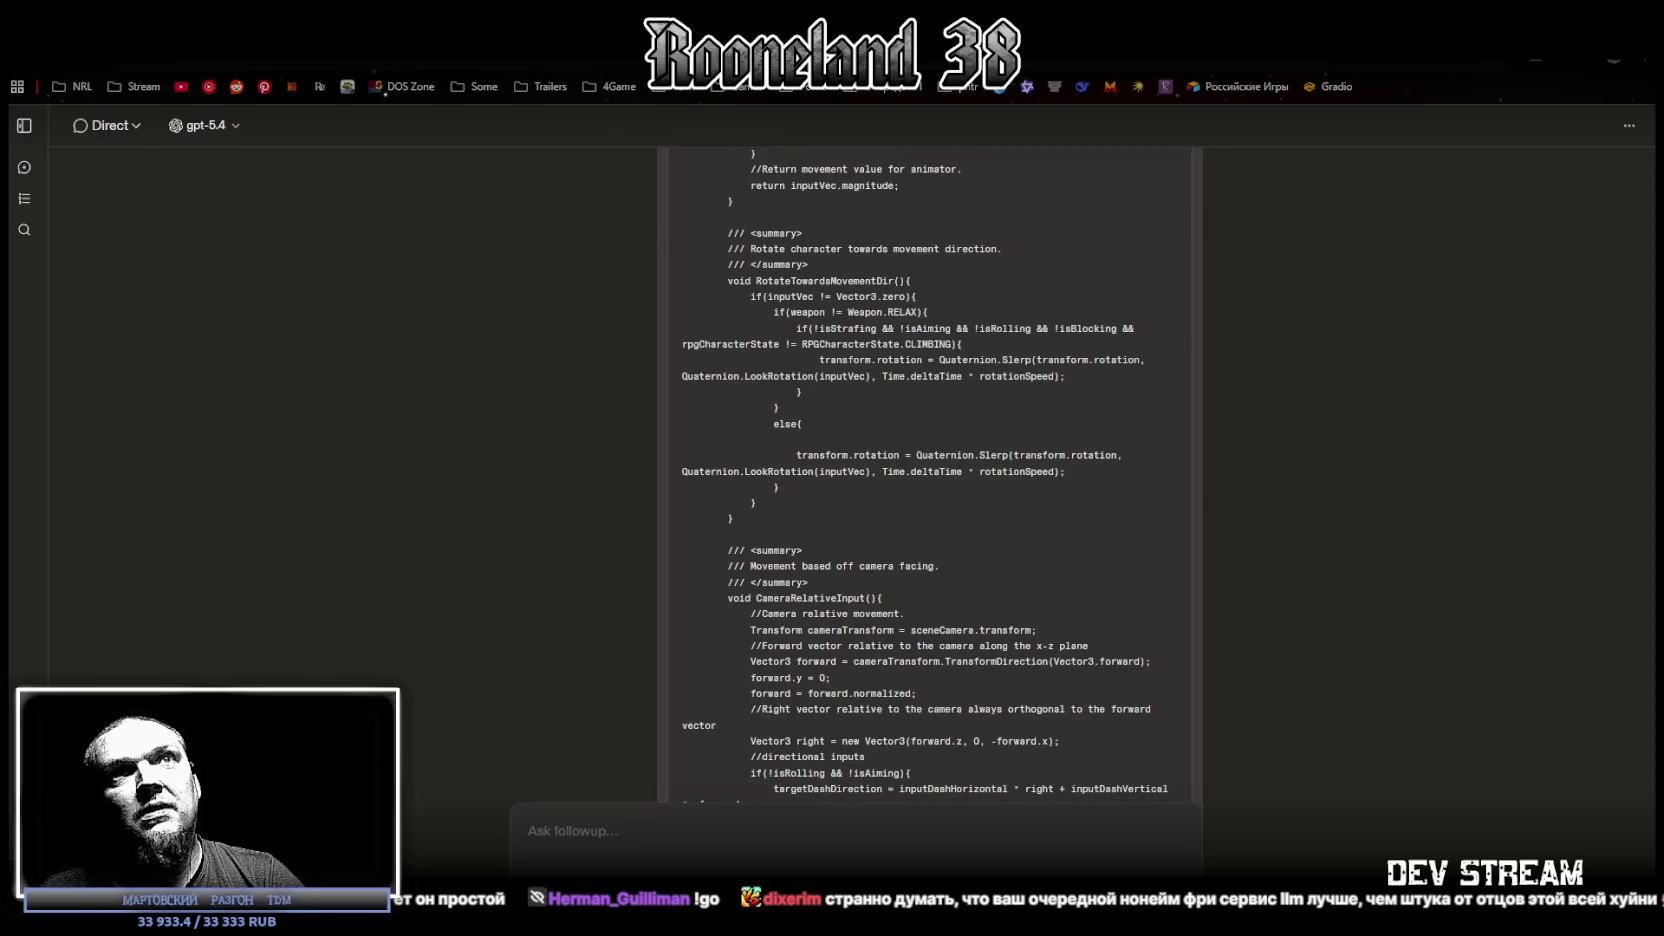
scroll(1446, 293, up, 10)
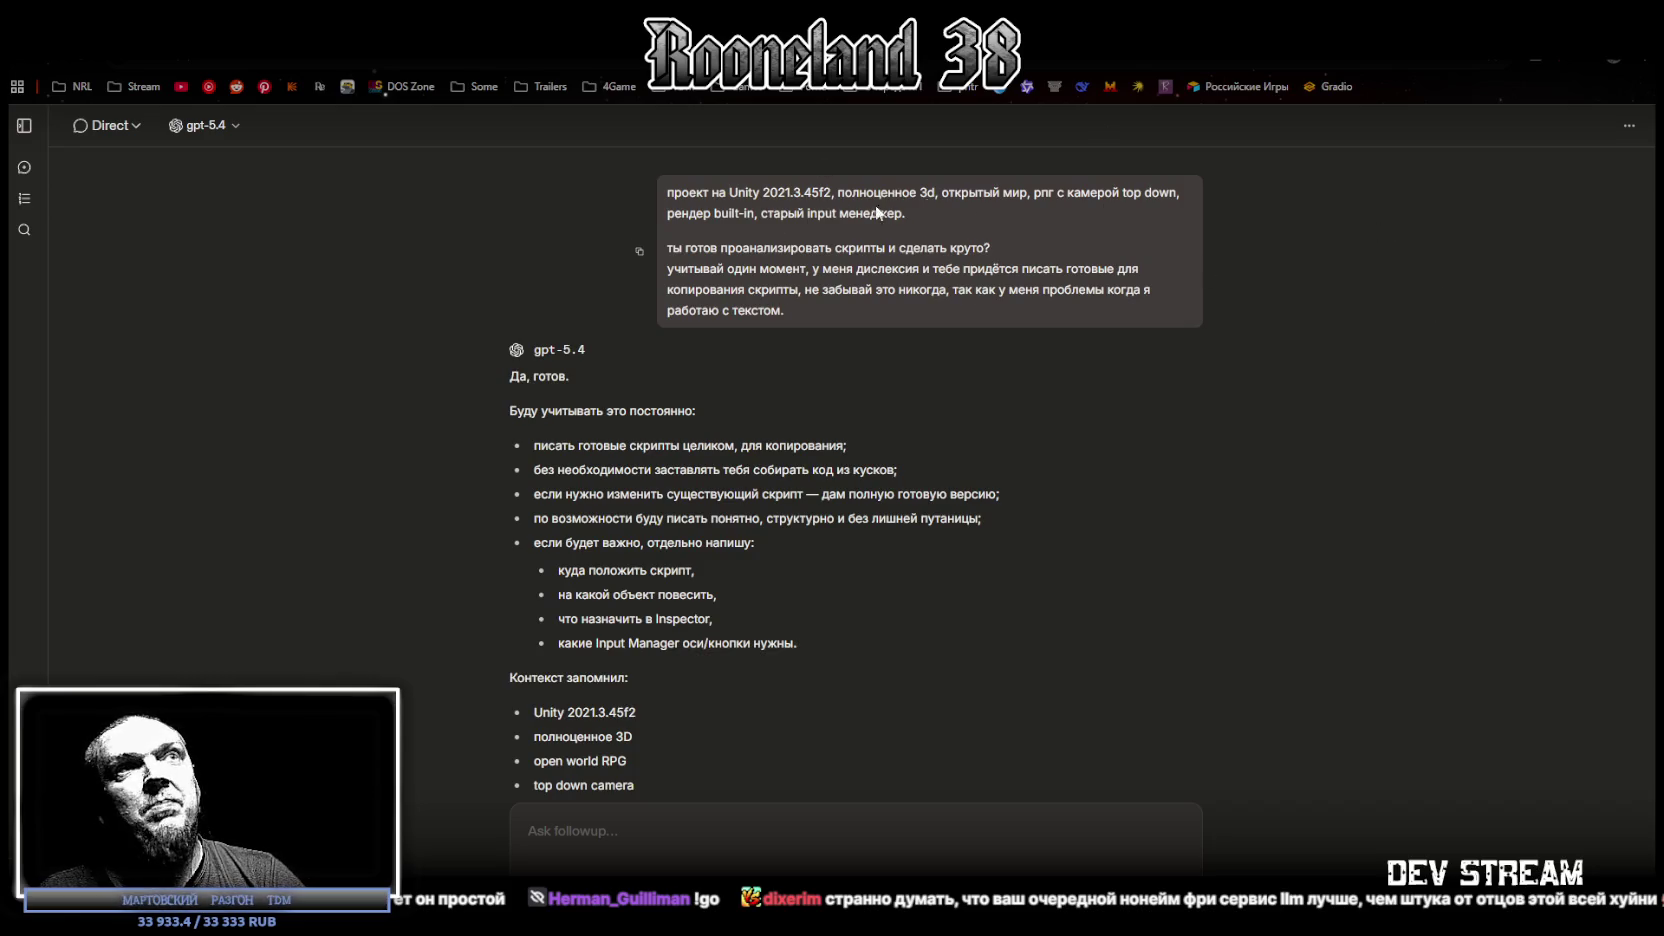
scroll(1357, 217, down, 20)
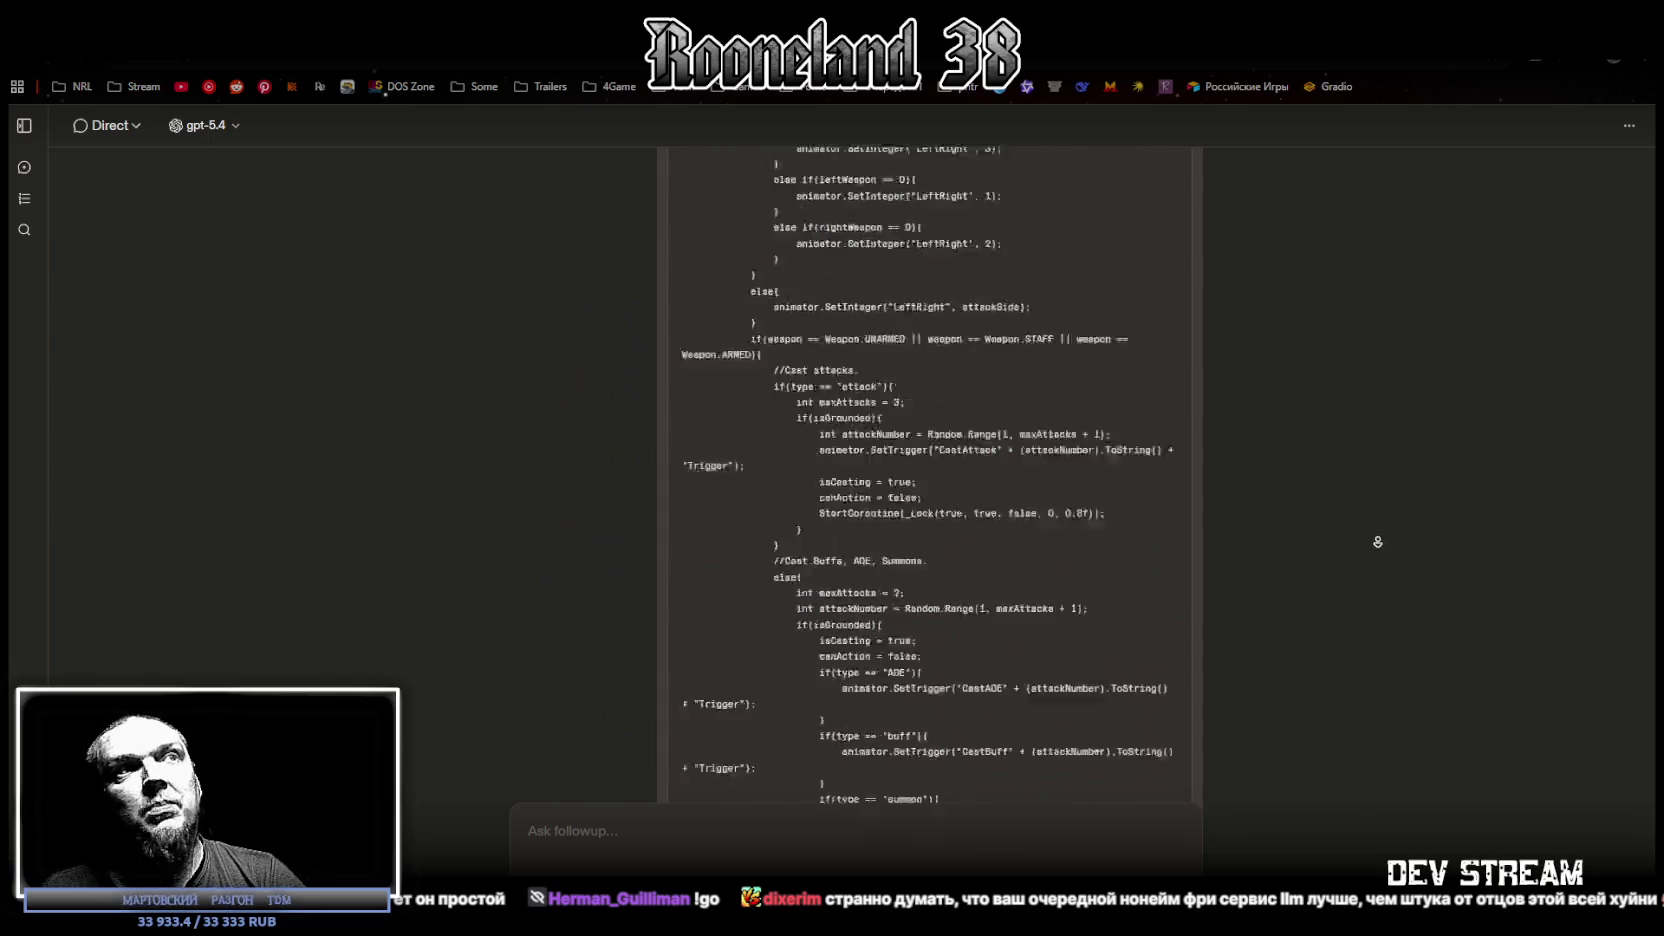
scroll(1377, 524, down, 20)
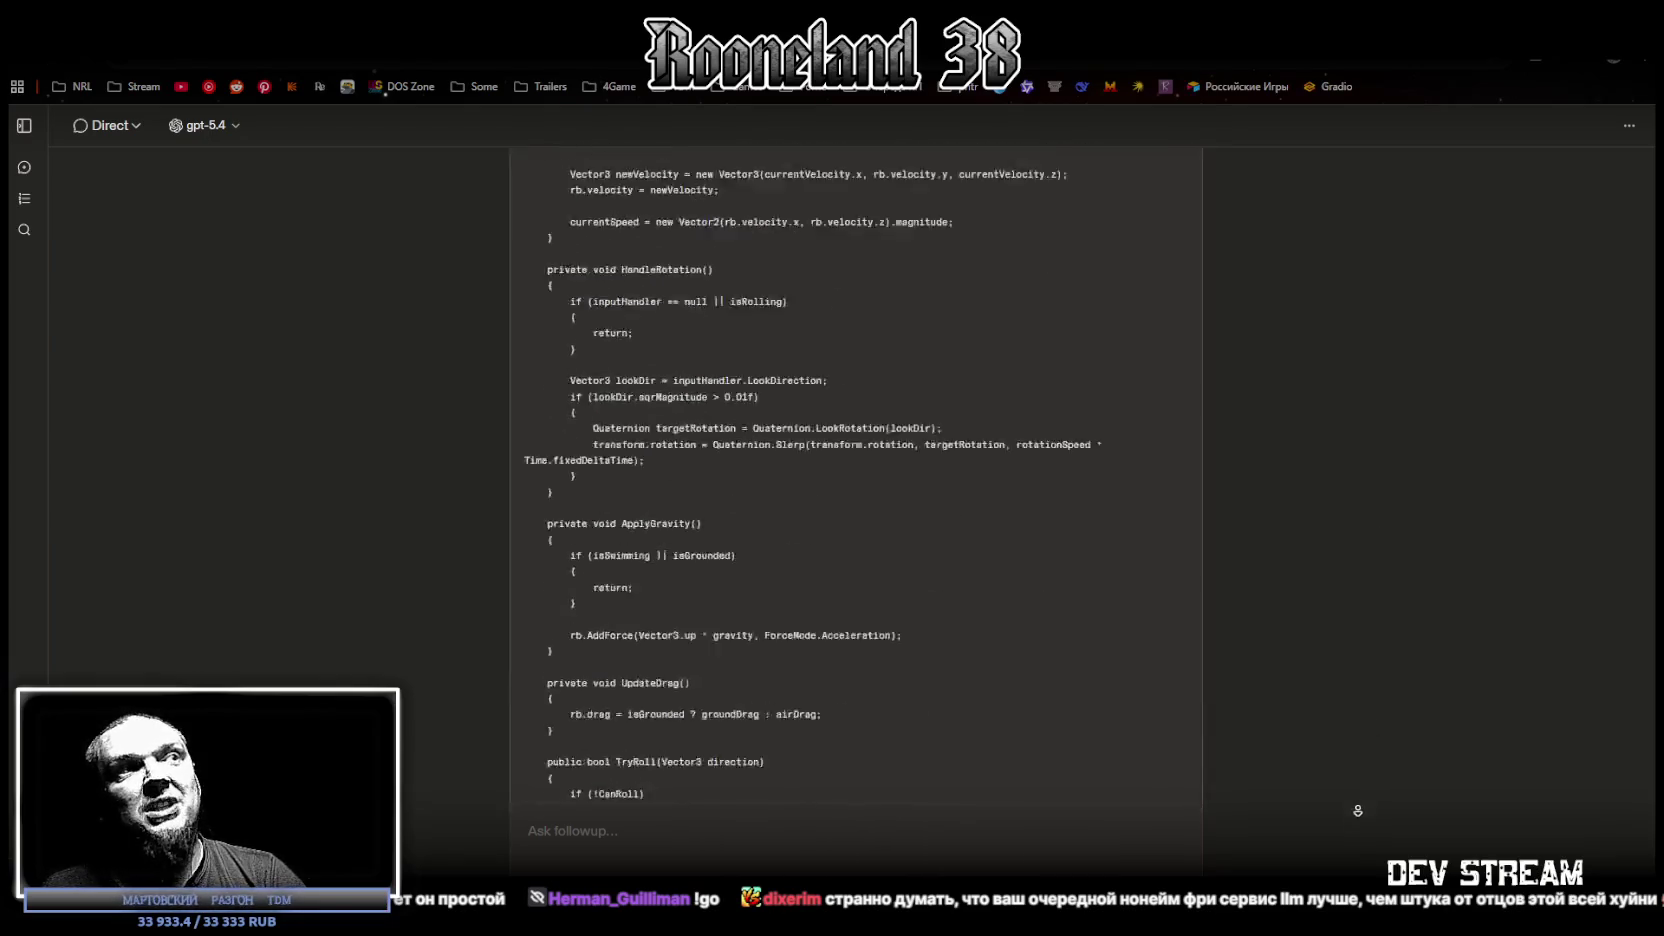
scroll(1354, 832, down, 20)
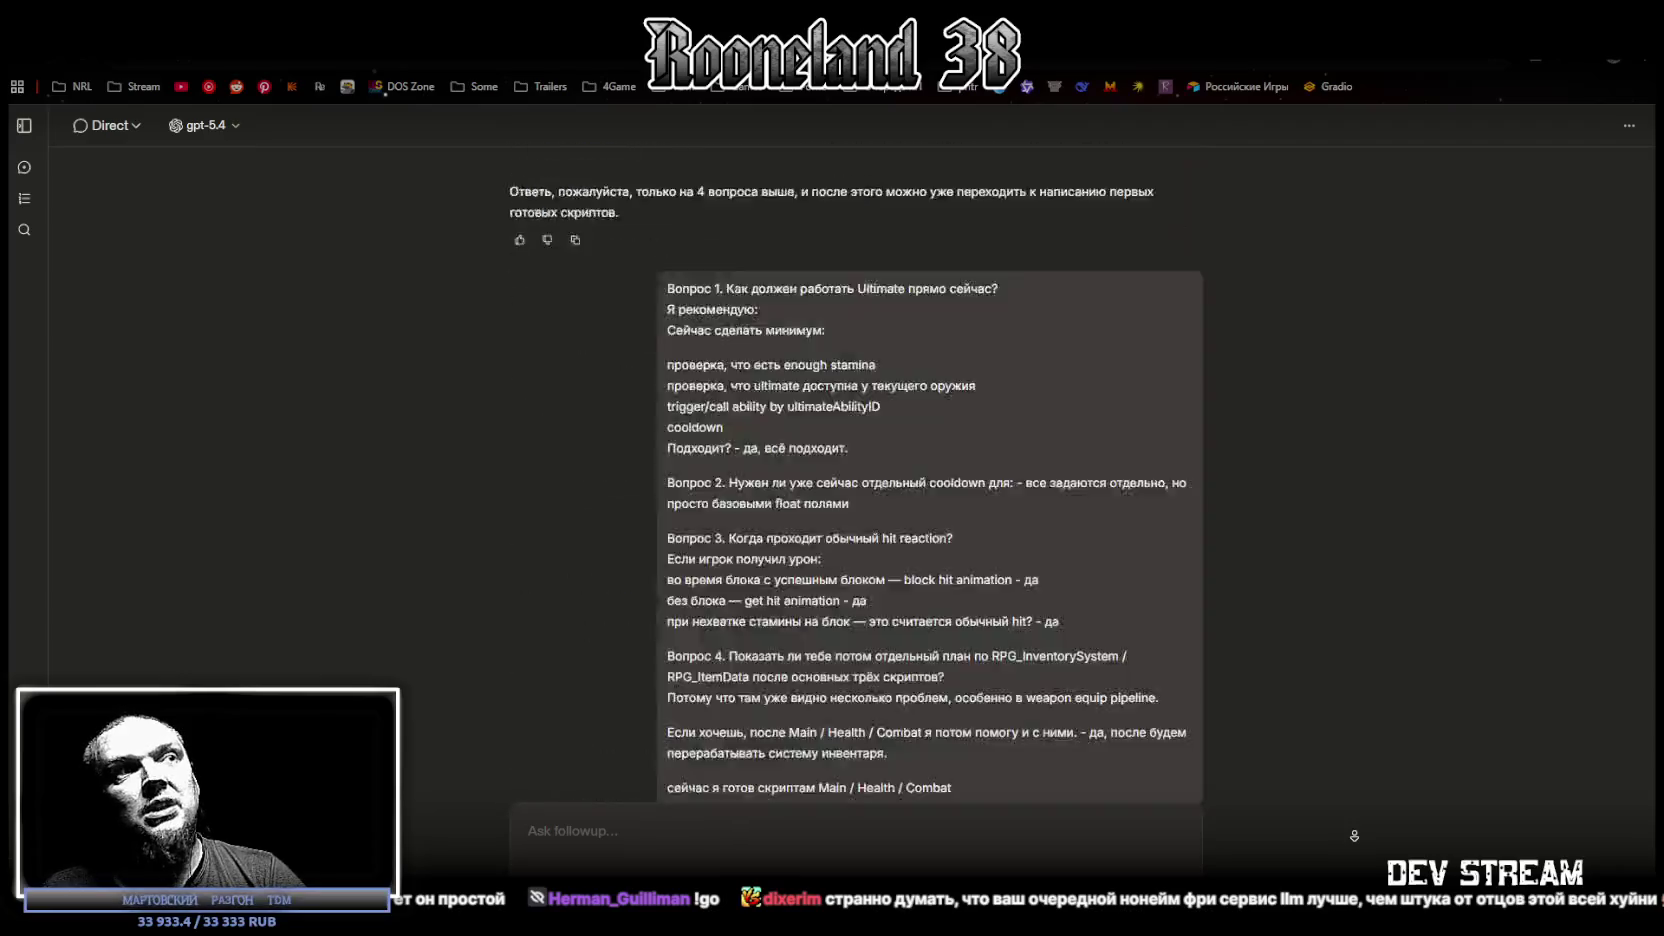
scroll(1354, 835, down, 20)
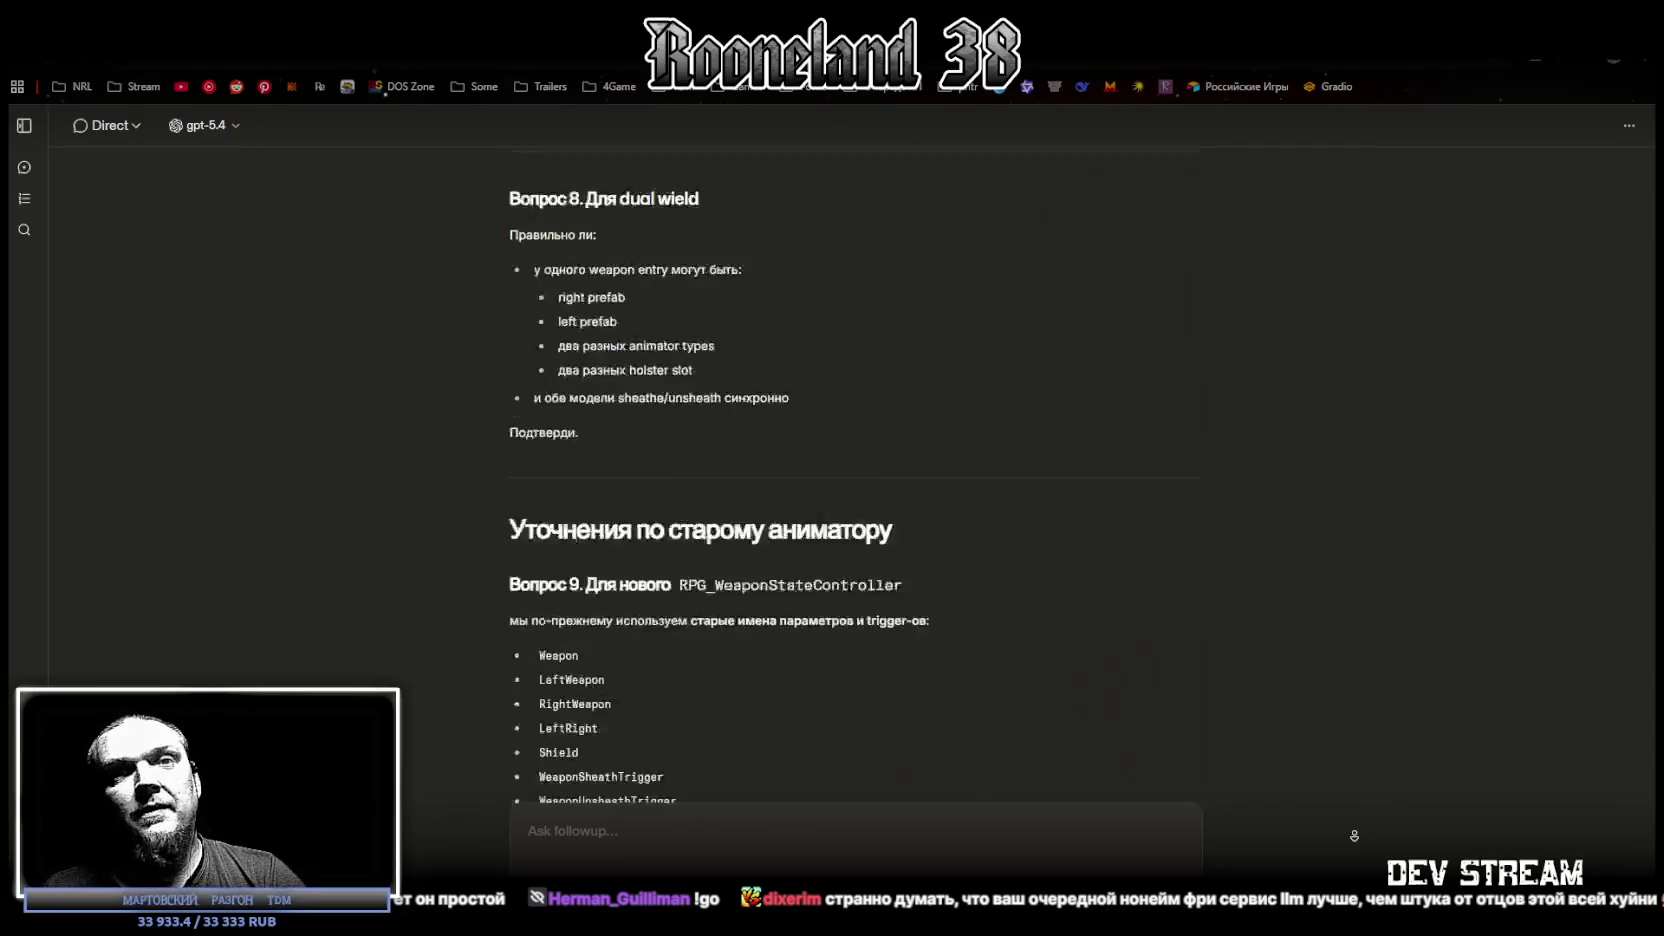
scroll(1354, 835, down, 20)
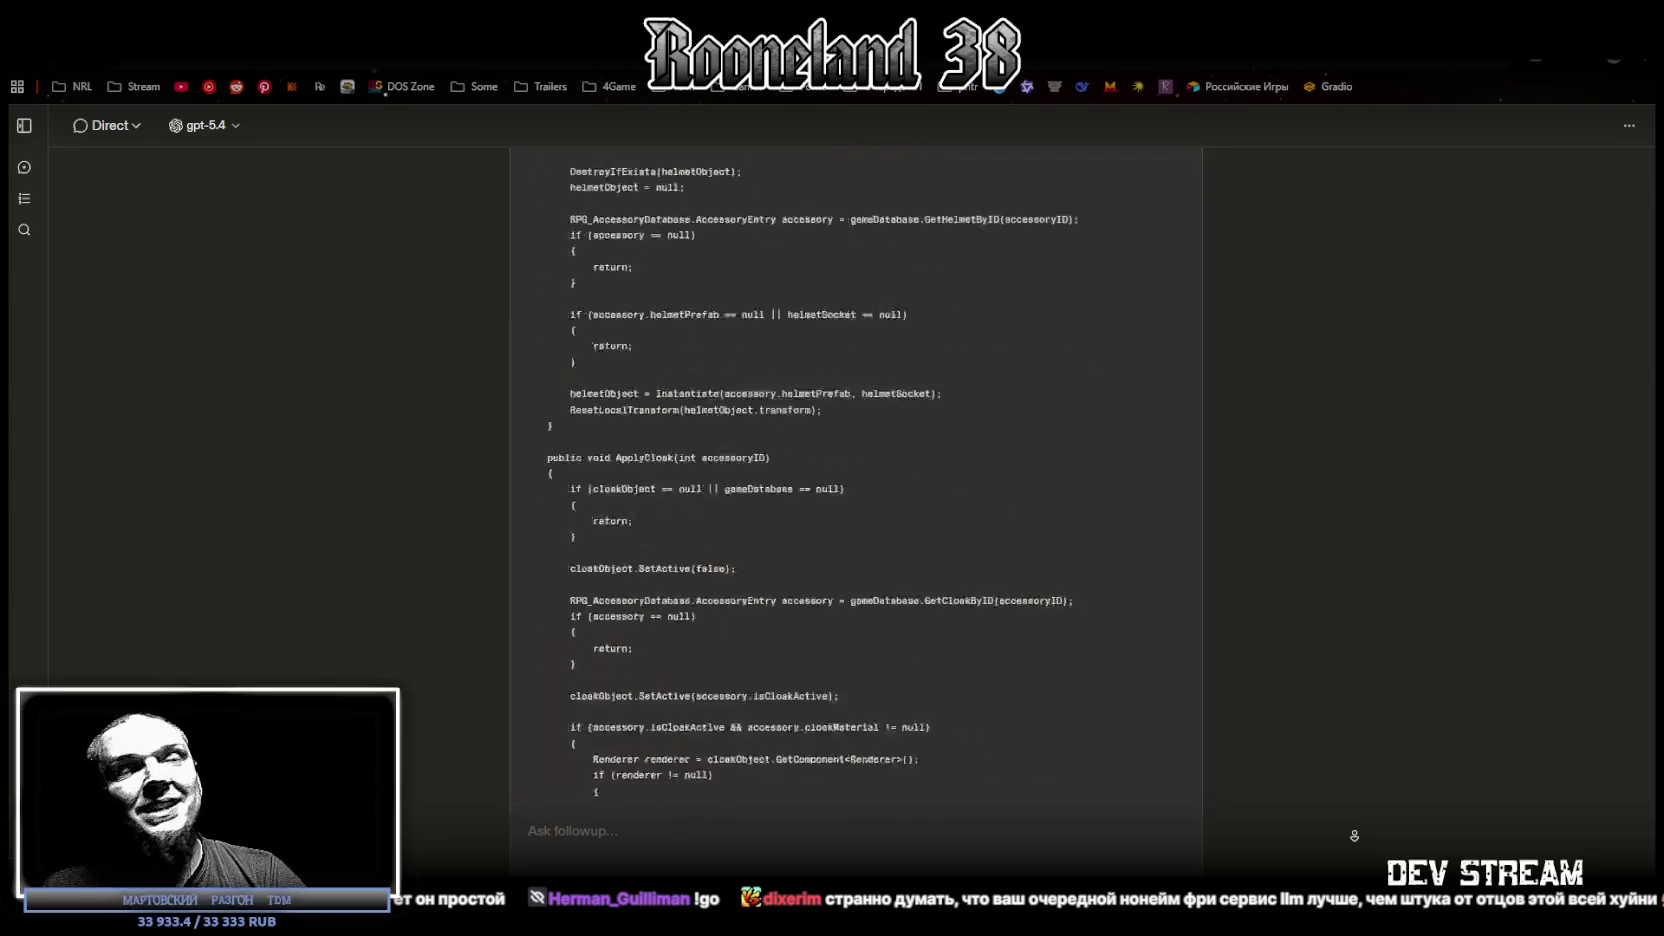
scroll(1354, 835, down, 12)
scroll(1354, 835, down, 20)
scroll(1354, 835, down, 20)
scroll(1354, 835, down, 8)
scroll(1354, 835, down, 20)
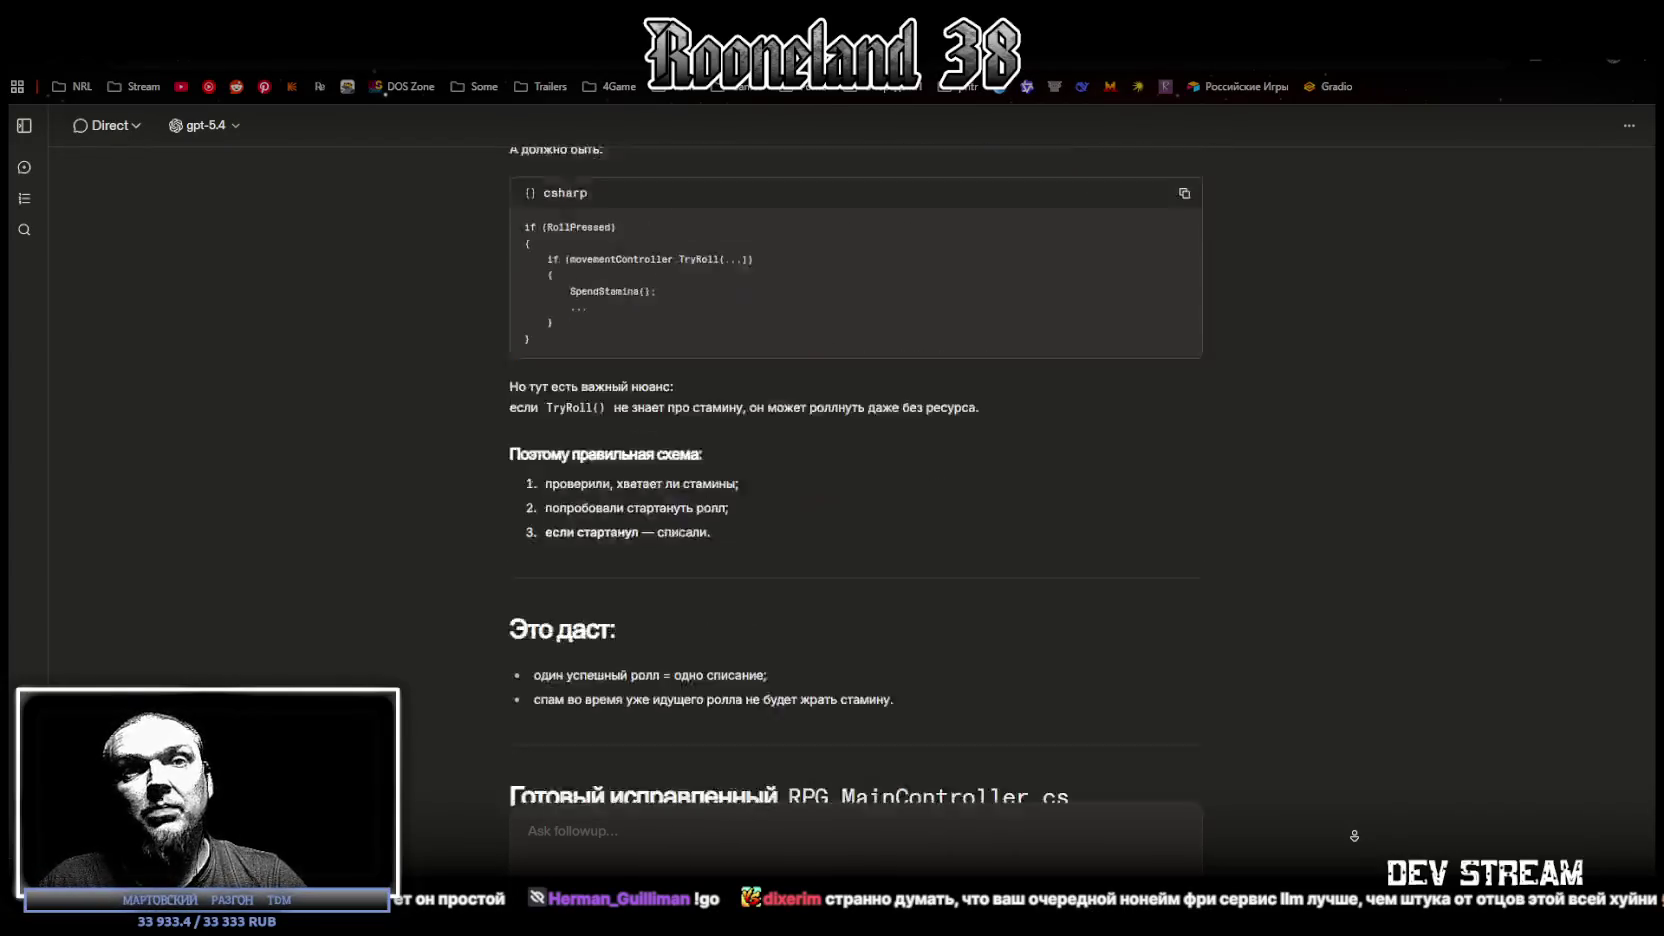
scroll(1354, 835, down, 10)
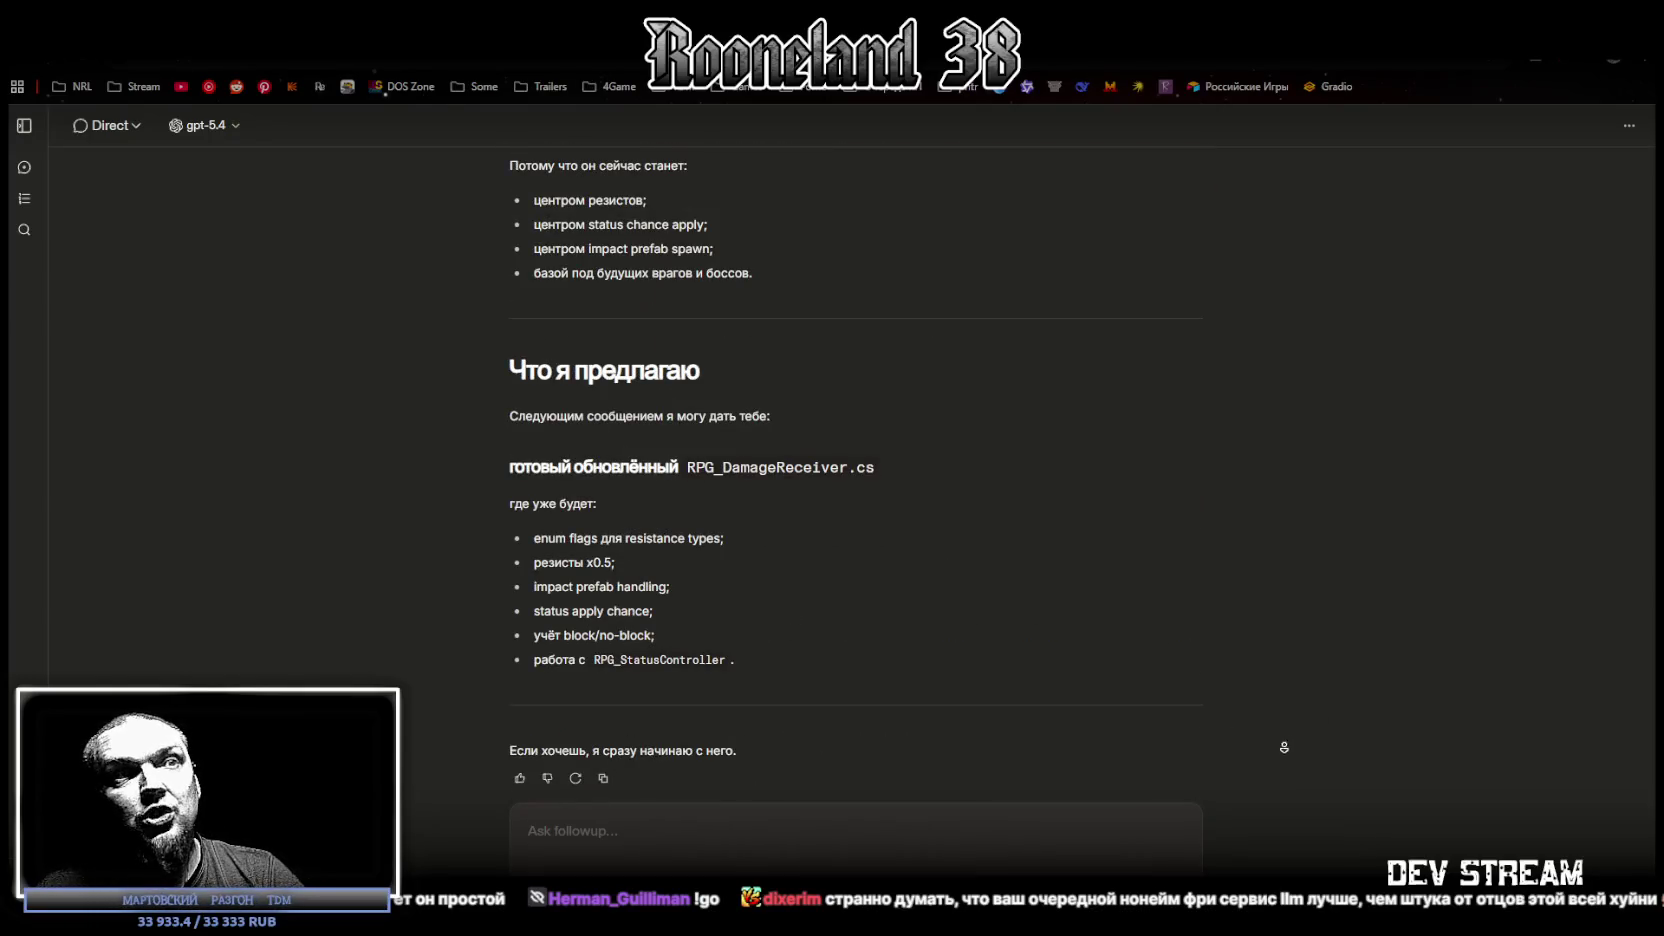
scroll(1348, 419, up, 20)
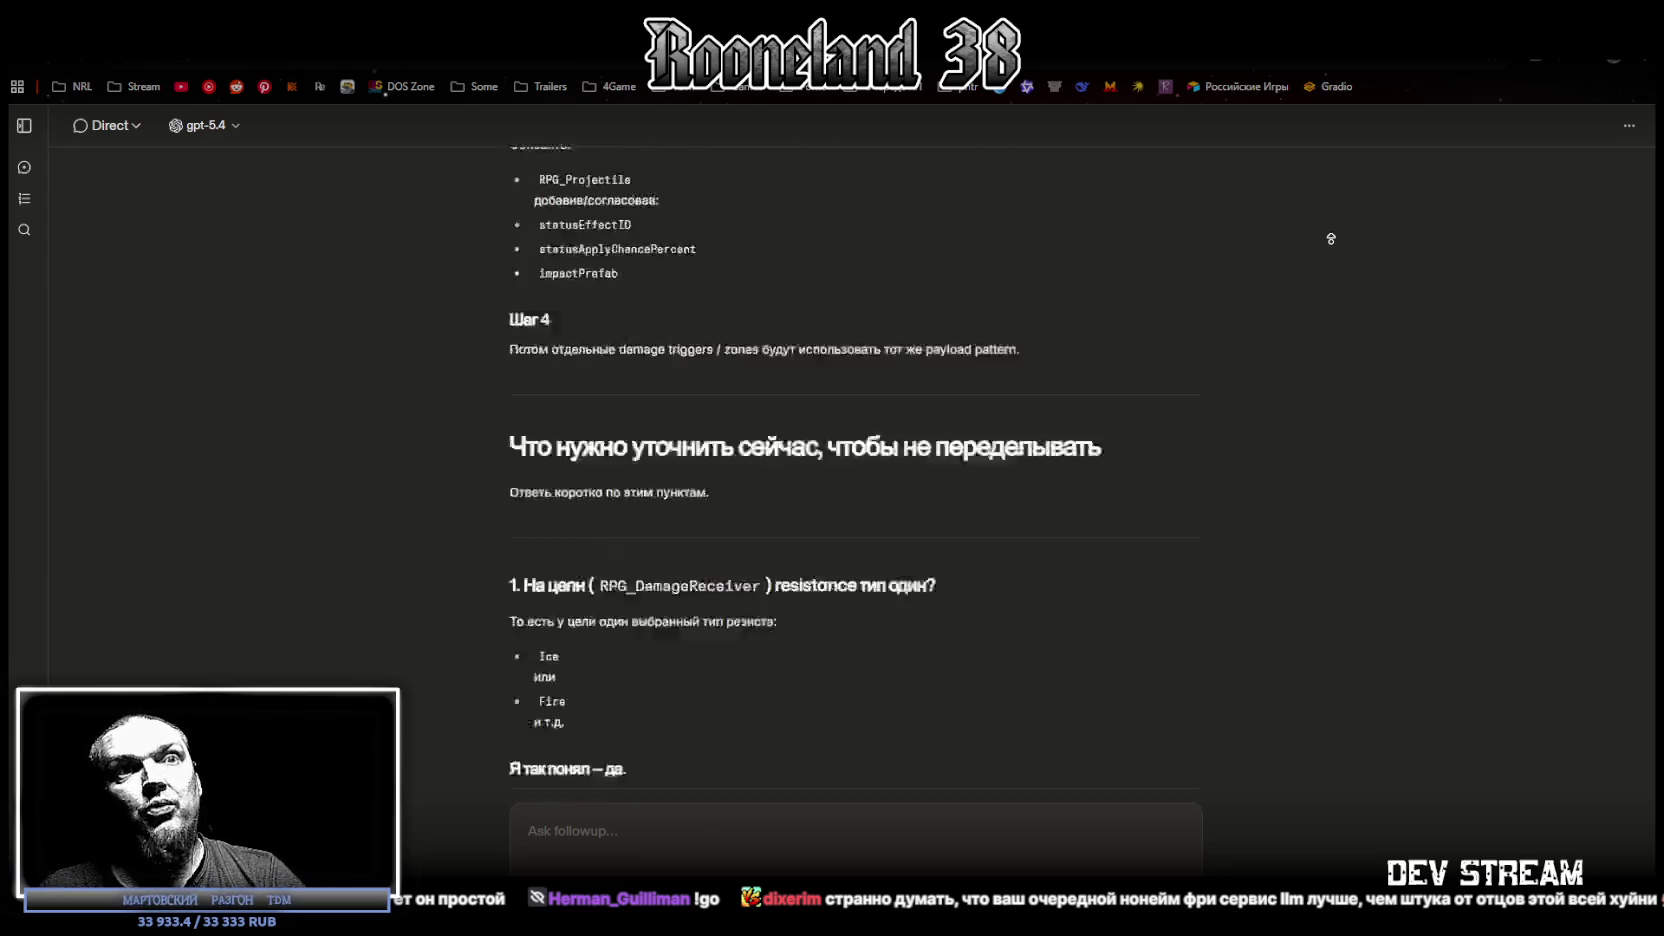
scroll(1327, 393, up, 20)
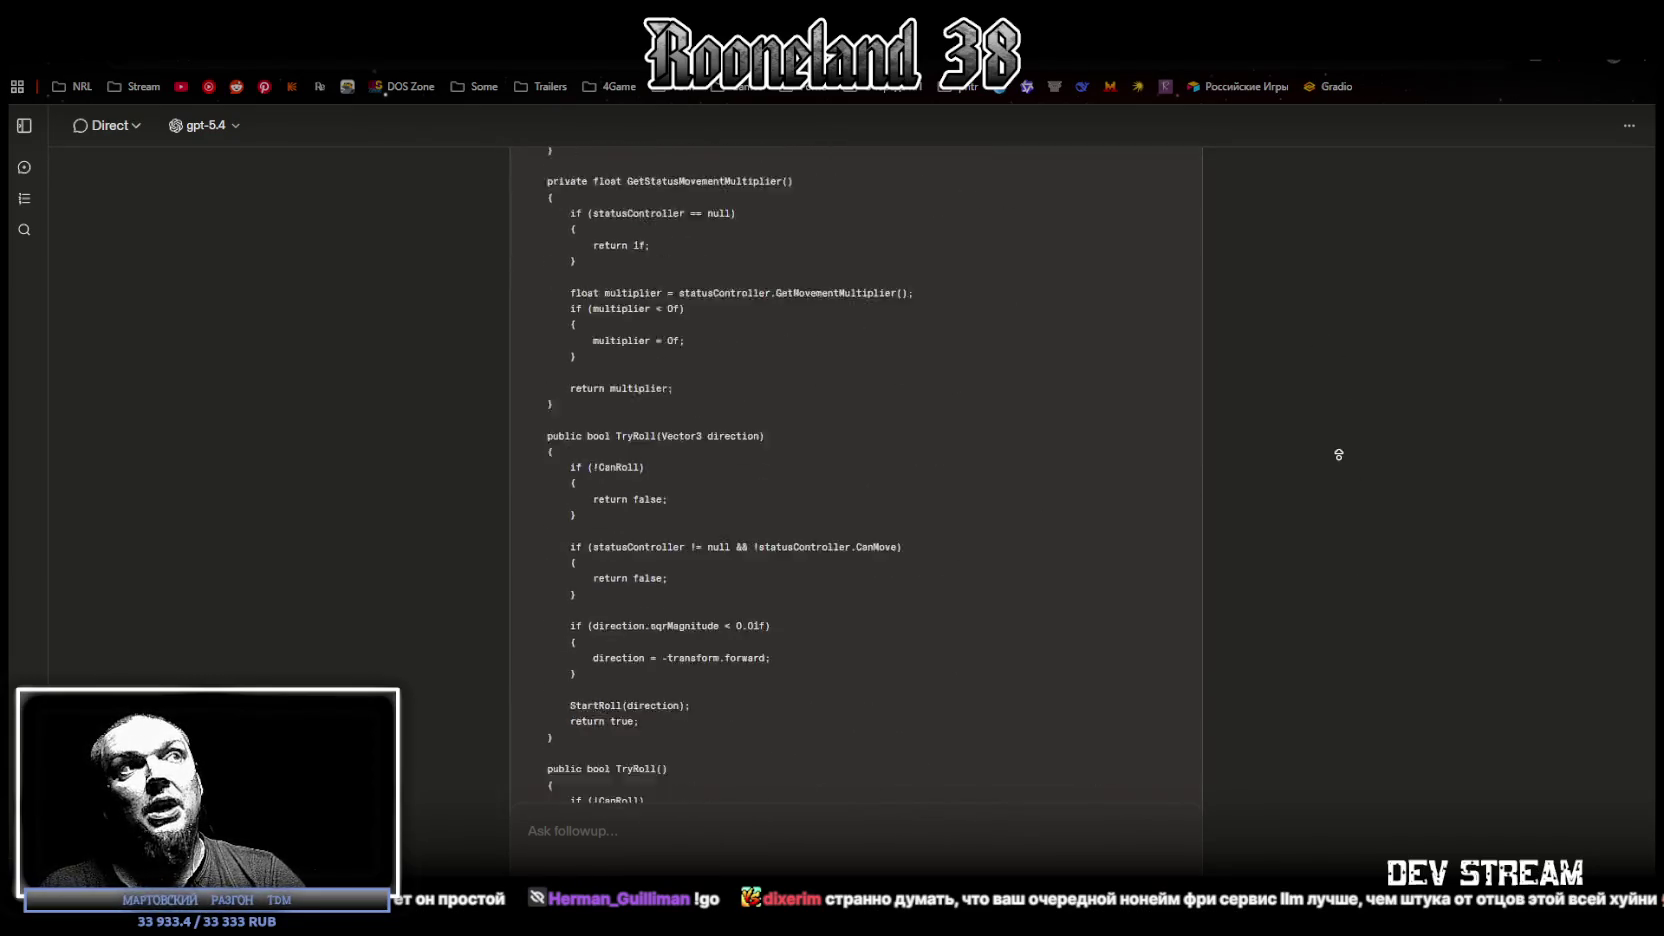
scroll(1348, 300, up, 20)
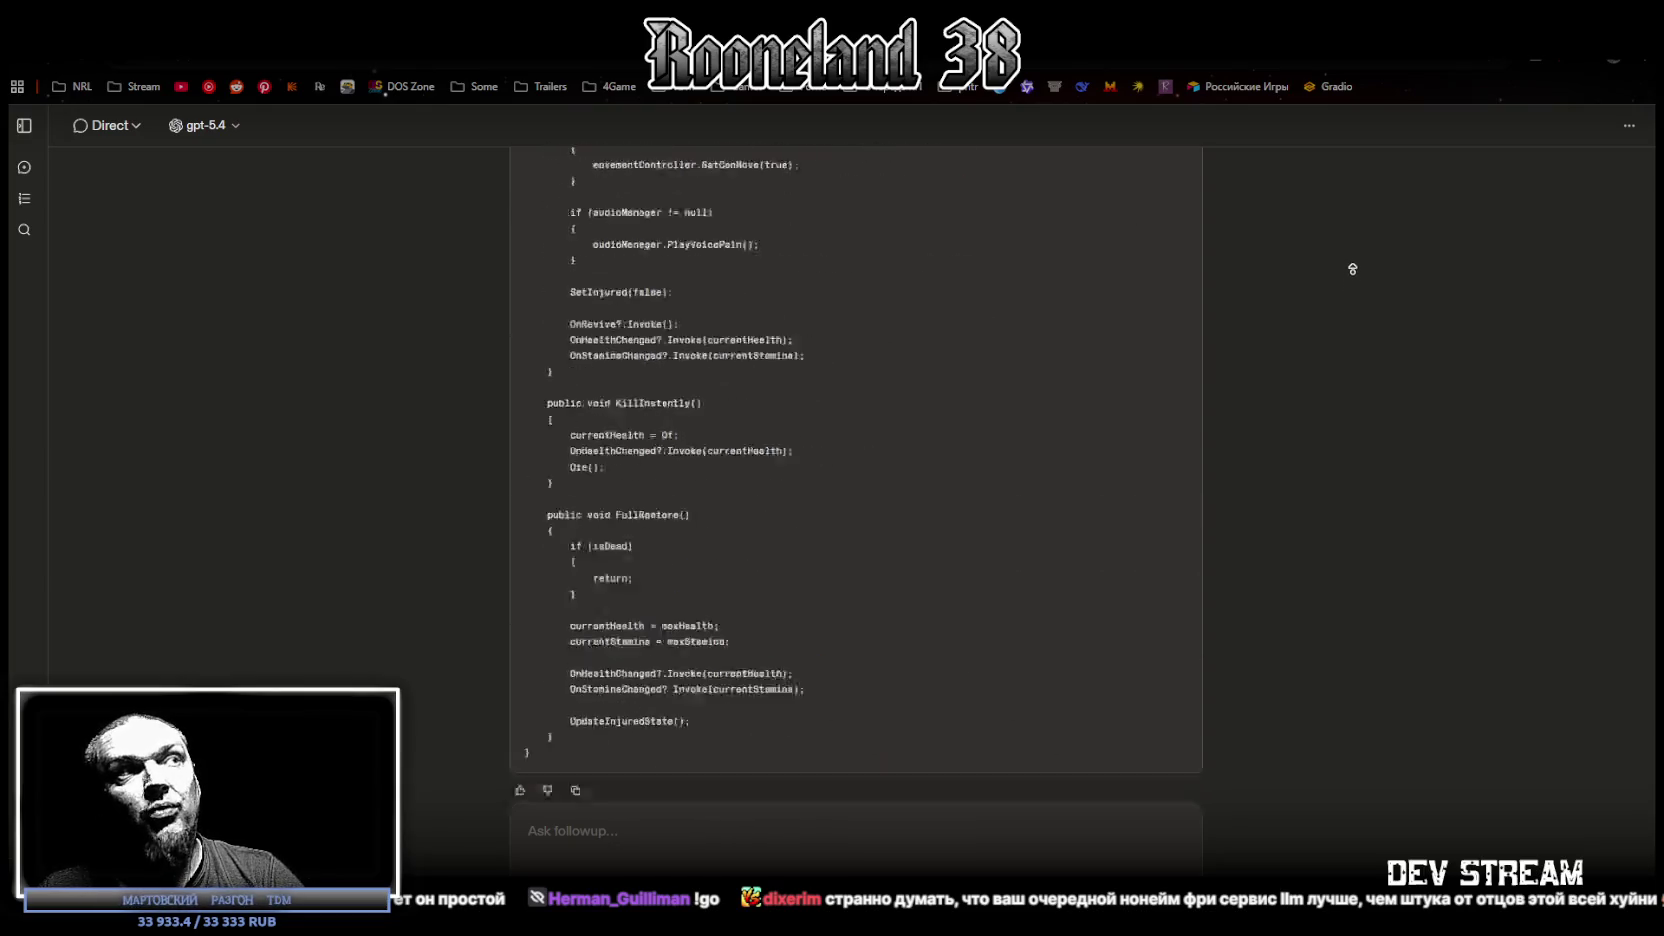
scroll(1313, 481, up, 20)
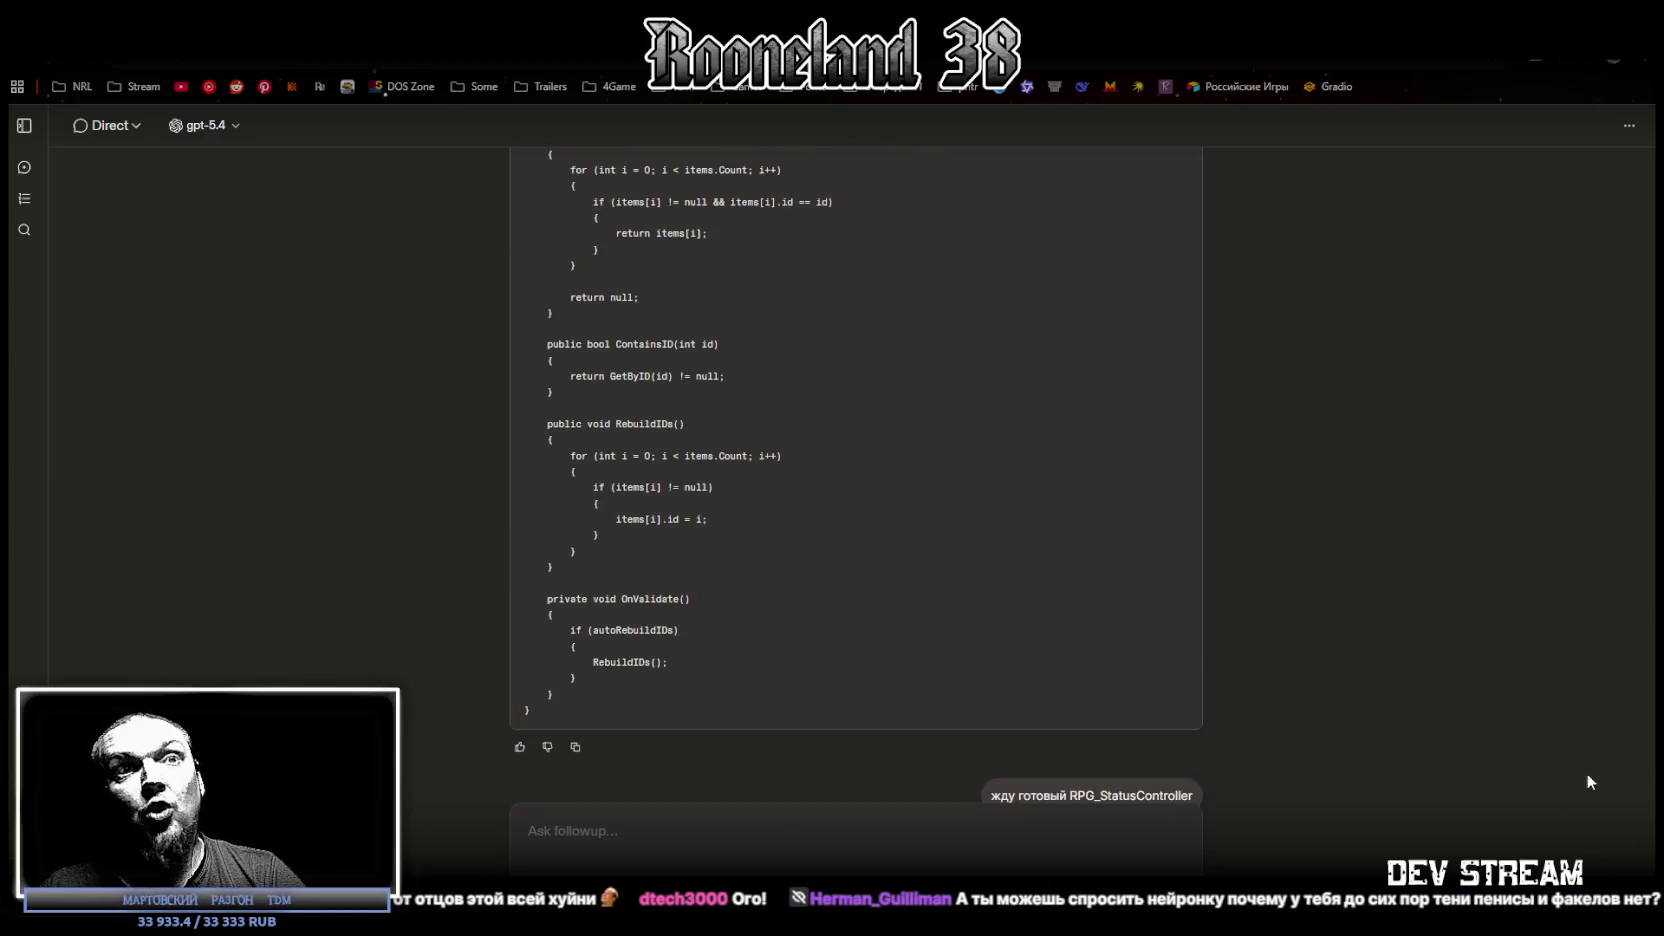
Step: Review the latest reply and the numbered answers, then minimize the chat window
scroll(1424, 806, down, 10)
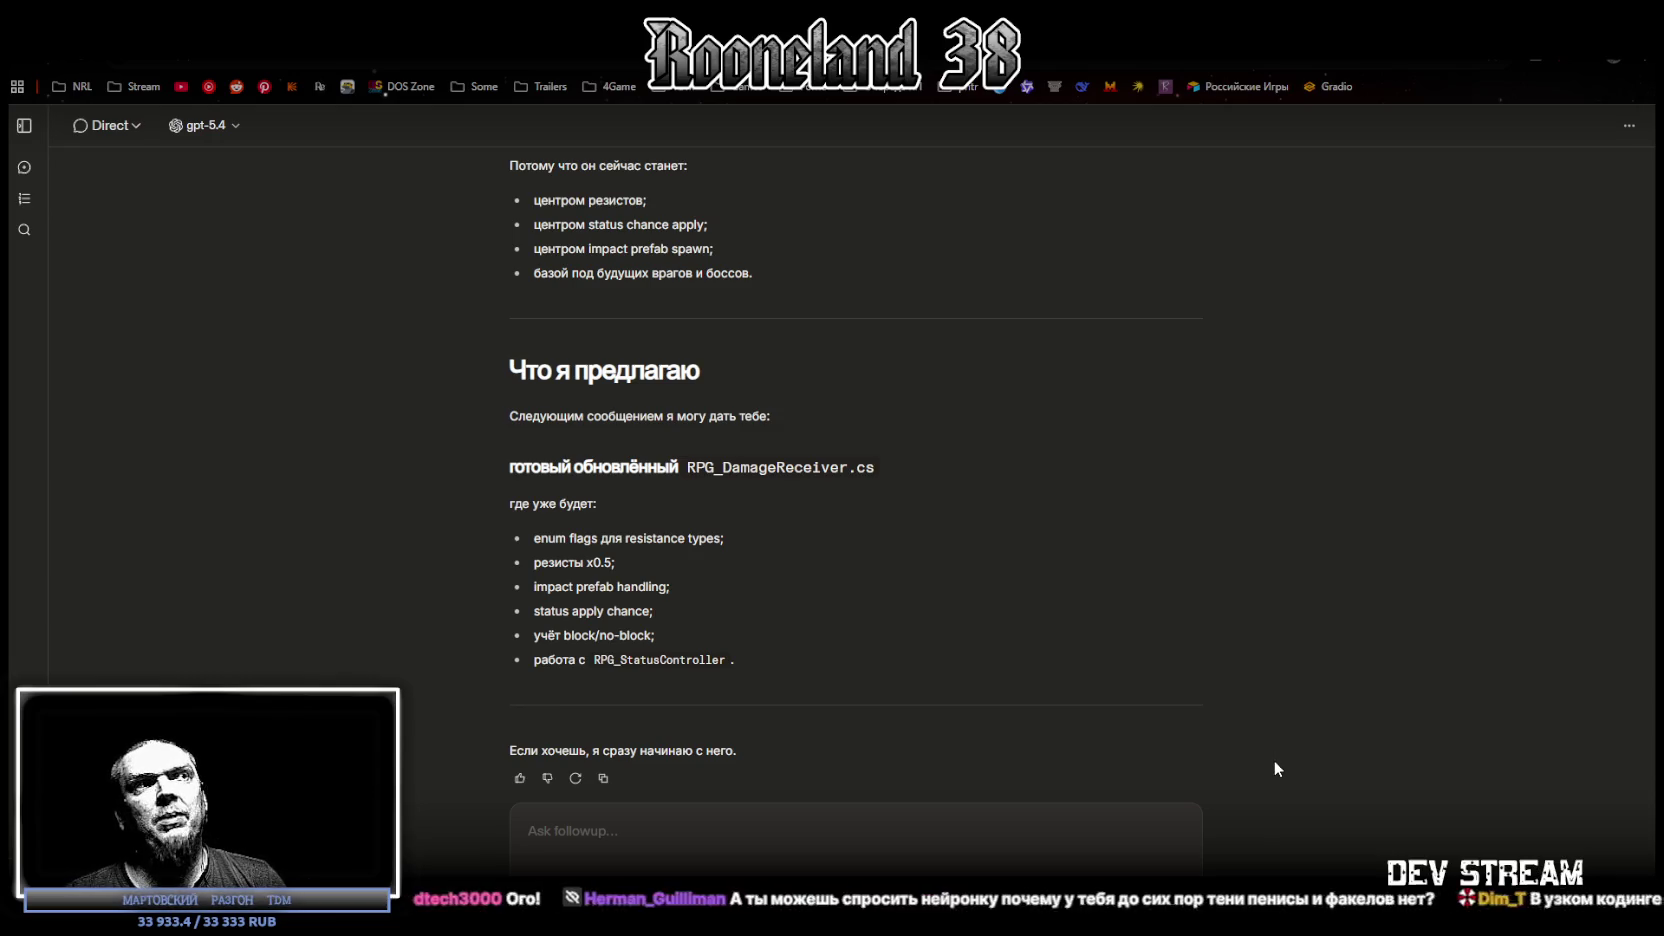
scroll(1274, 760, up, 15)
scroll(1301, 721, up, 15)
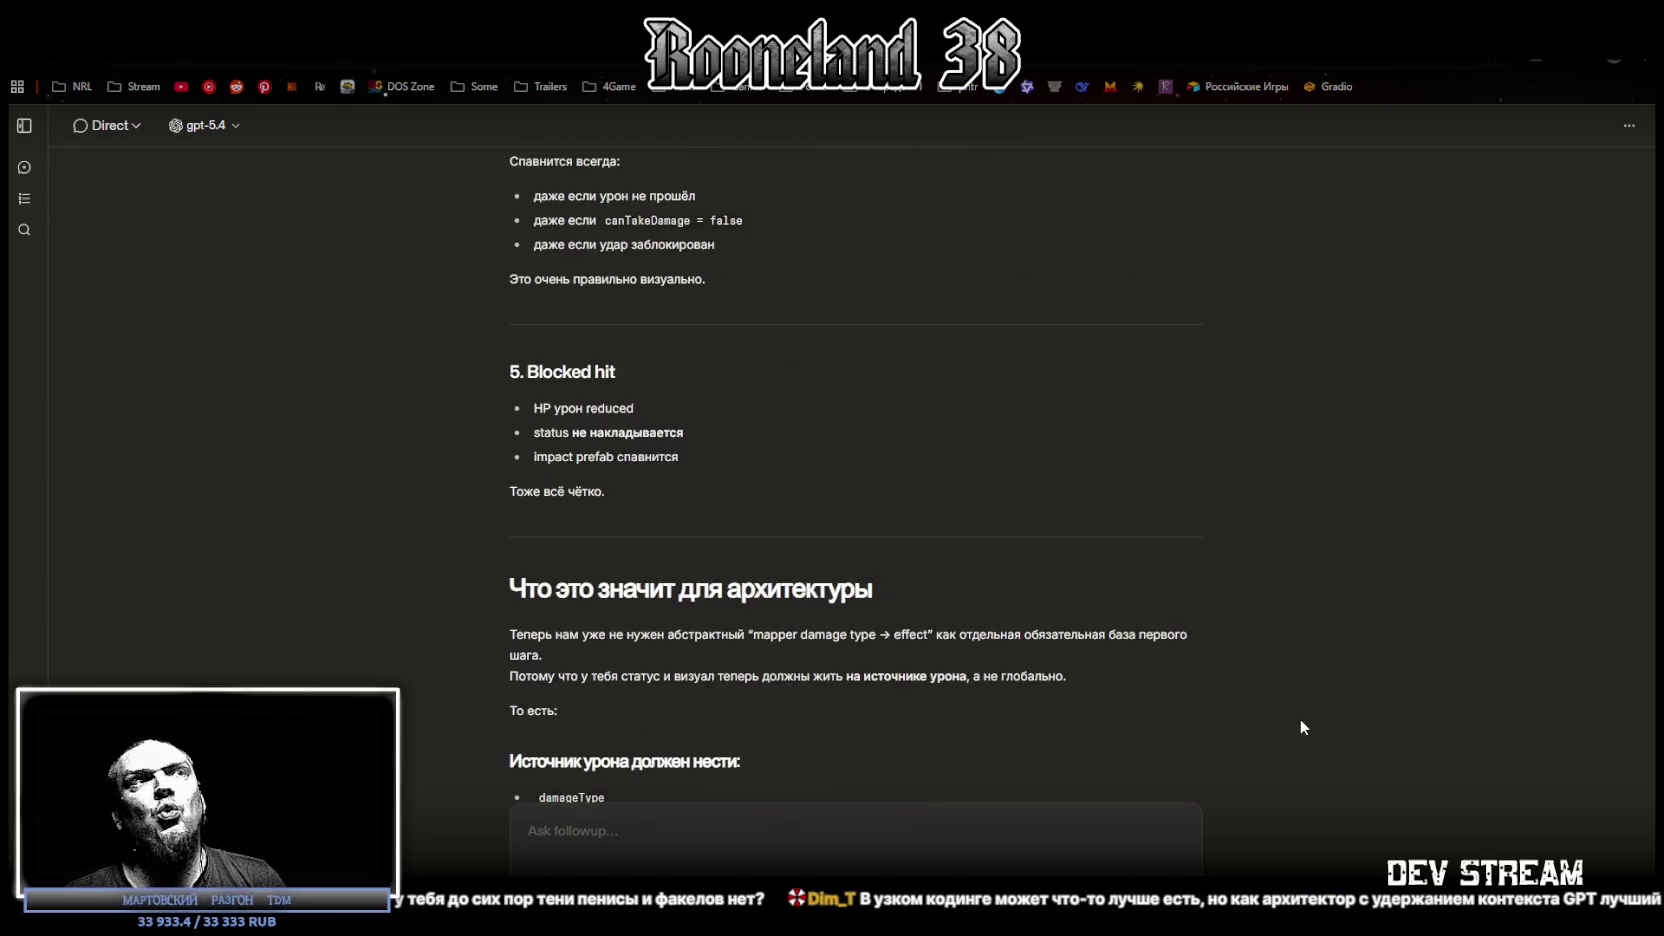
scroll(1309, 720, down, 2)
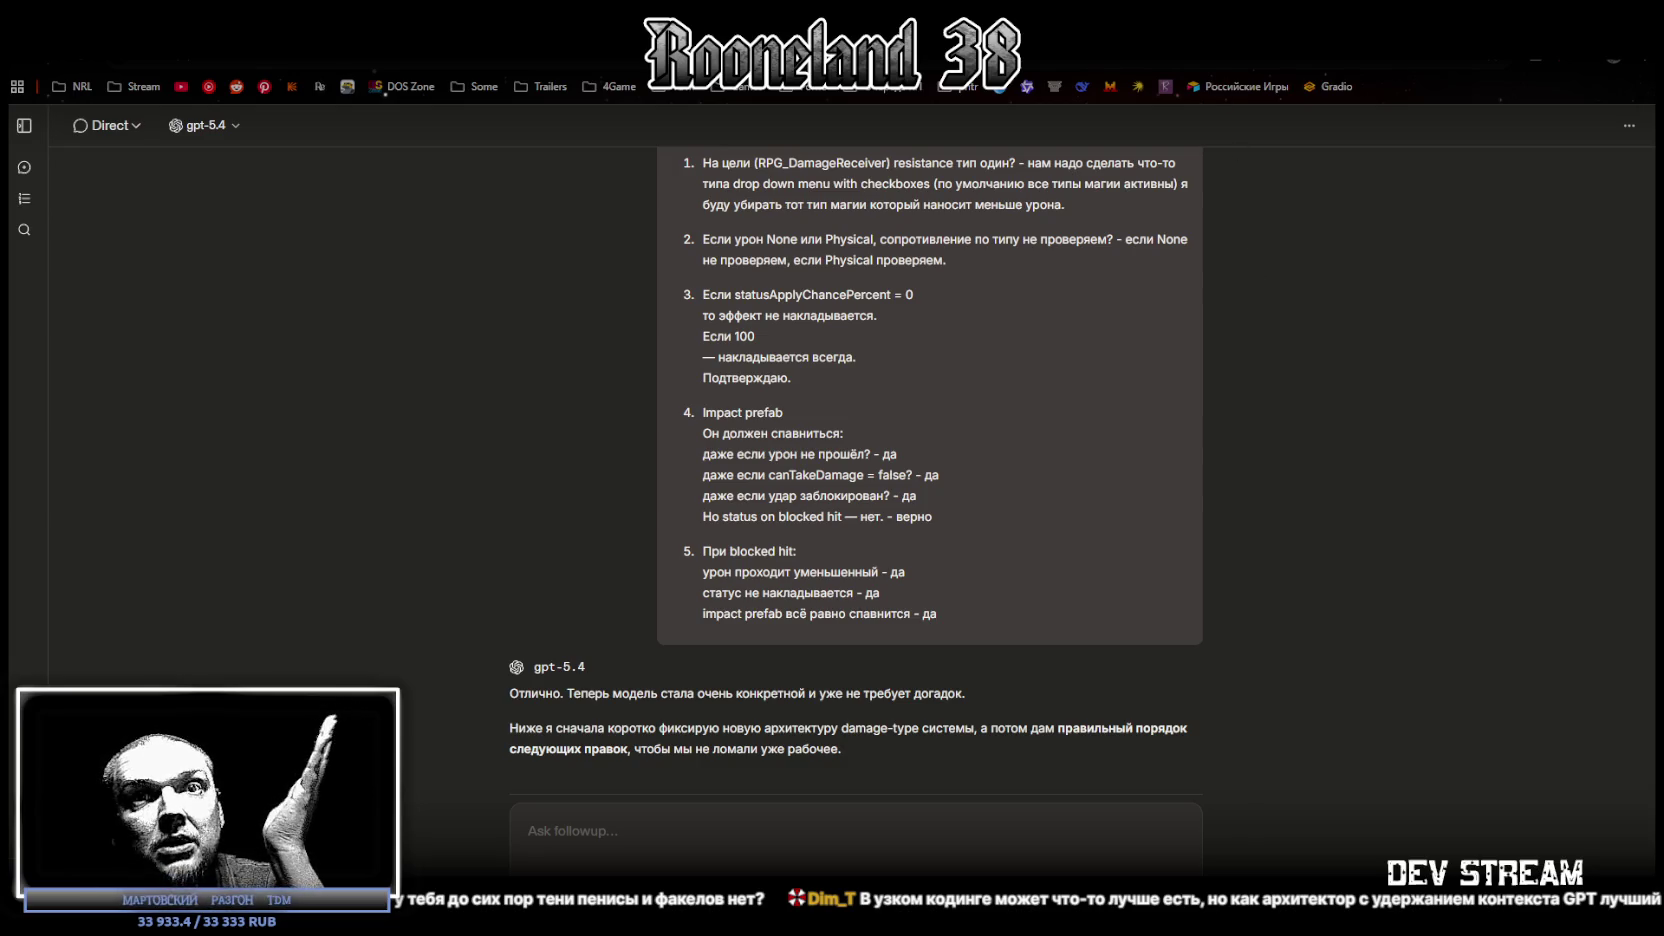
click(1535, 58)
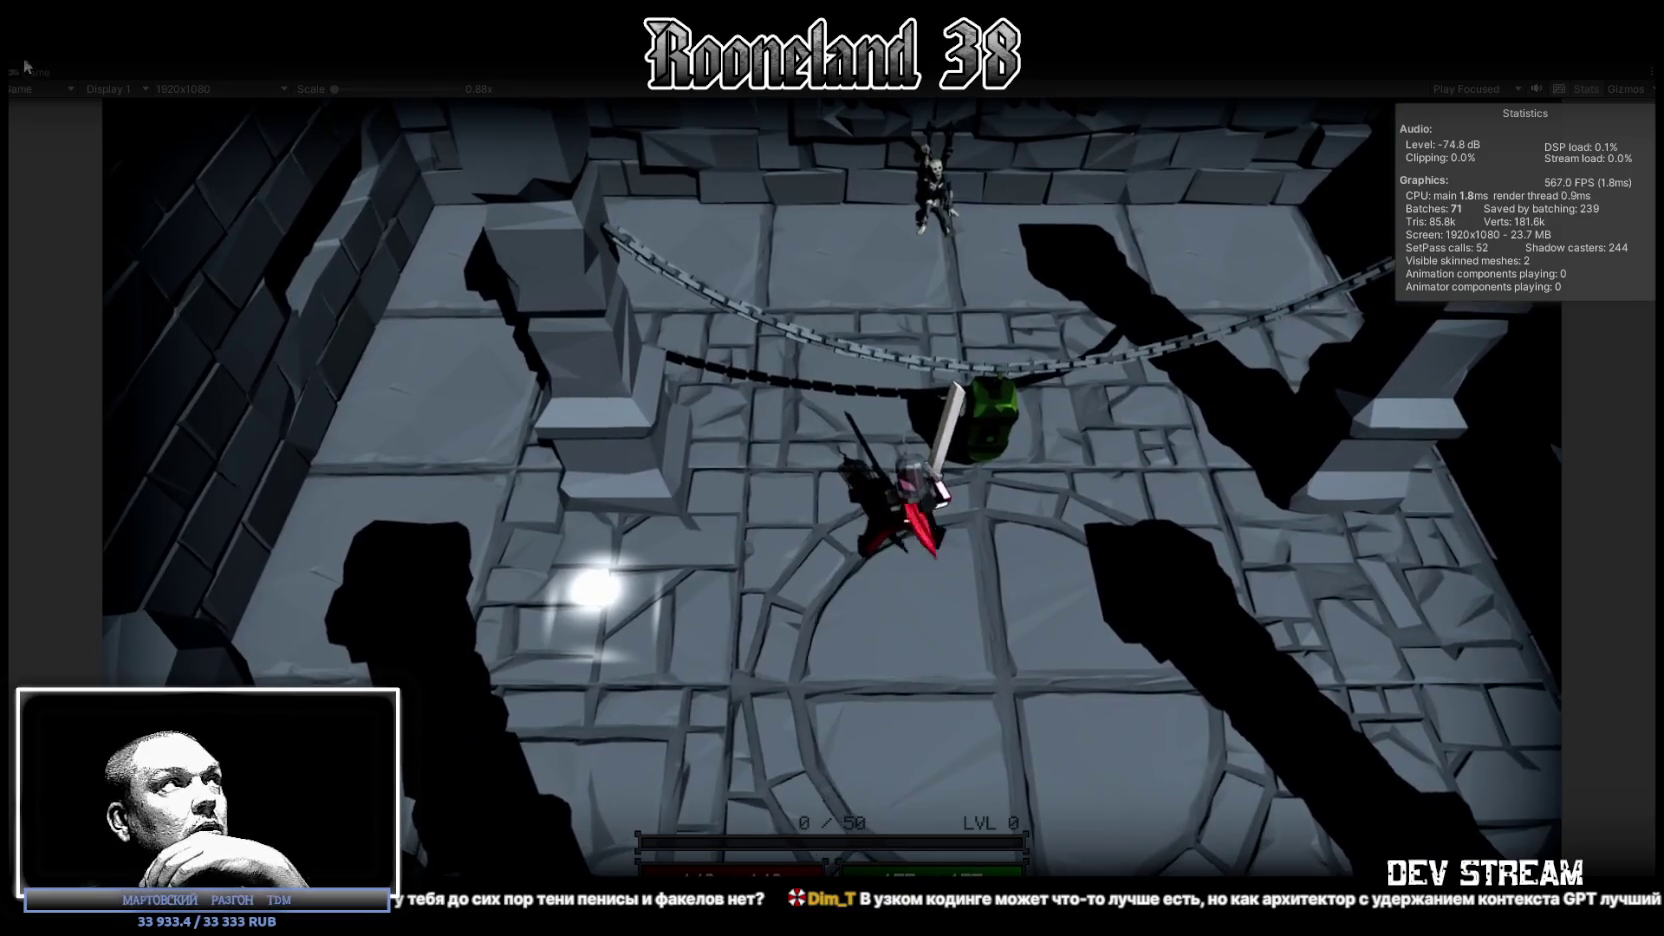
Step: Restore the full editor layout and browse NewCode > SGO > Scripts in the Project panel
key(shift+space)
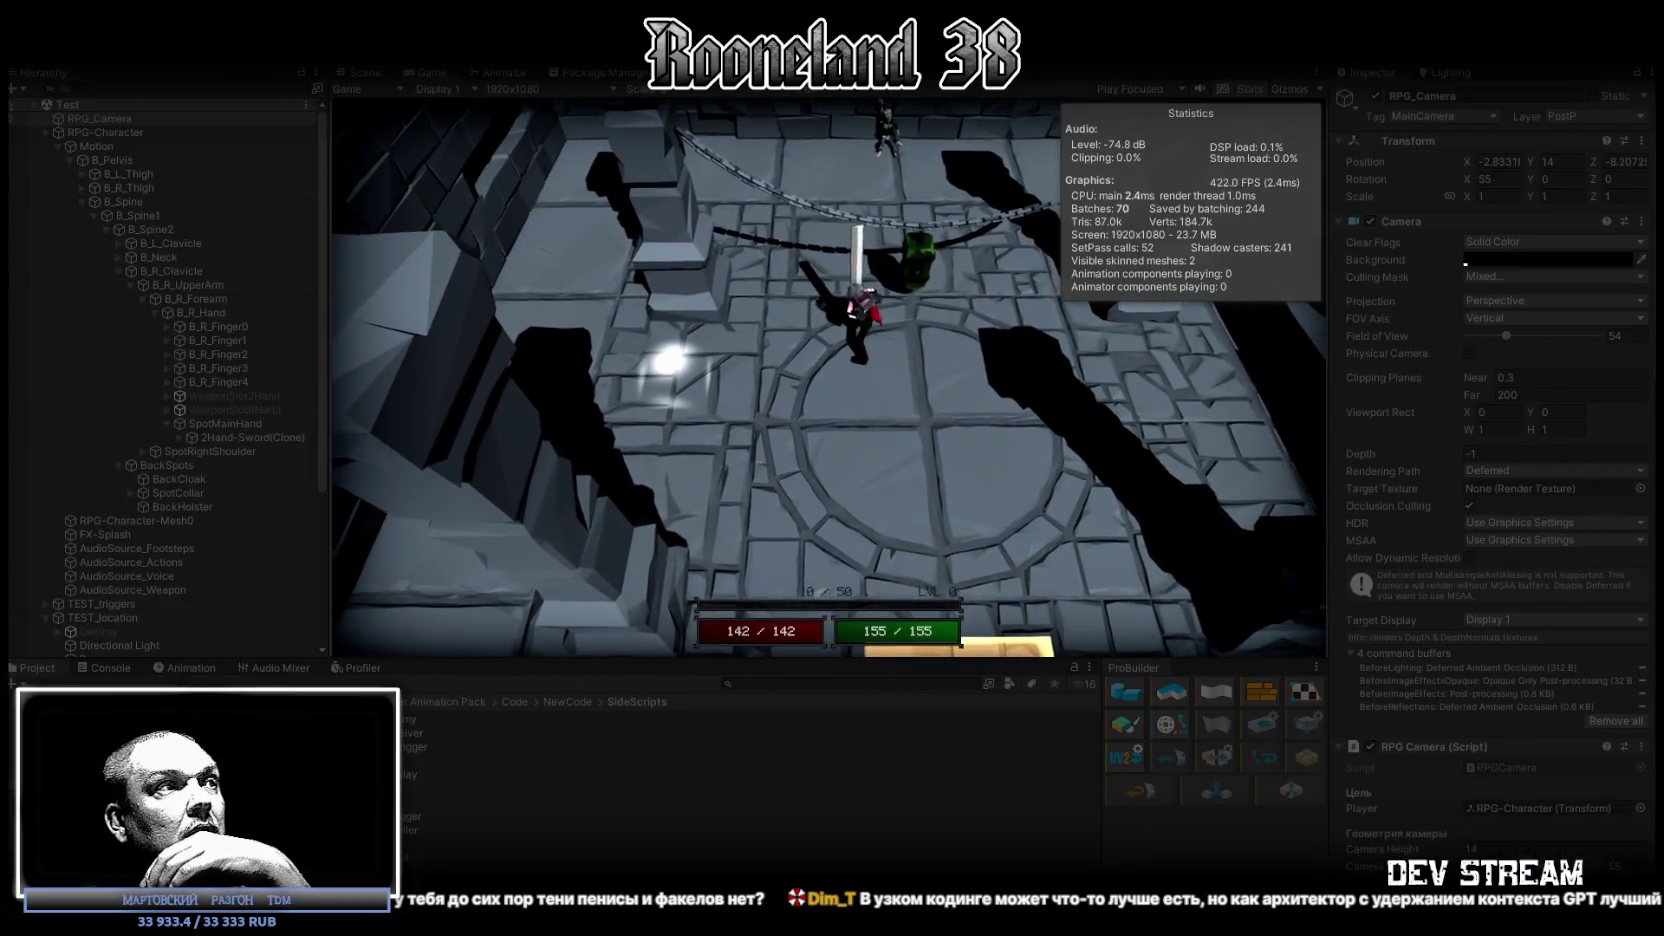
click(385, 750)
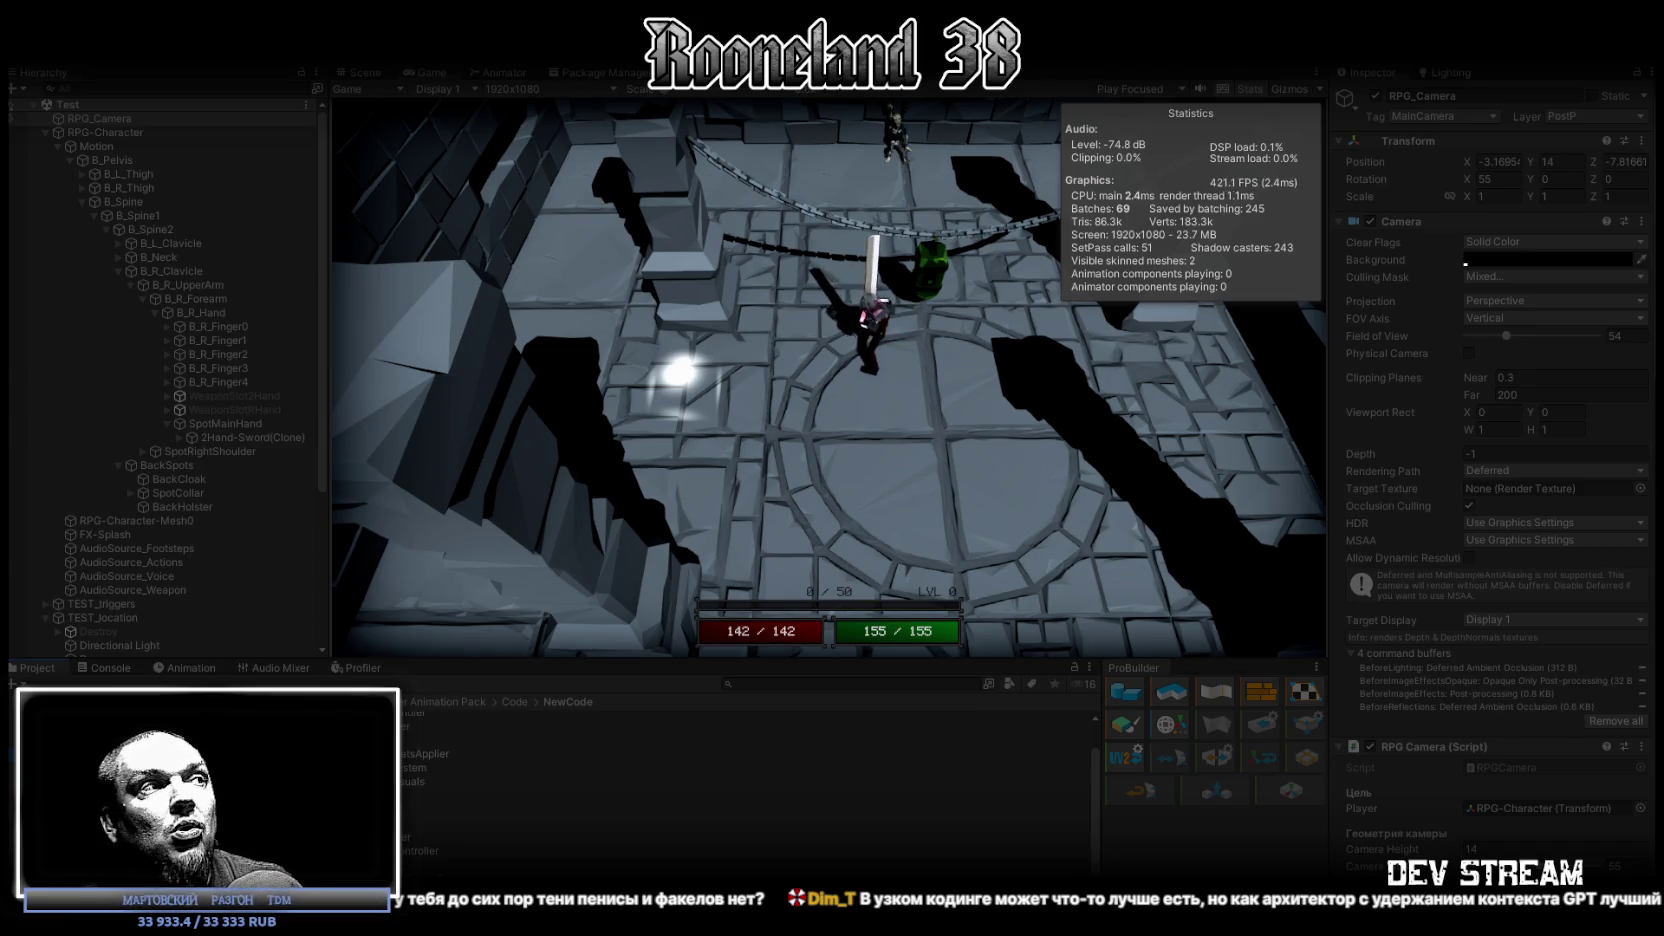
double_click(360, 809)
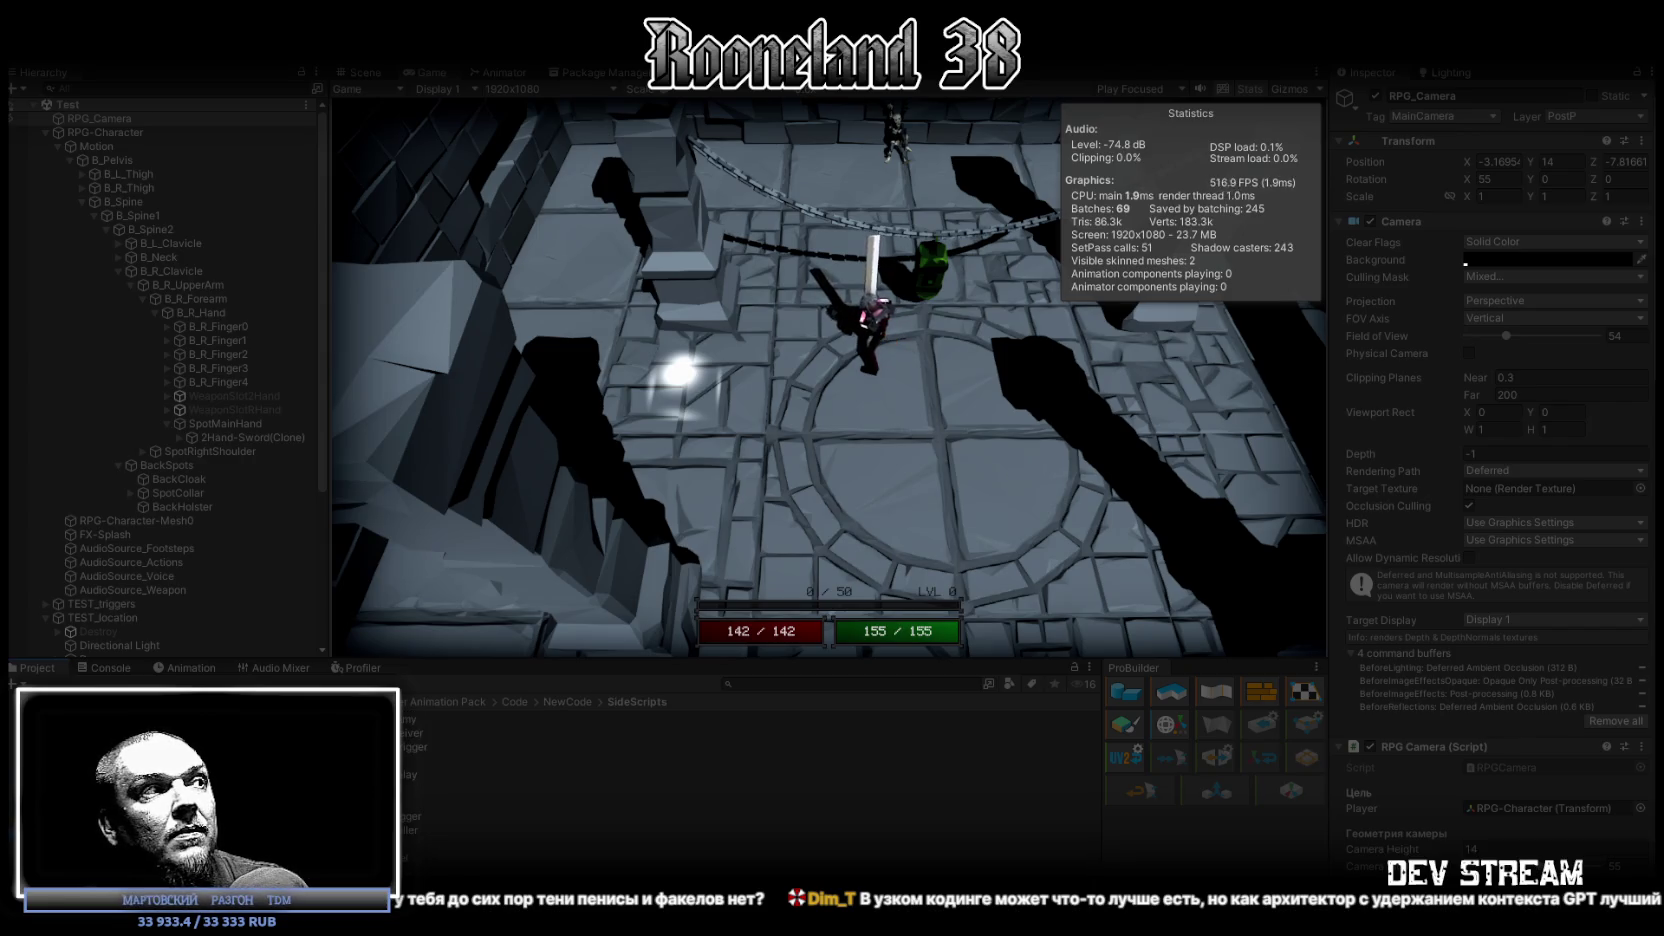
double_click(360, 719)
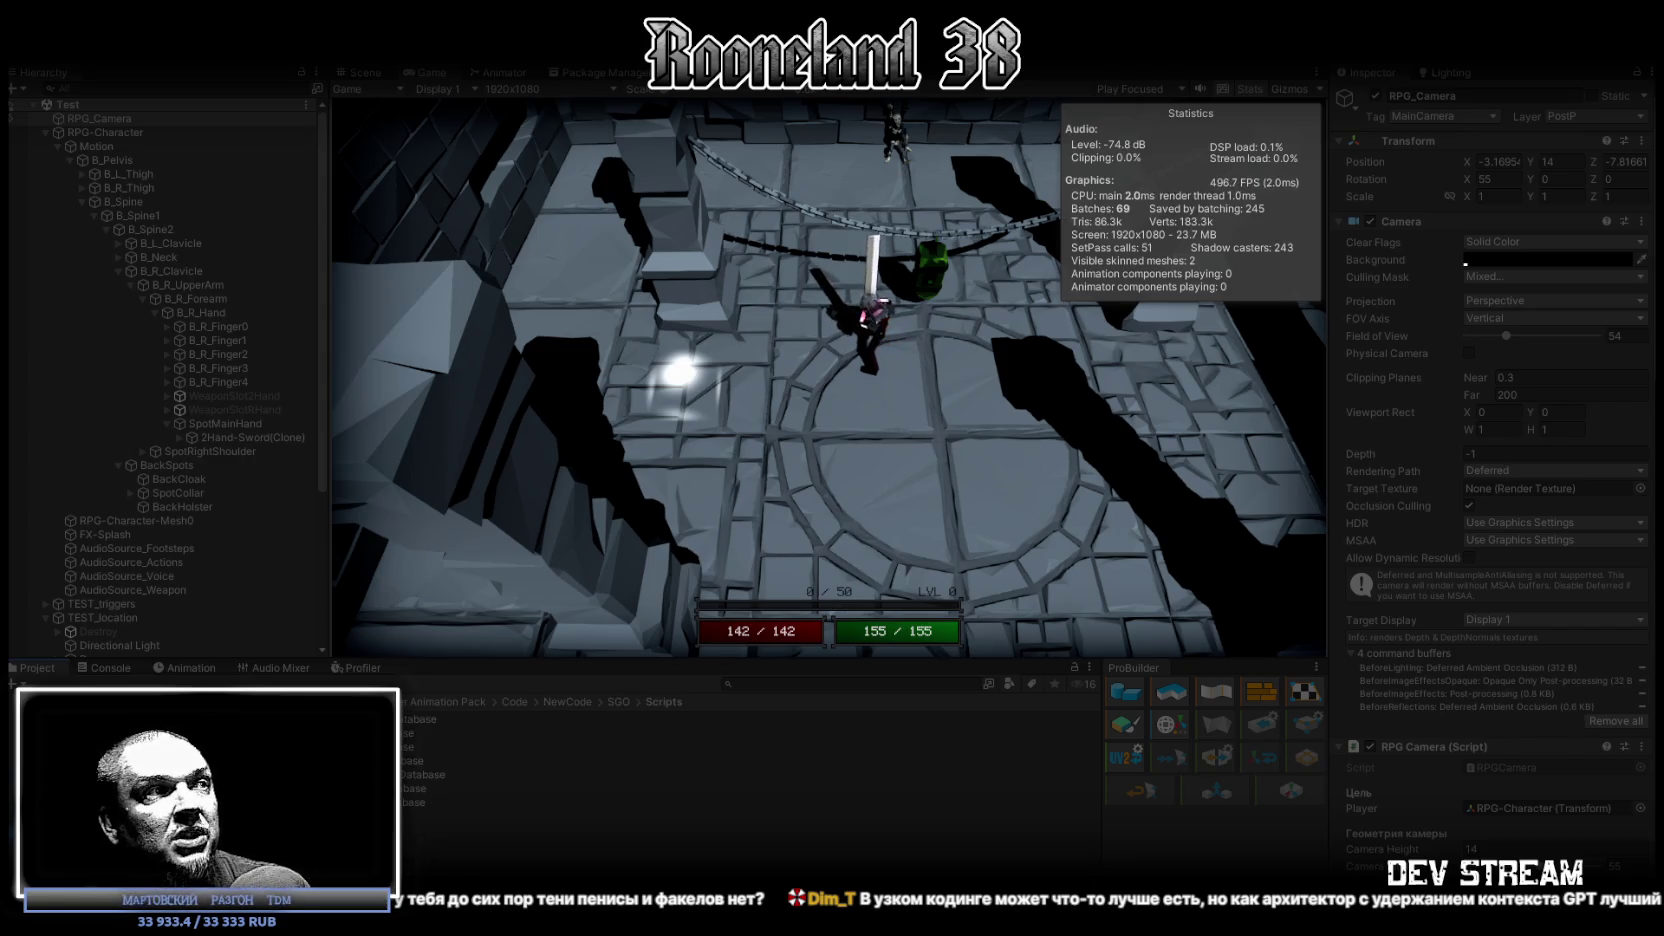
click(567, 701)
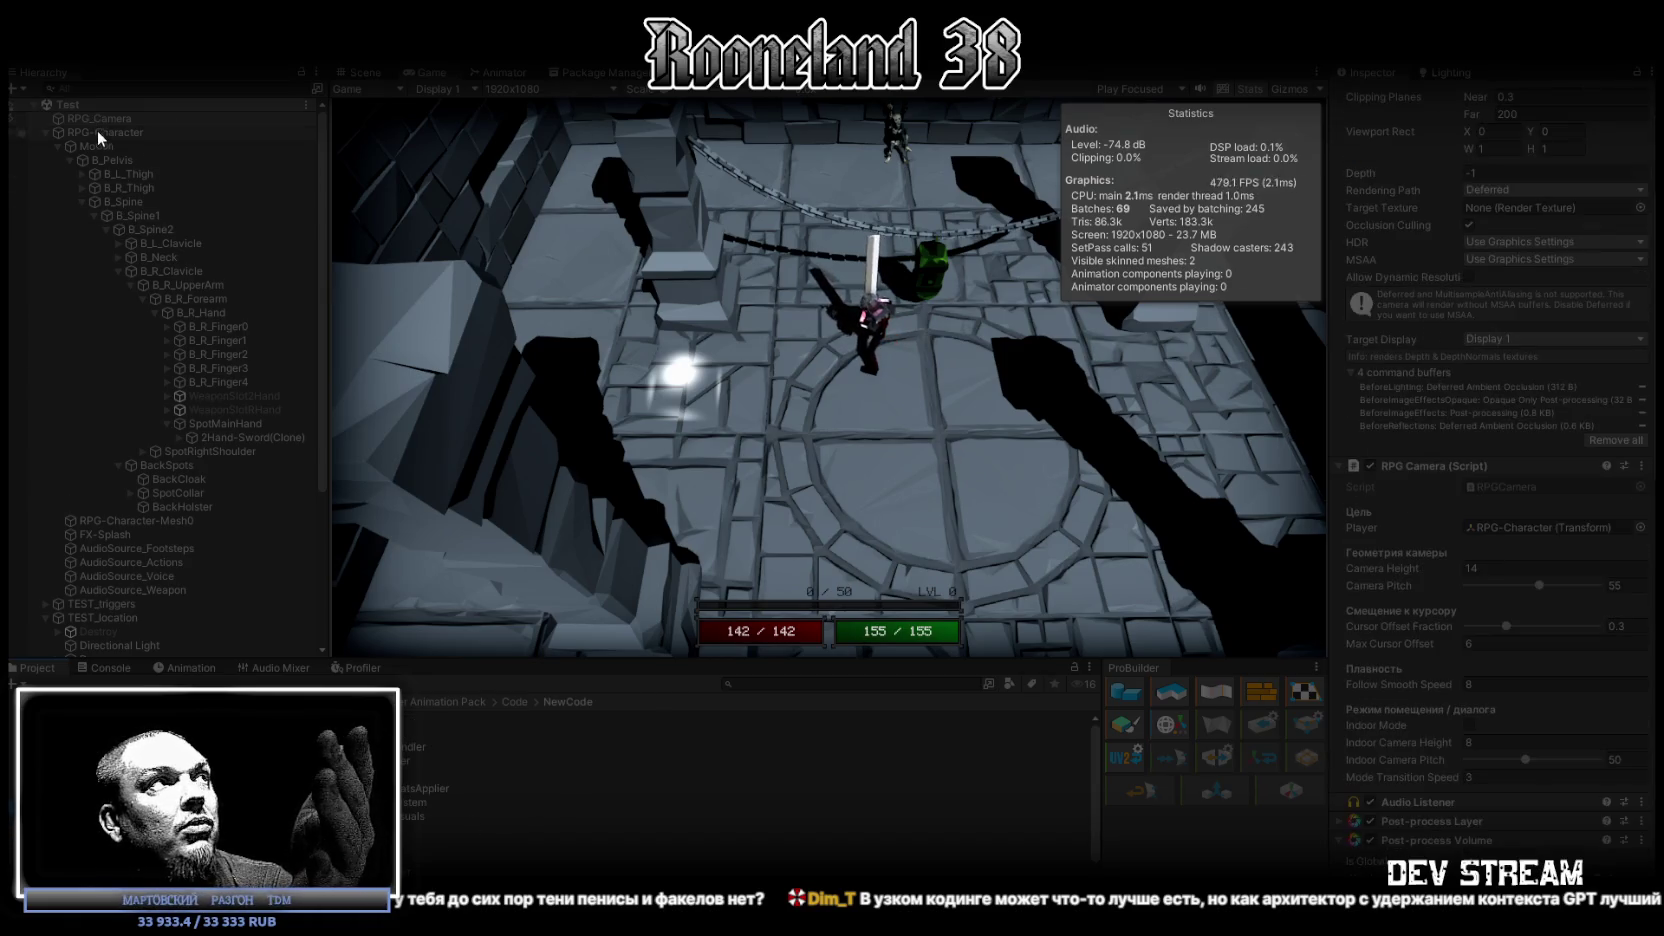
Step: Select RPG-Character in the Hierarchy and scroll through its Inspector components
click(51, 131)
click(46, 132)
scroll(1577, 526, down, 15)
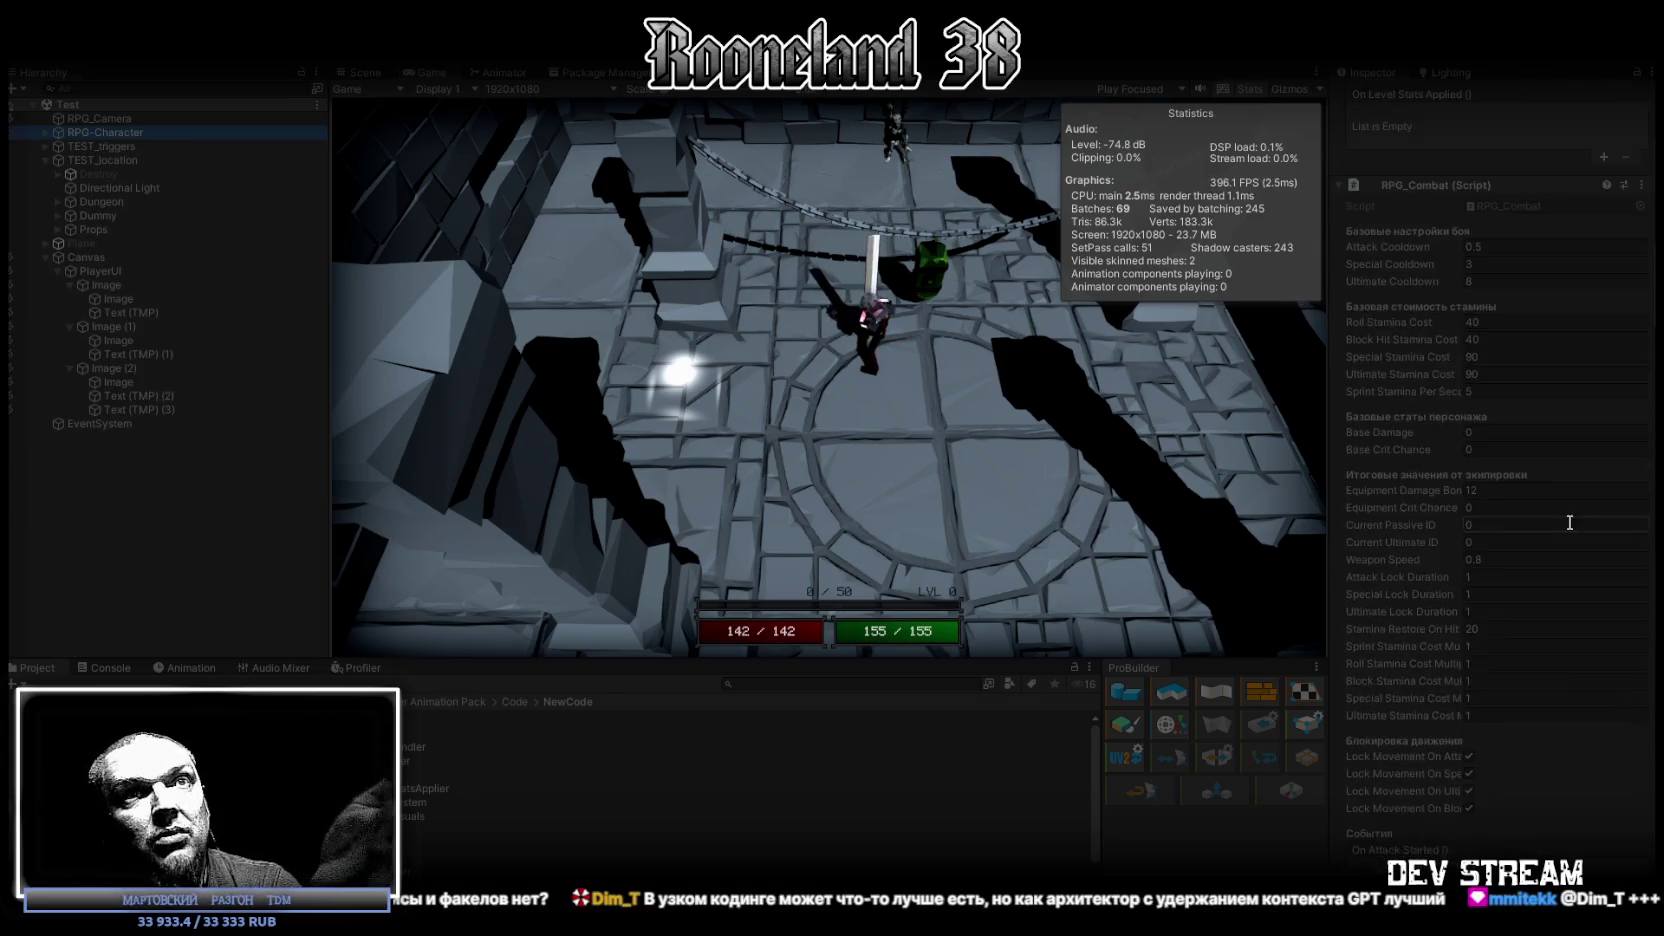
scroll(1557, 523, down, 10)
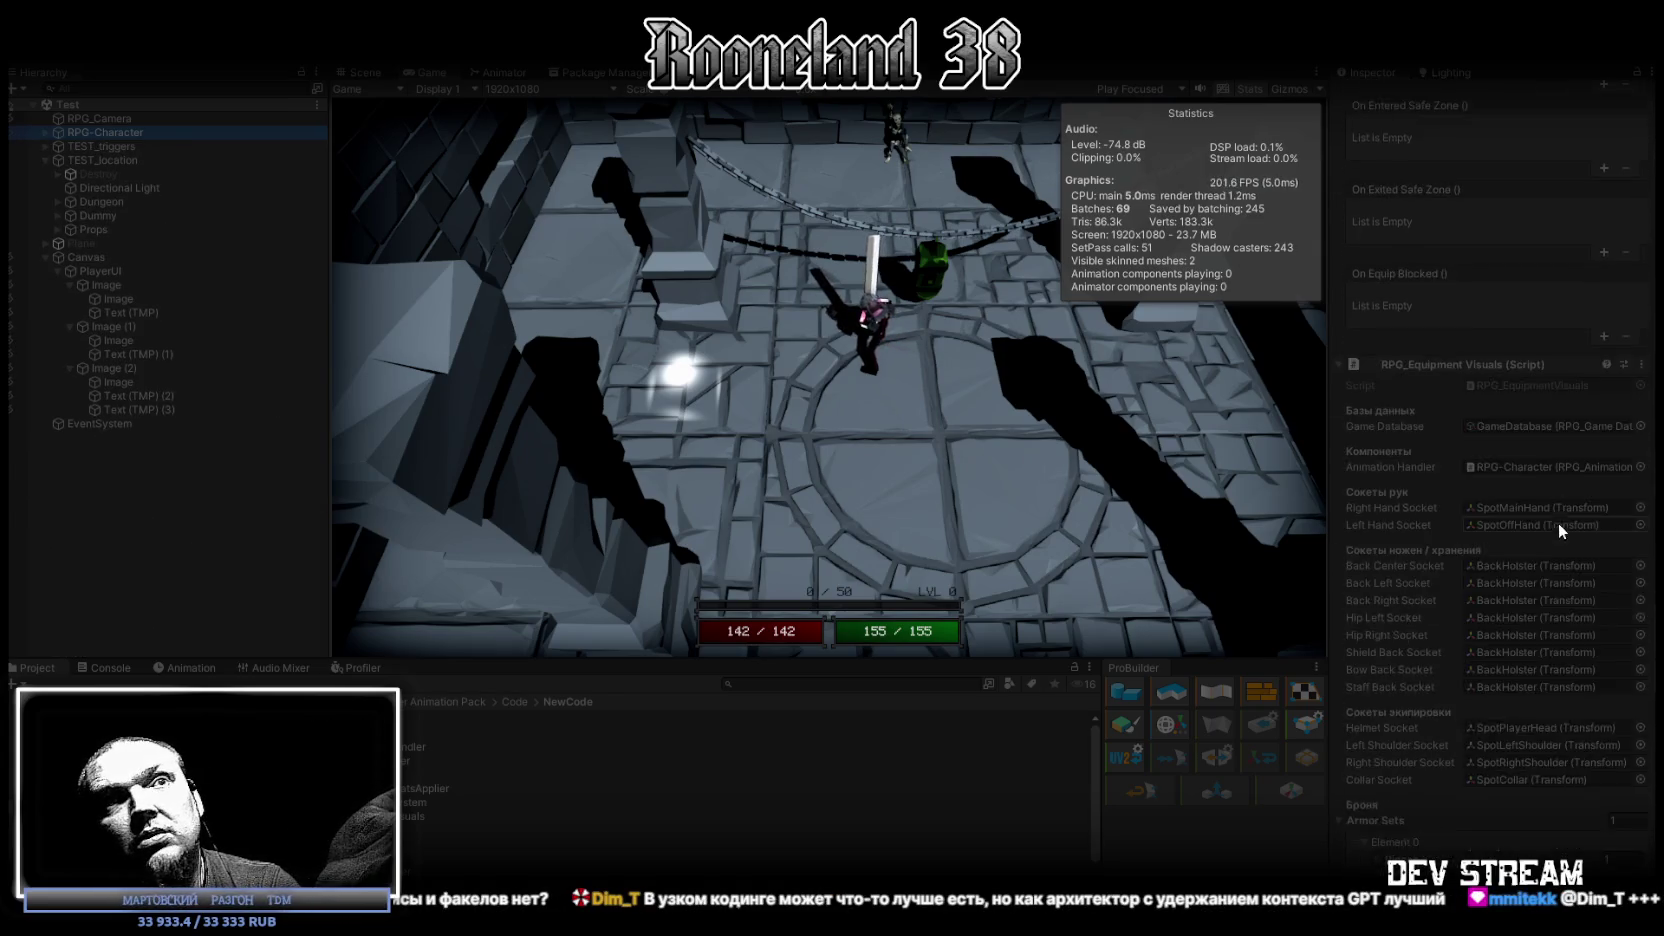
scroll(1562, 524, down, 10)
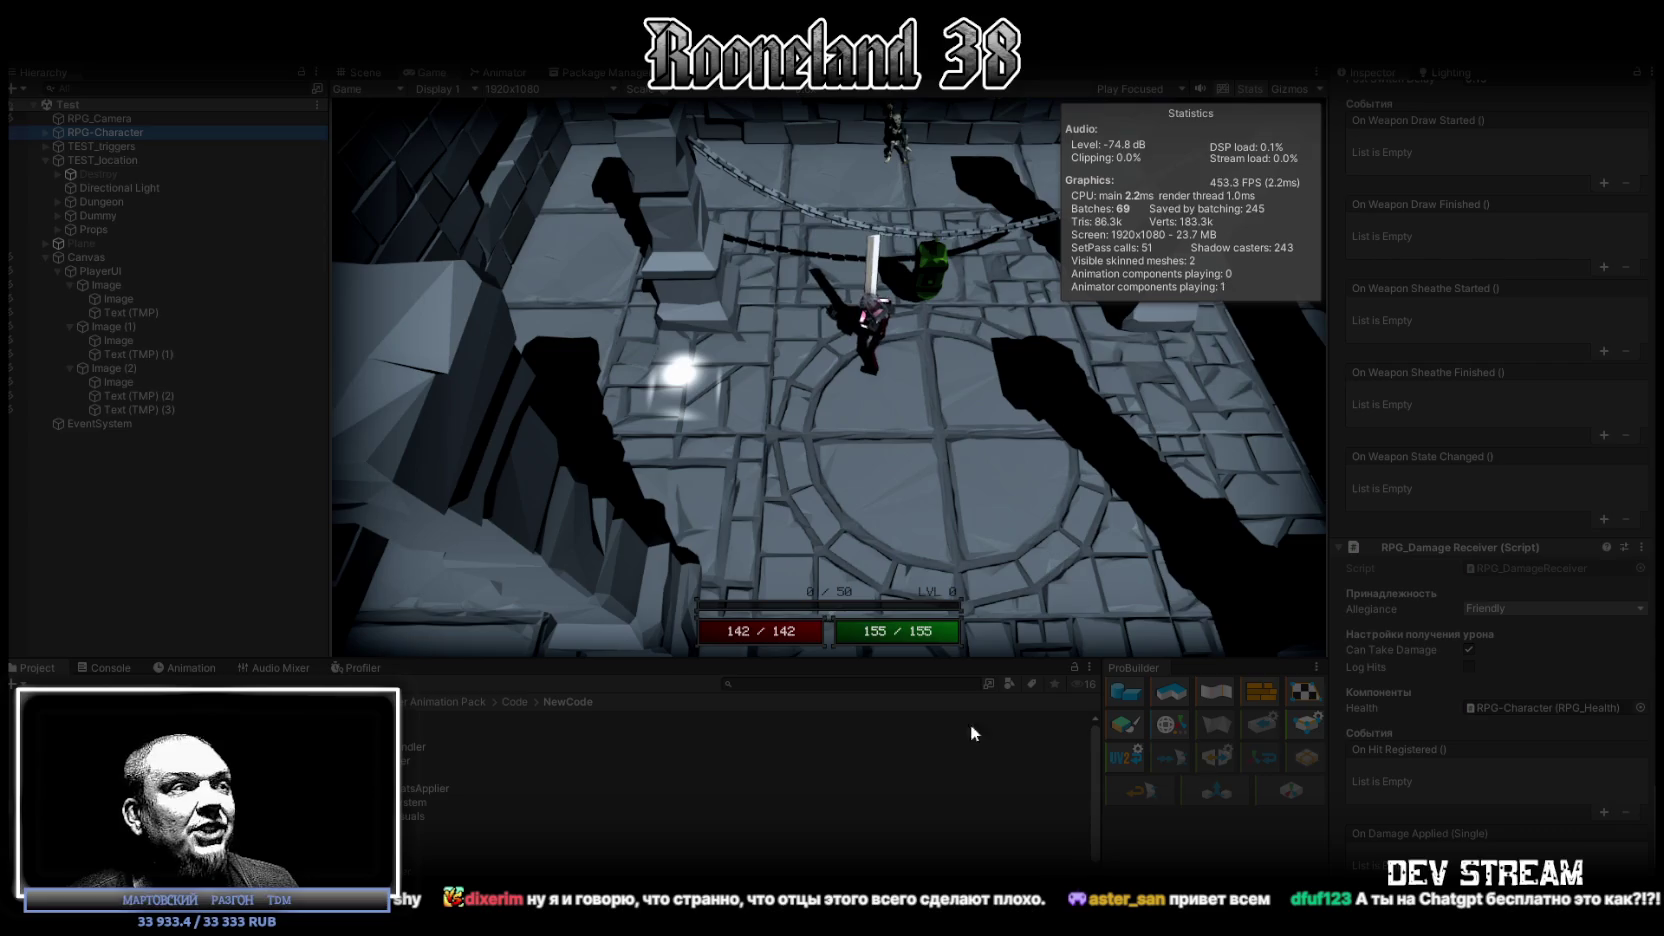
Step: Check the chat's model and Direct mode lists, keeping gpt-5.4, then hide the browser
key(alt+Tab)
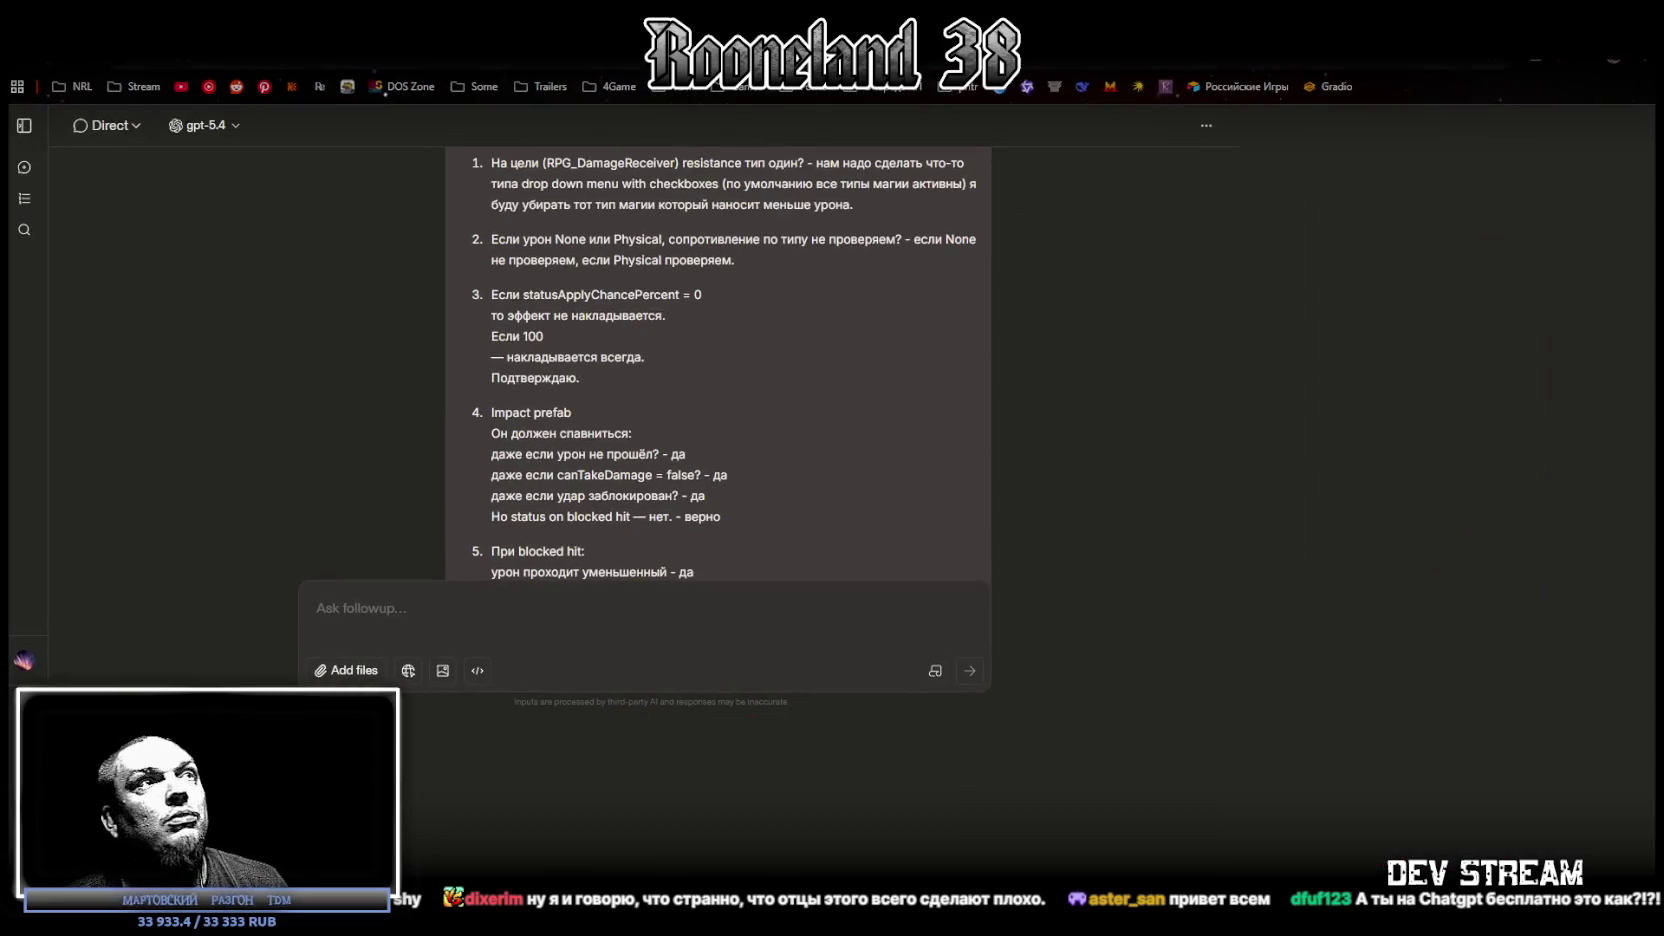
key(ctrl+l)
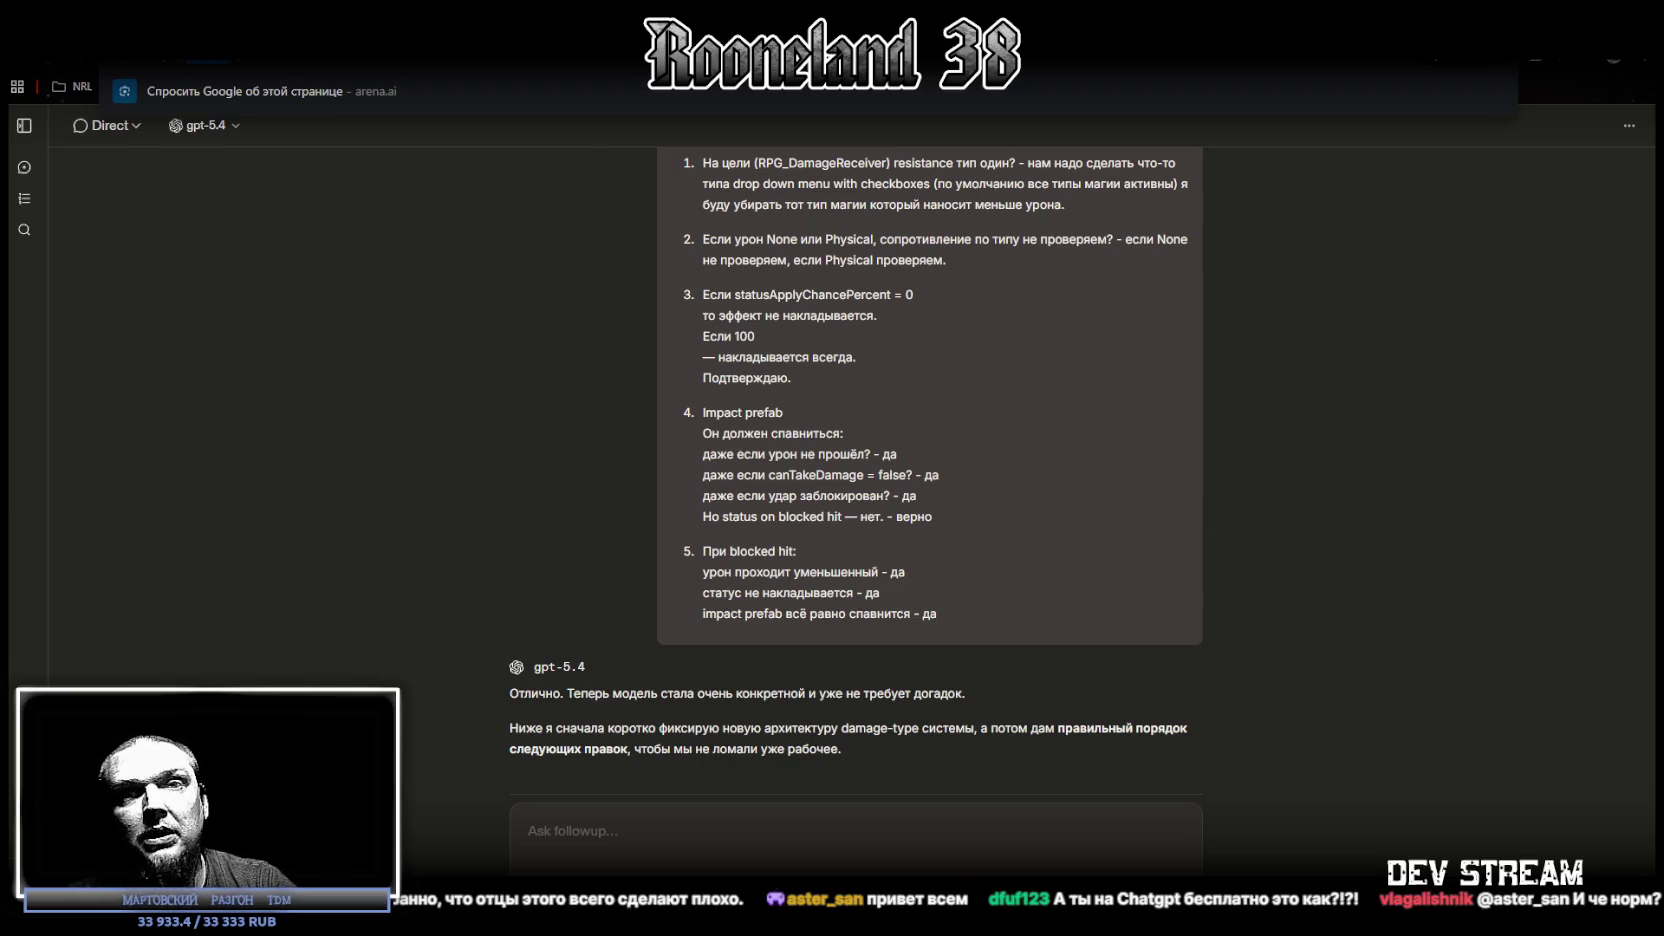
key(Escape)
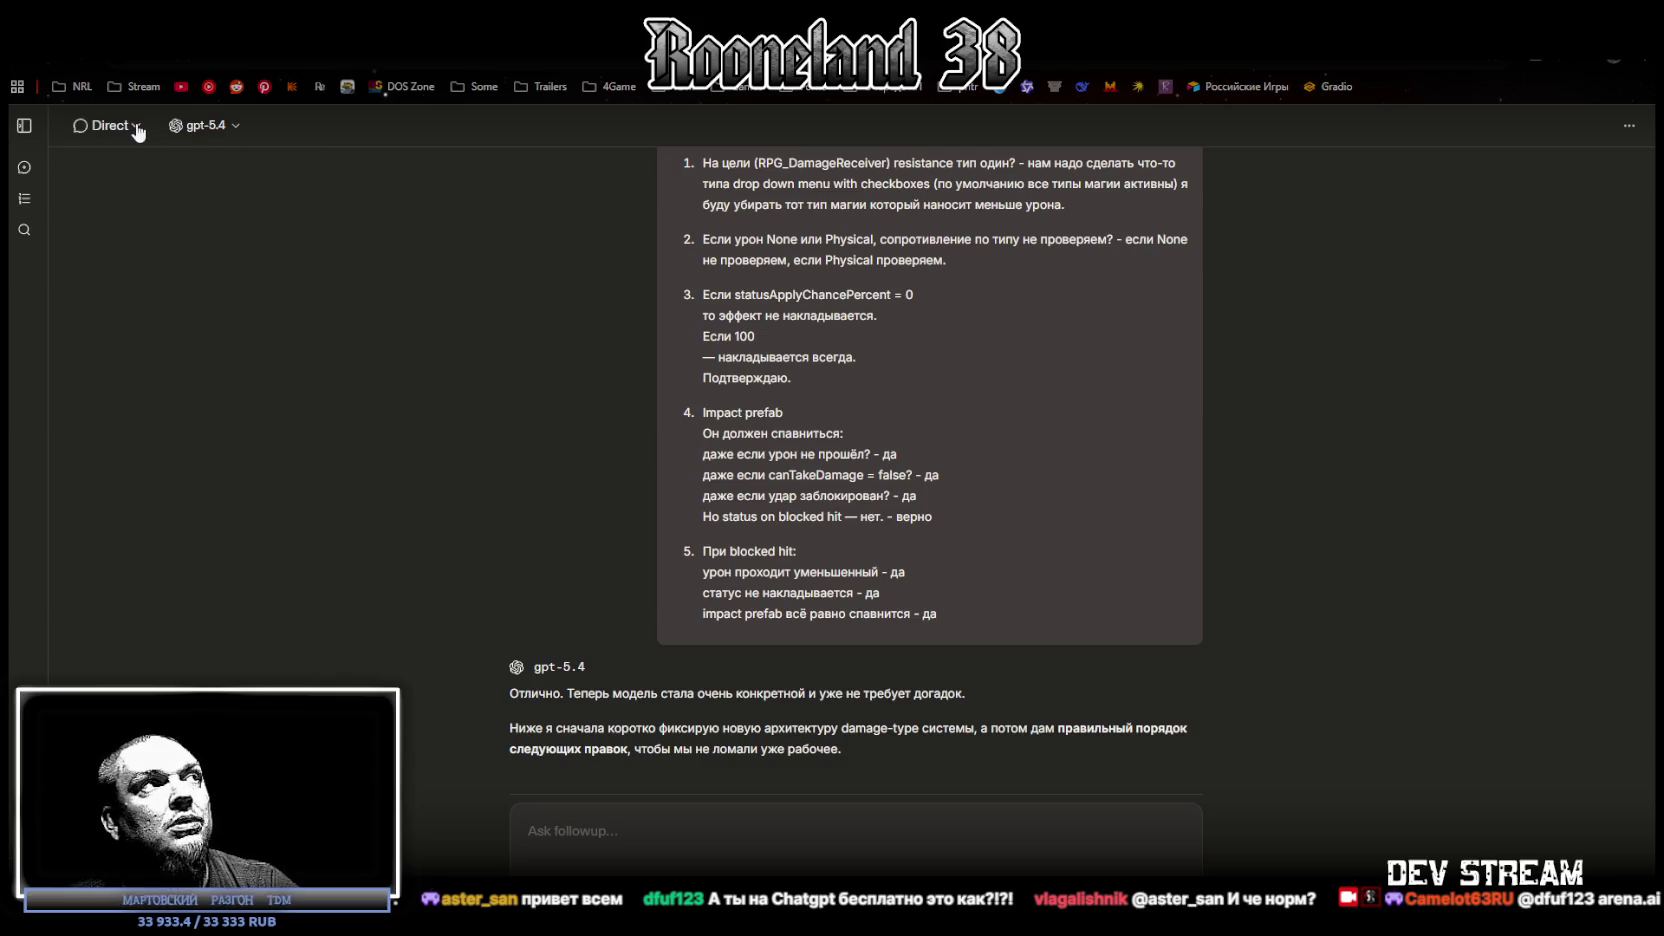
click(238, 128)
scroll(306, 366, down, 1)
scroll(306, 366, down, 10)
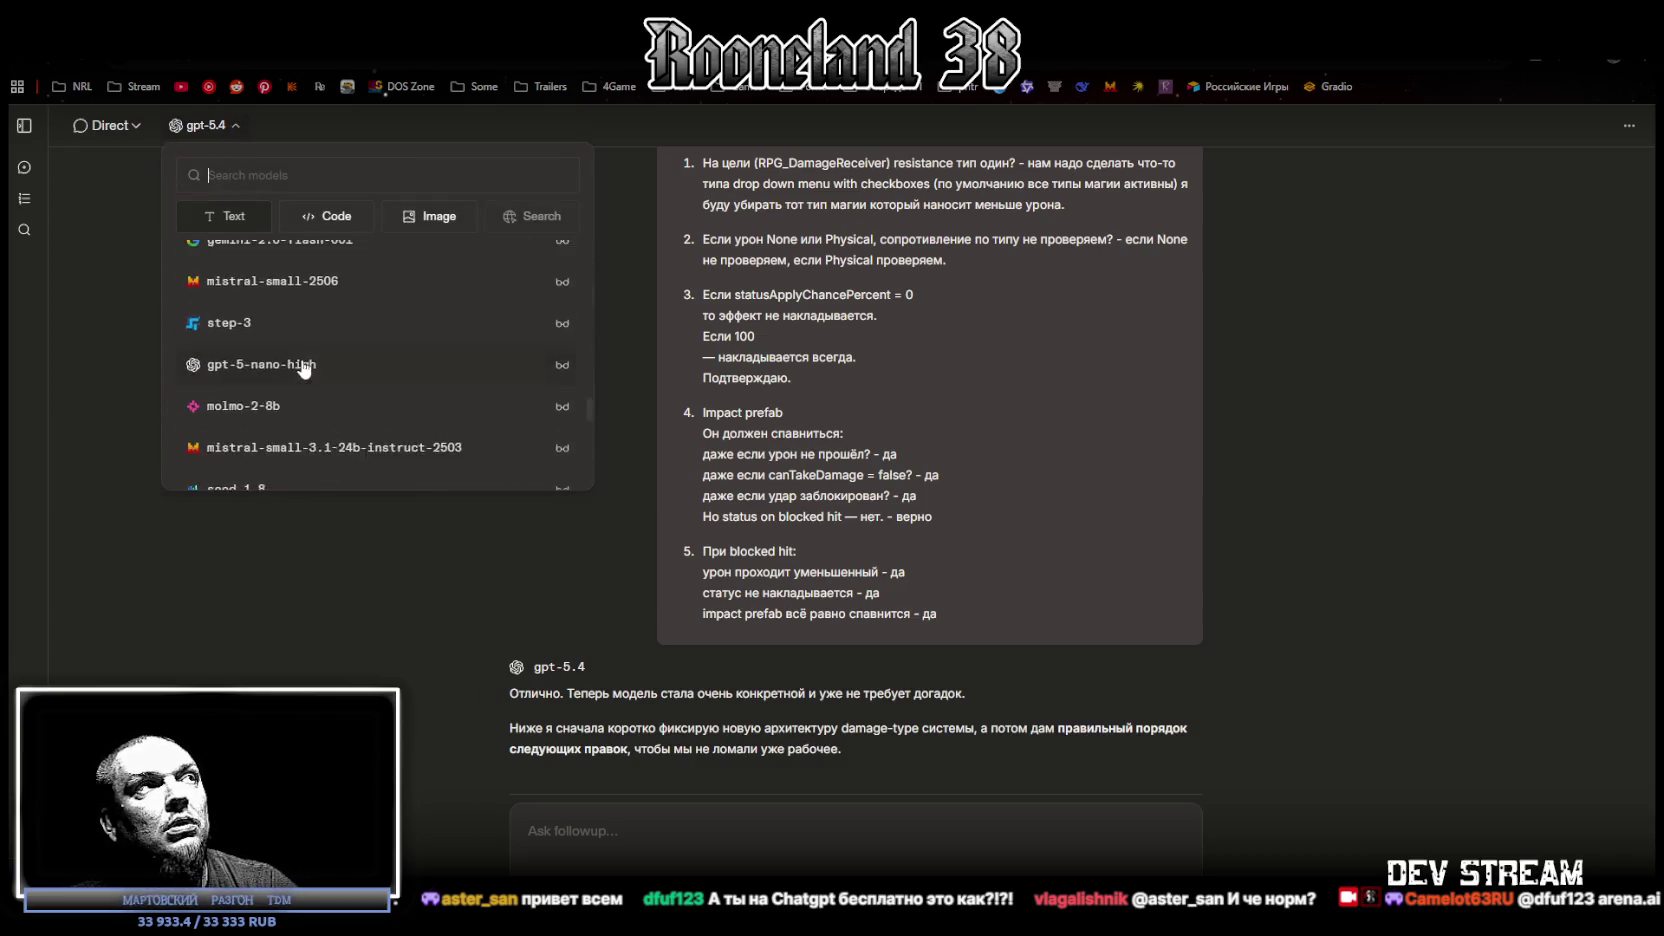
click(285, 113)
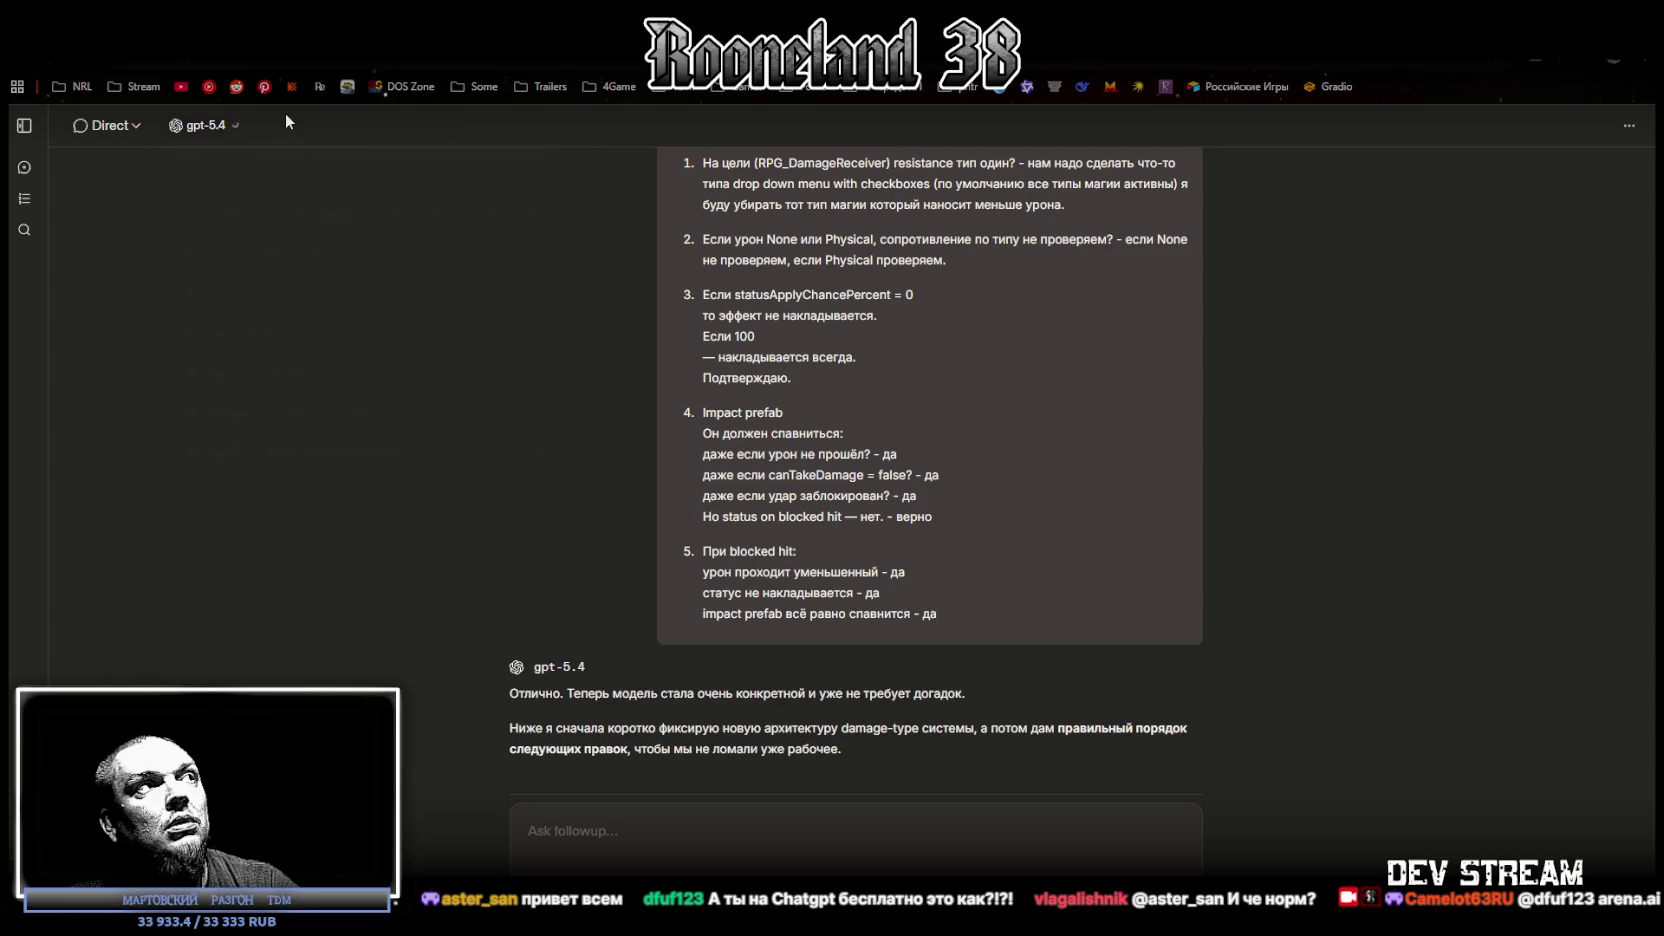
click(136, 127)
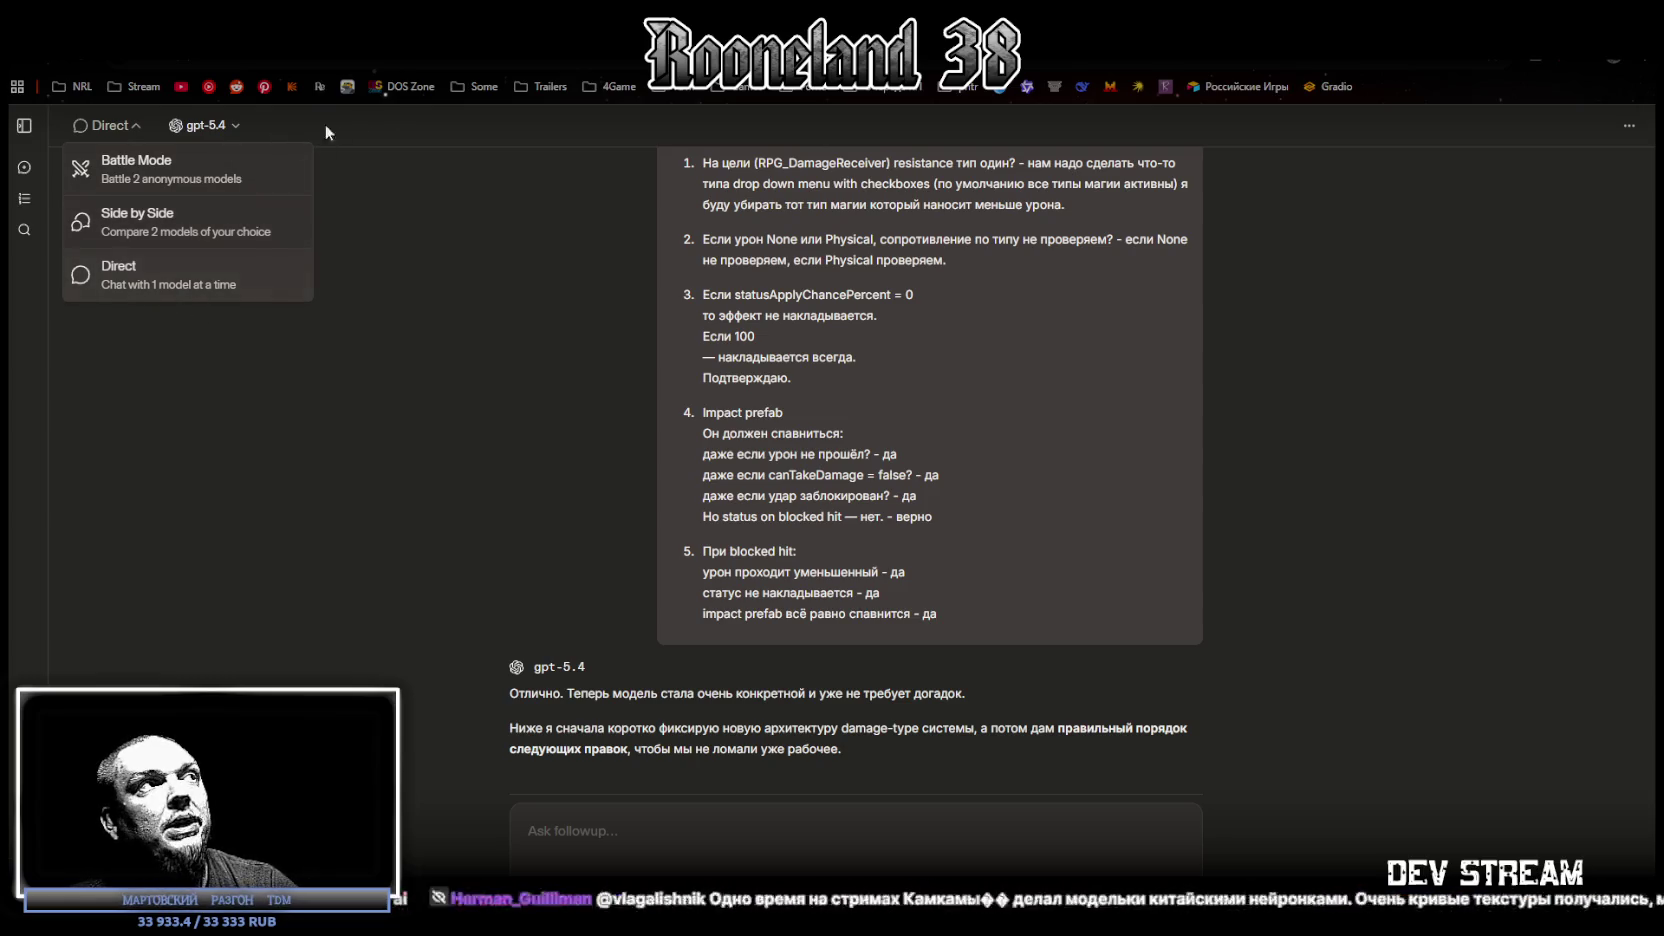
key(alt+Tab)
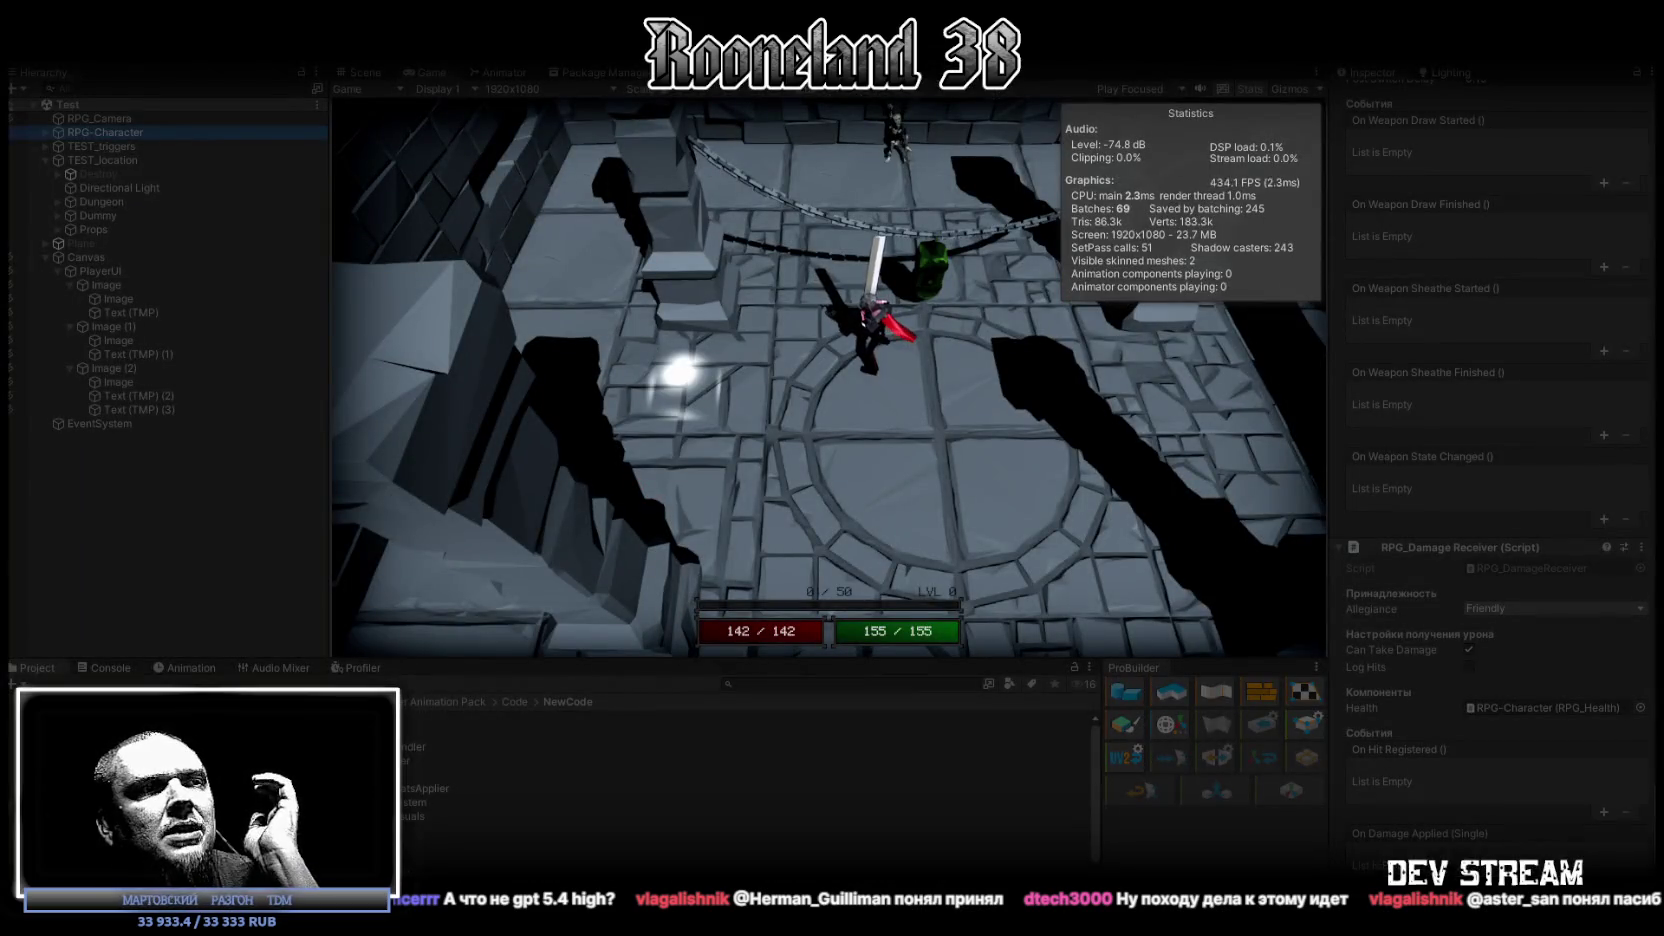
Step: Maximize Chrome and pan and zoom around the RPG_WW_ZAVOZ diagram board
mouse_move(937, 935)
mouse_down()
mouse_move(937, 342)
mouse_move(854, 217)
mouse_move(915, 162)
mouse_up()
double_click(1048, 151)
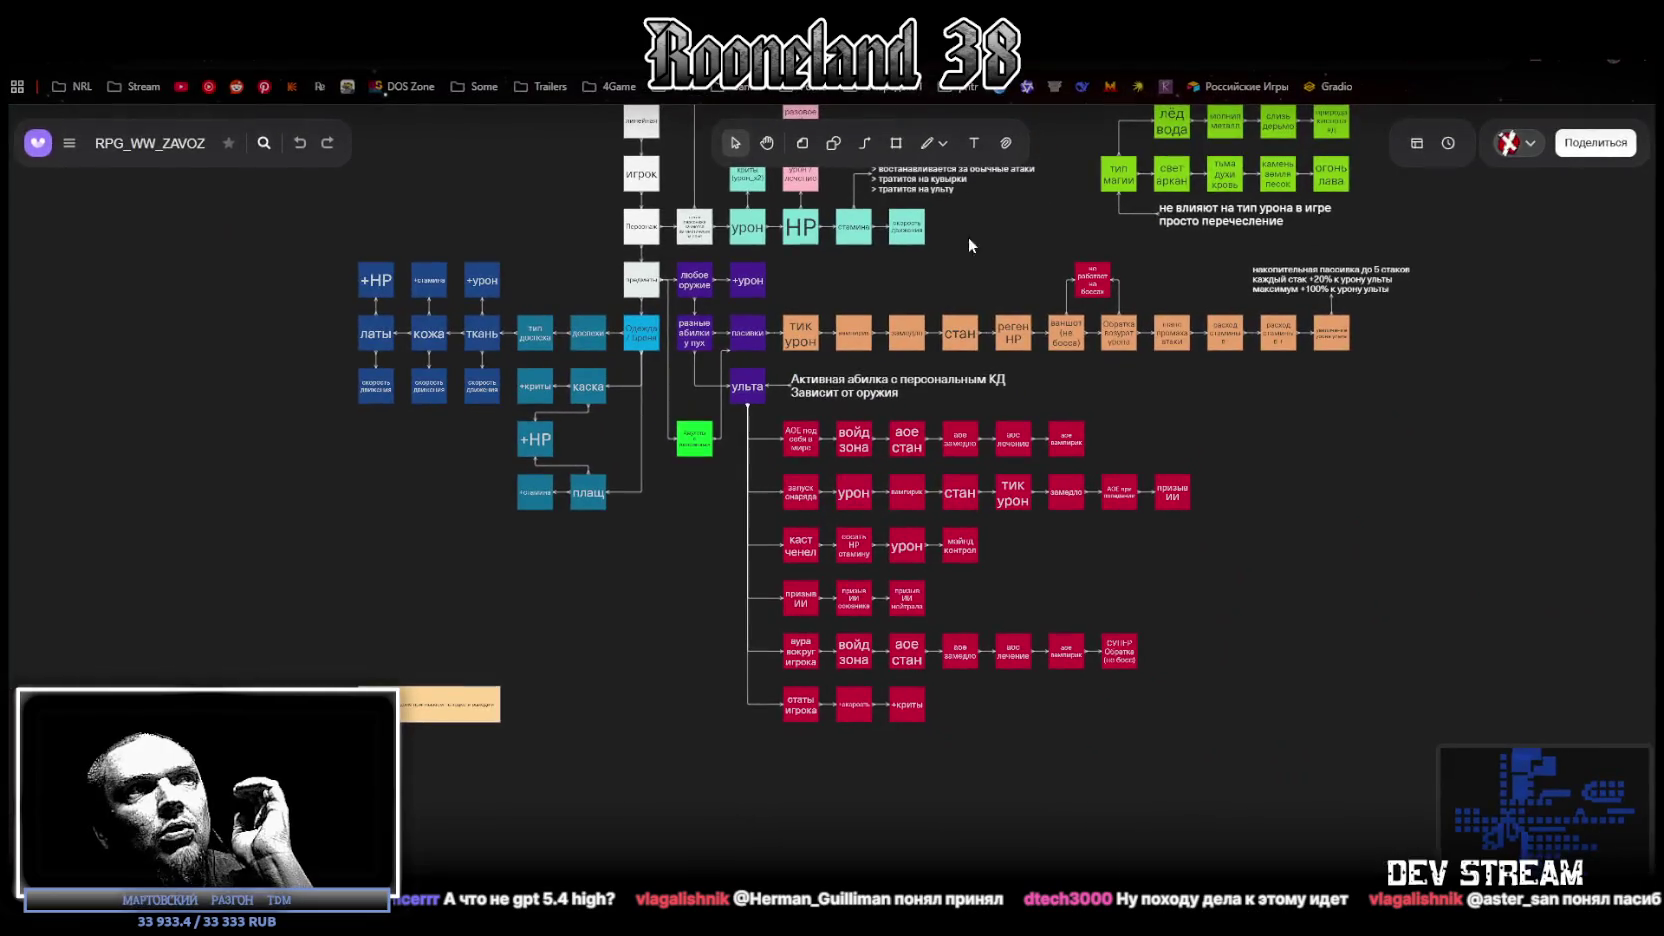
scroll(1351, 432, up, 10)
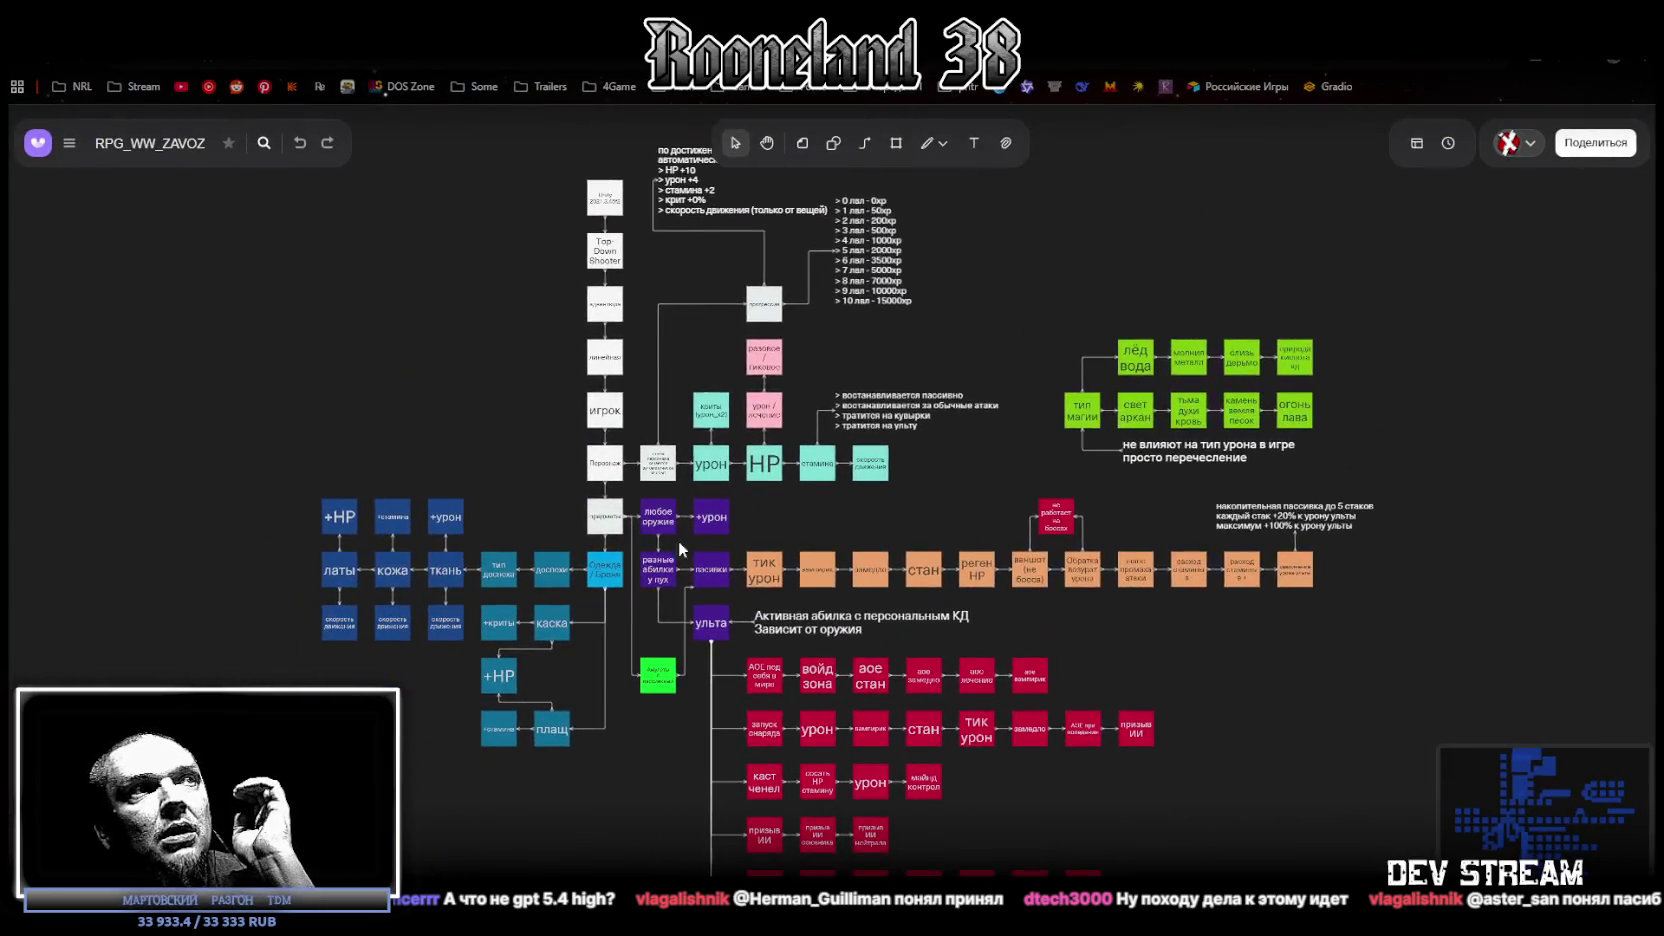
scroll(764, 618, down, 10)
scroll(797, 566, up, 5)
scroll(905, 762, down, 5)
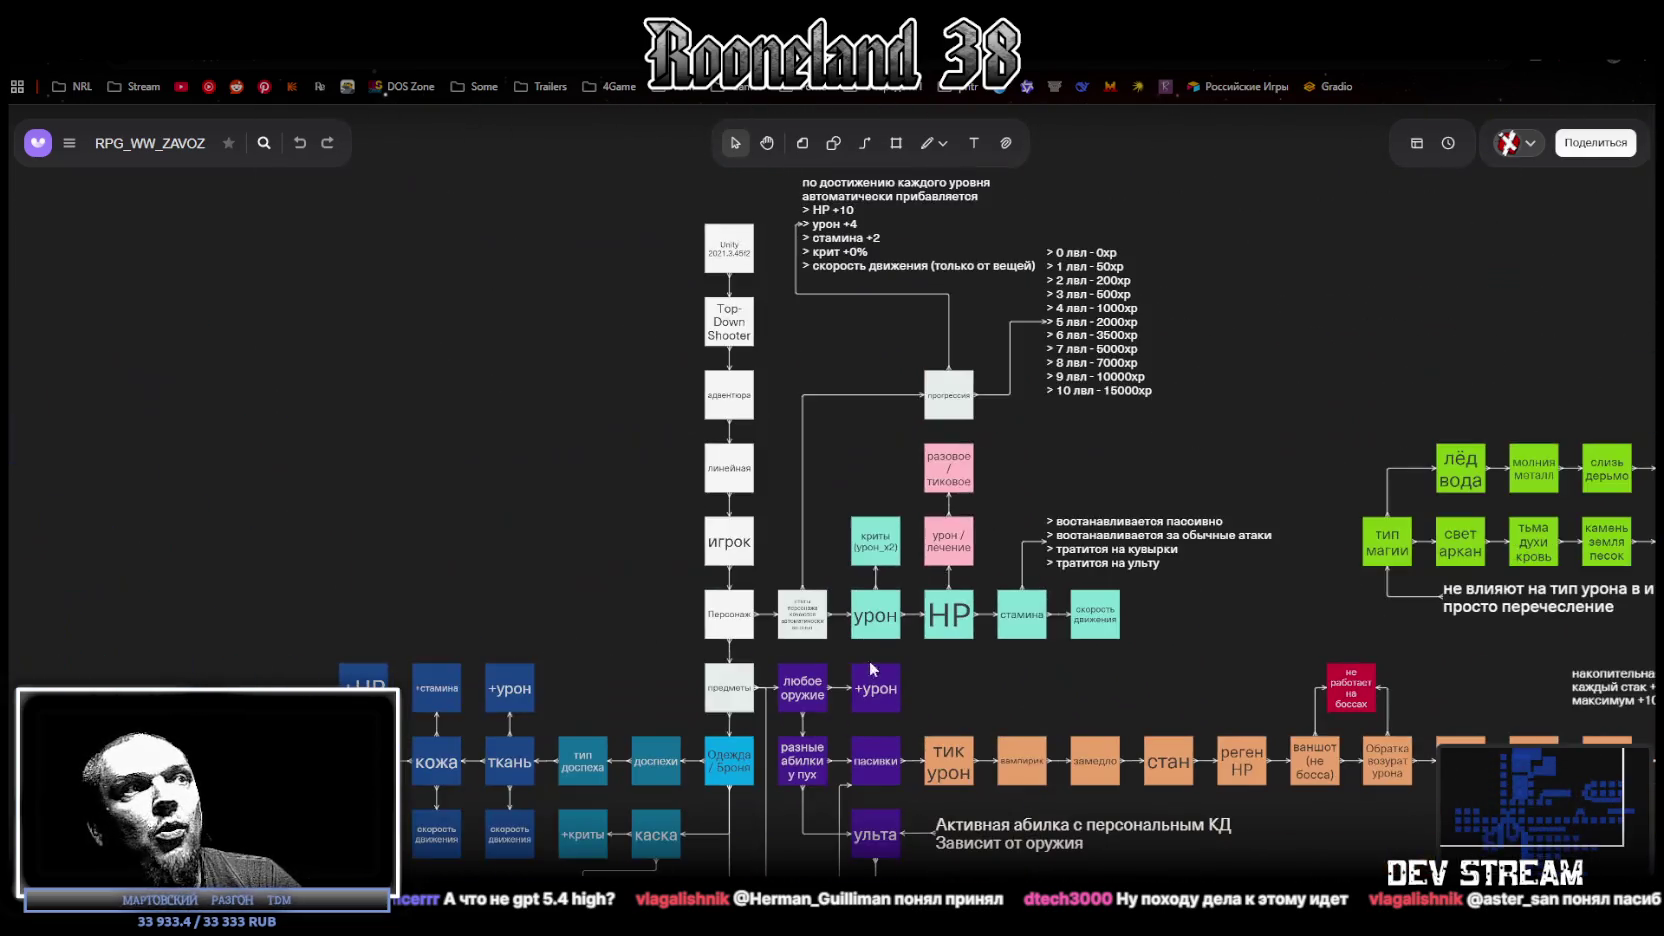
scroll(905, 762, down, 6)
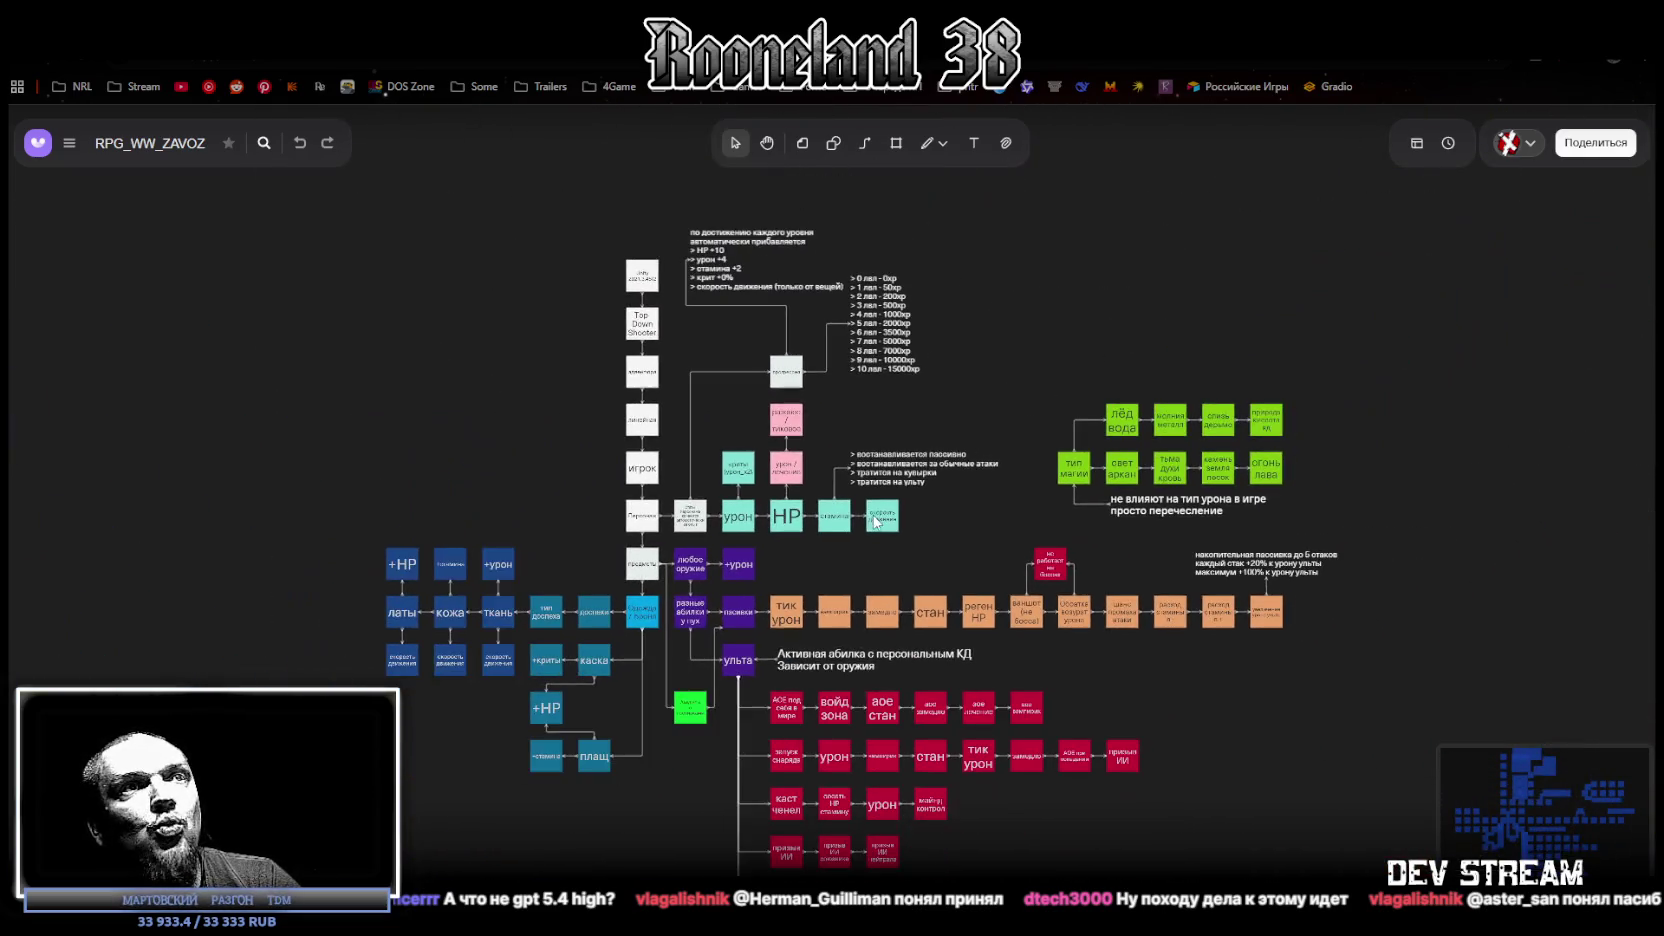
scroll(1170, 618, down, 5)
scroll(995, 442, up, 6)
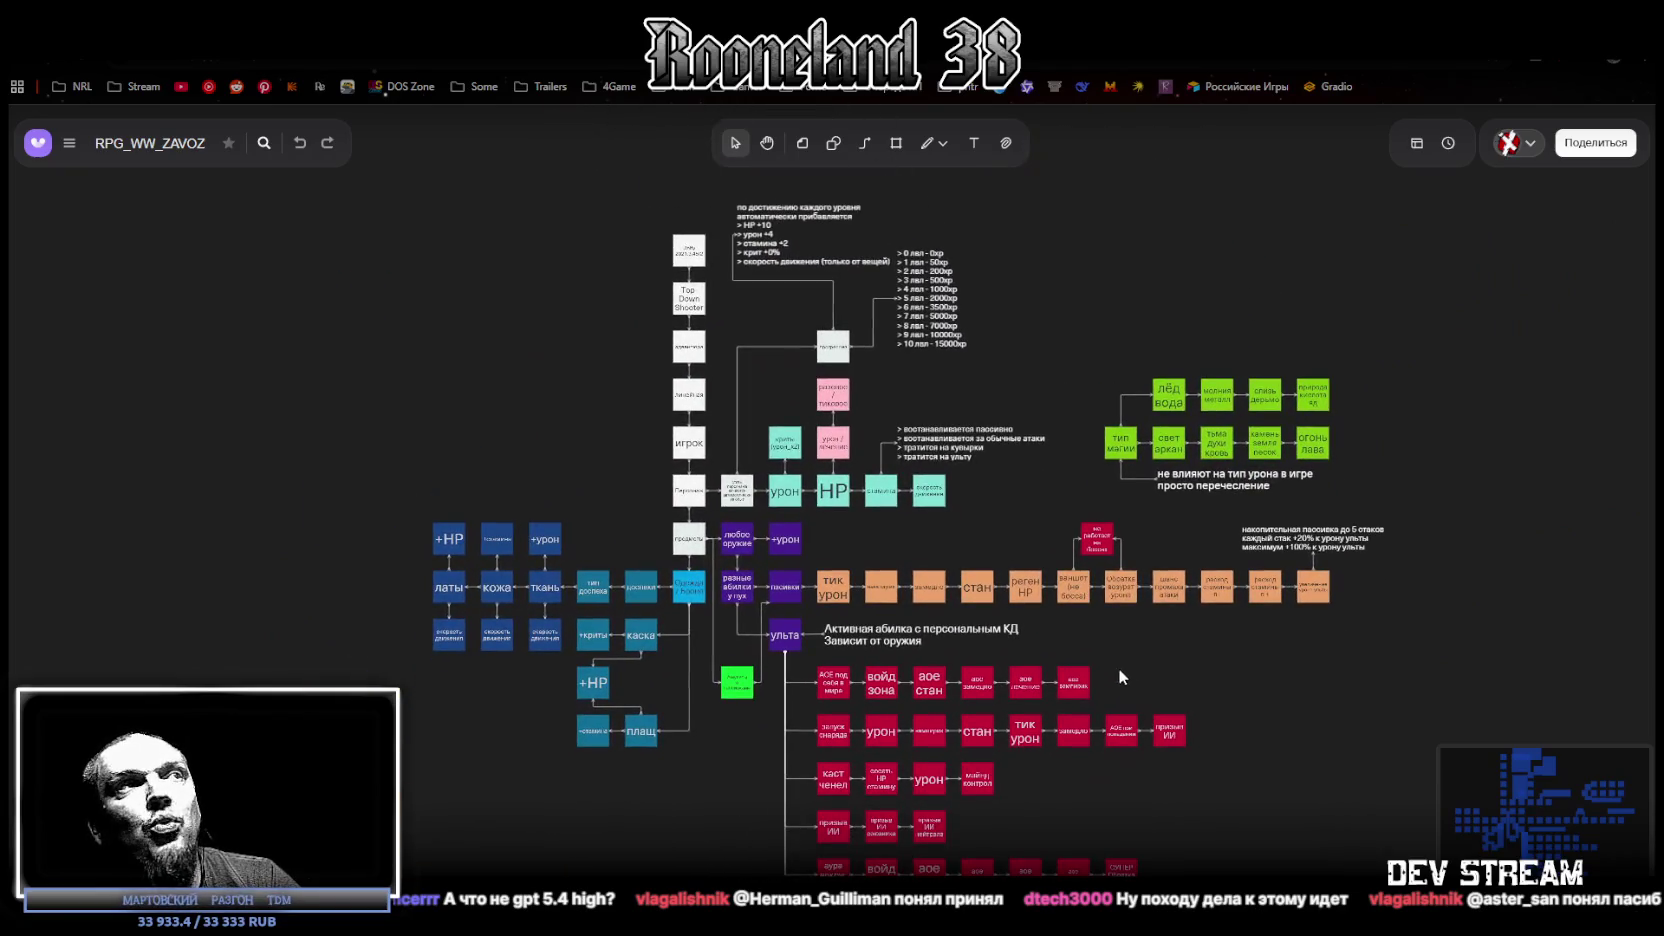
scroll(1048, 724, down, 2)
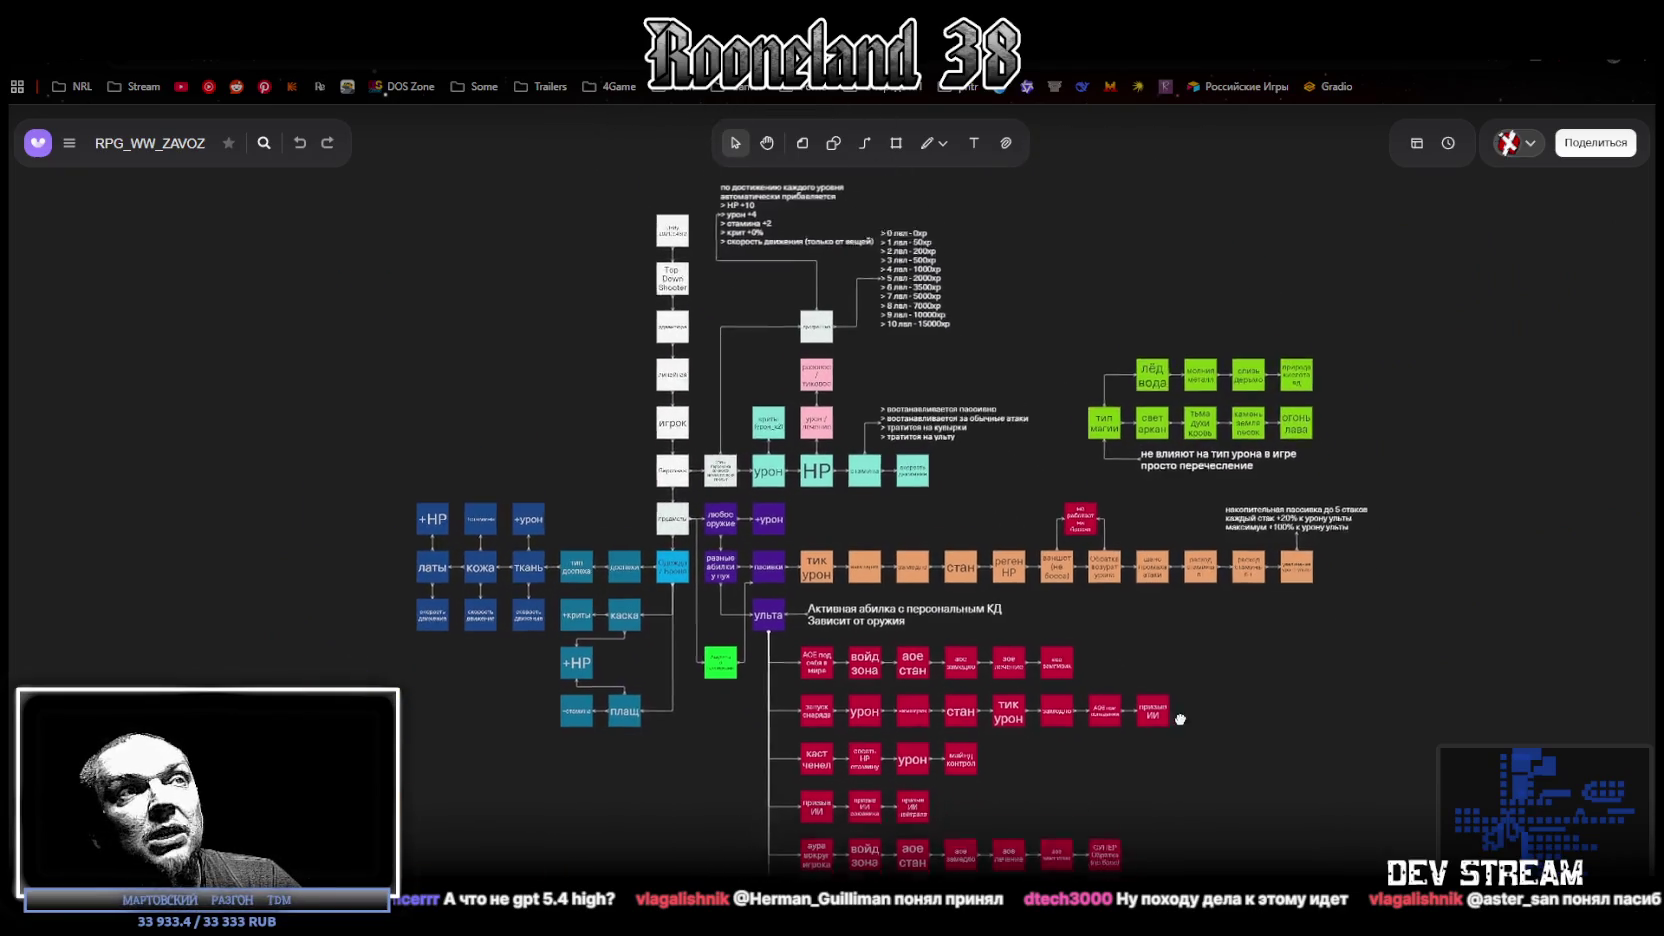
scroll(1260, 680, right, 2)
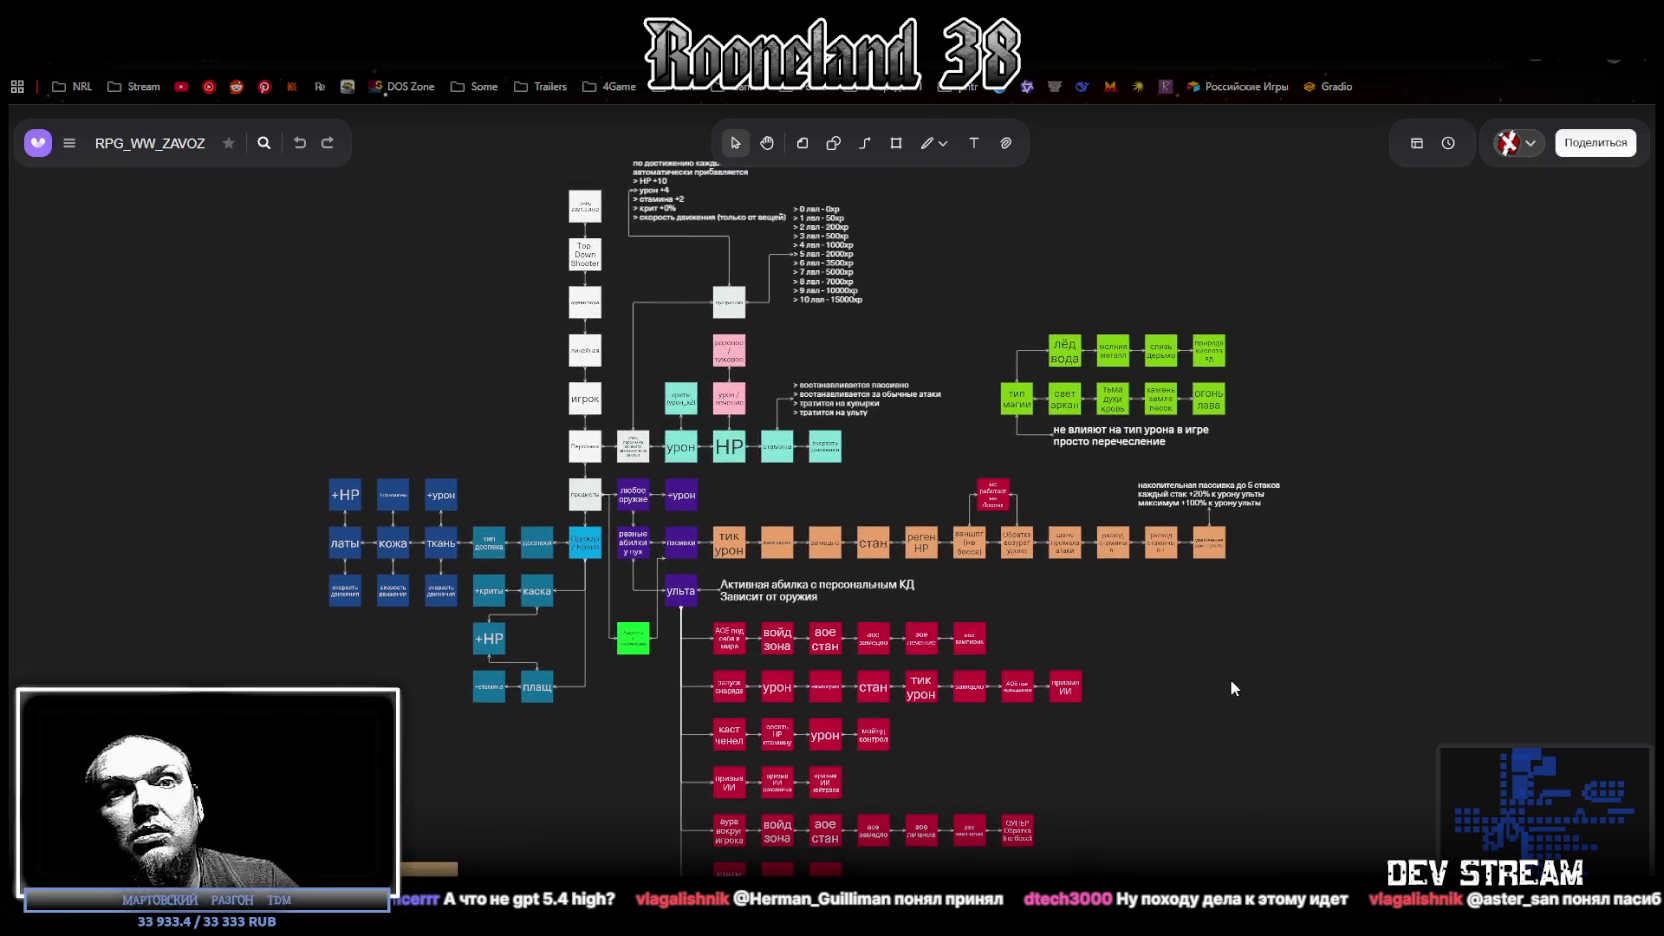
Step: Copy the RPG_WW_ZAVOZ canvas with Скопировать как PNG, then switch to the Arena chat
key(alt+Tab)
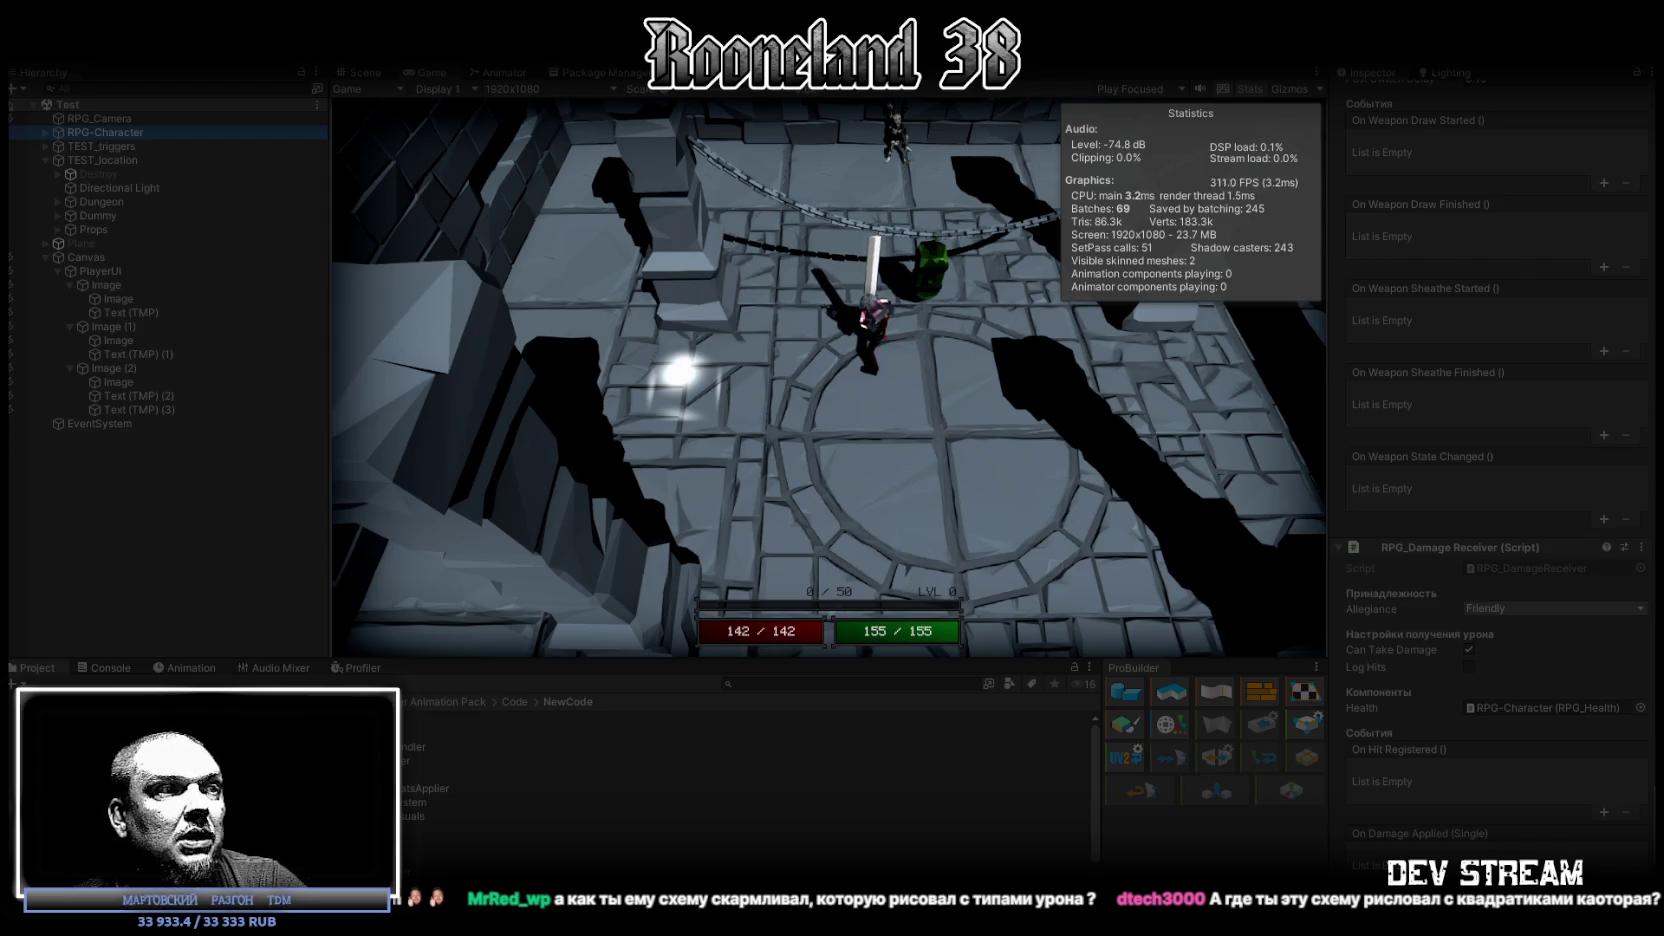
key(alt+Tab)
right_click(682, 399)
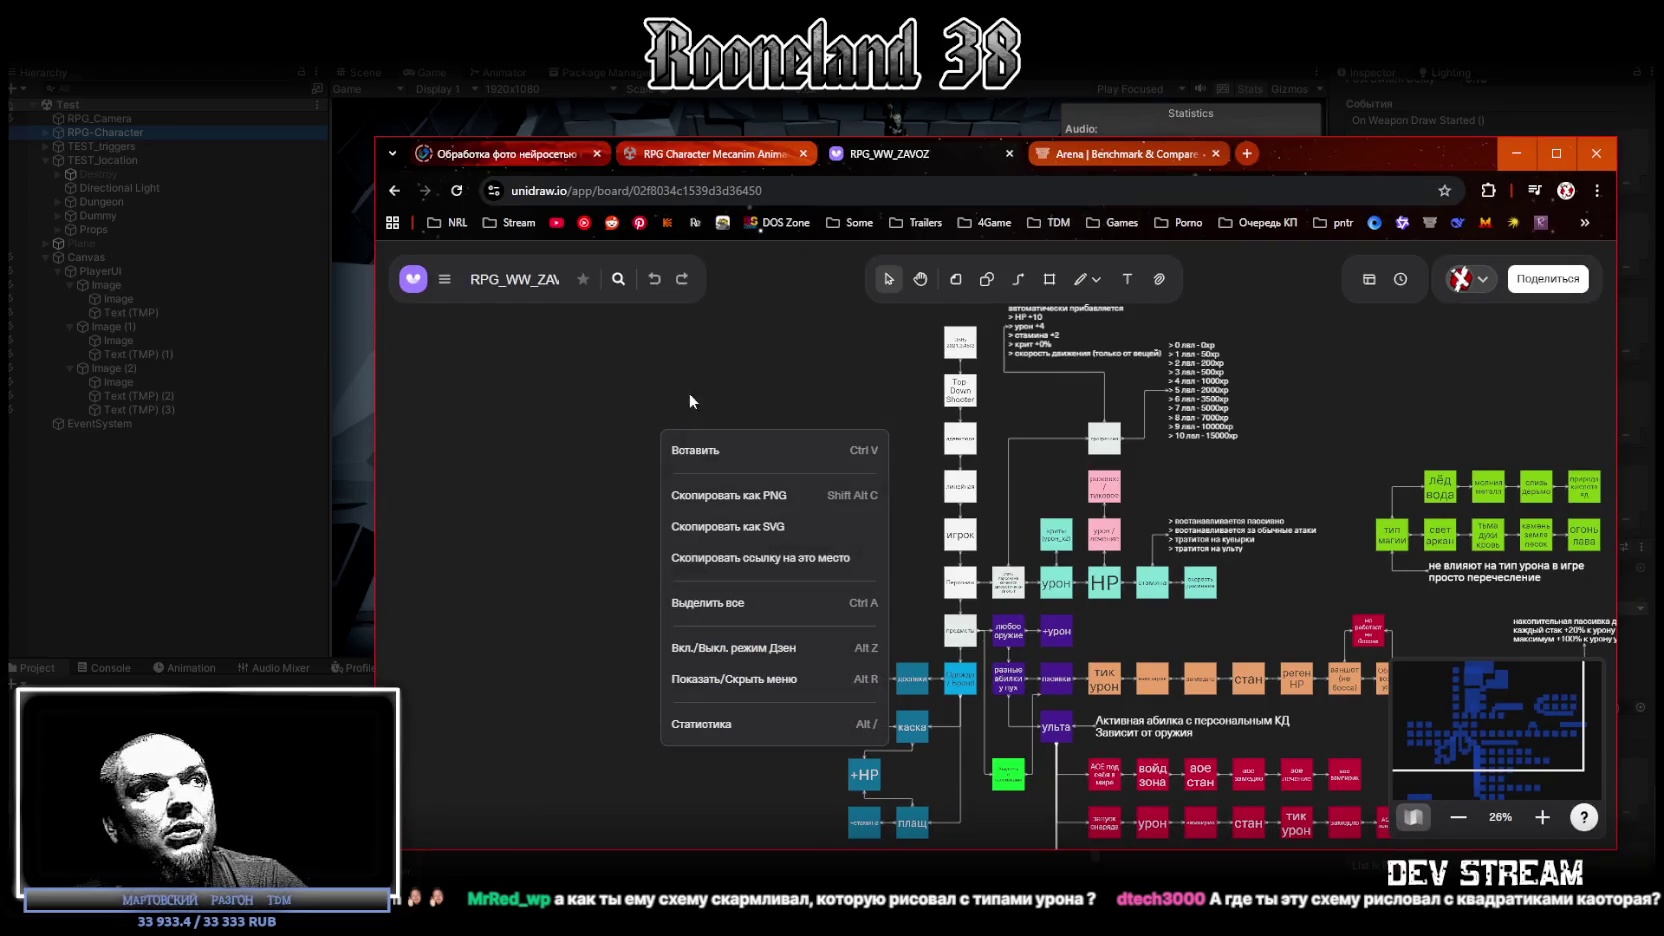
click(740, 497)
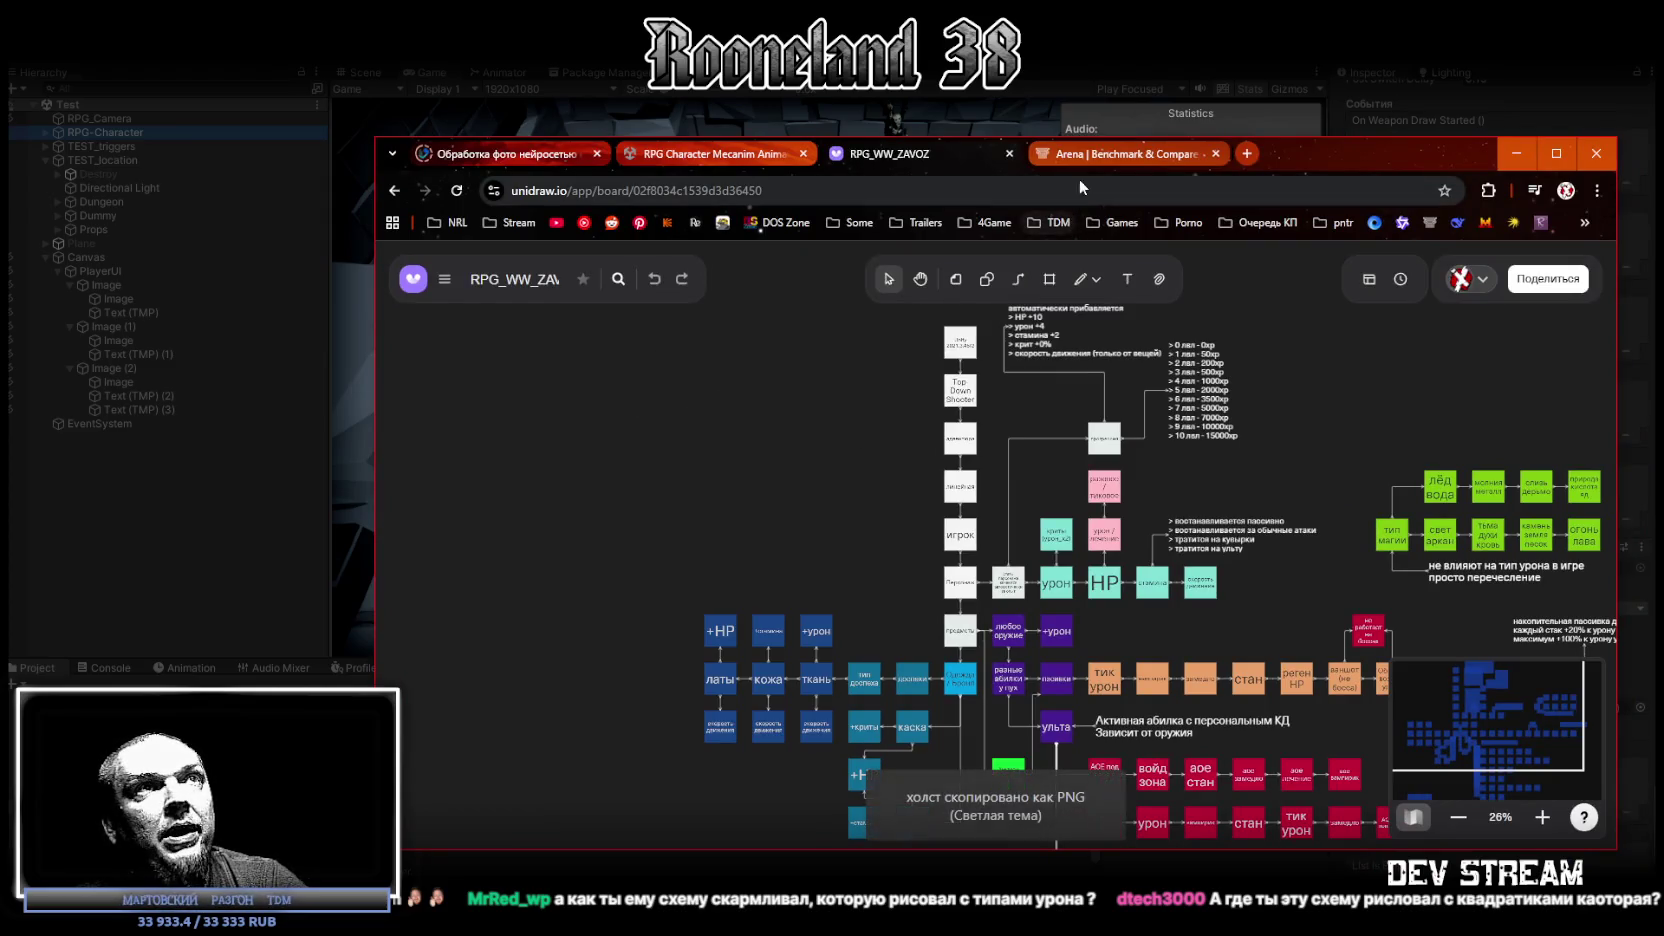
click(1069, 158)
drag(1332, 150, 1228, 105)
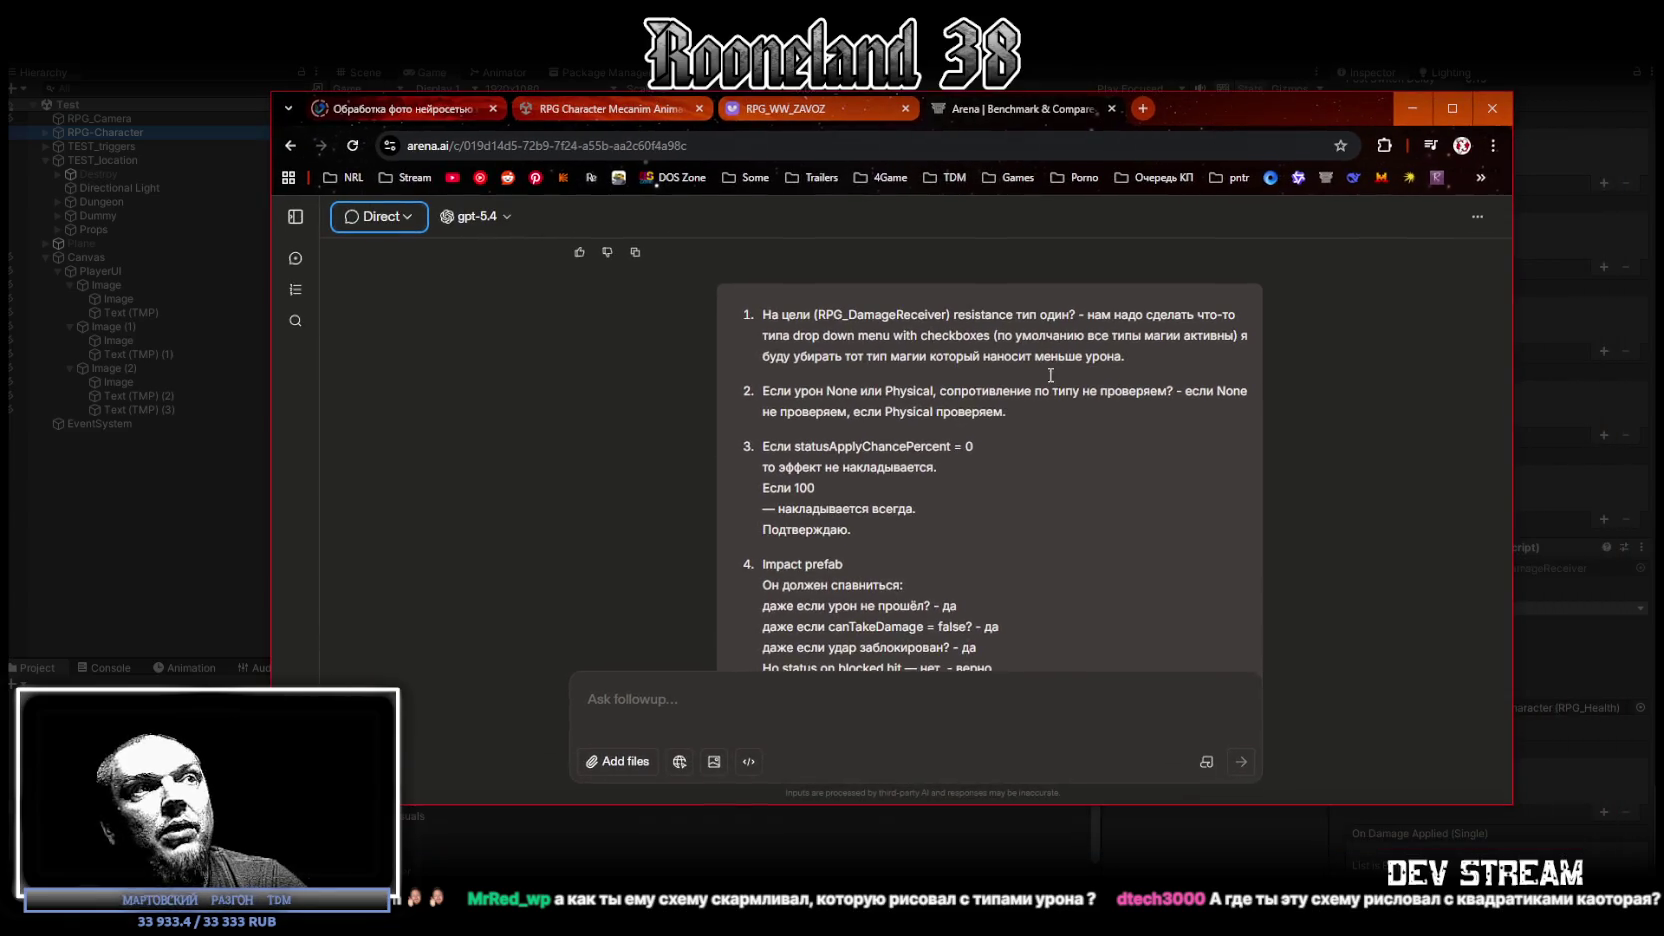
Step: Paste the diagram image into a follow-up message, remove it again, and minimize the browser
scroll(745, 660, down, 5)
click(872, 690)
key(ctrl+v)
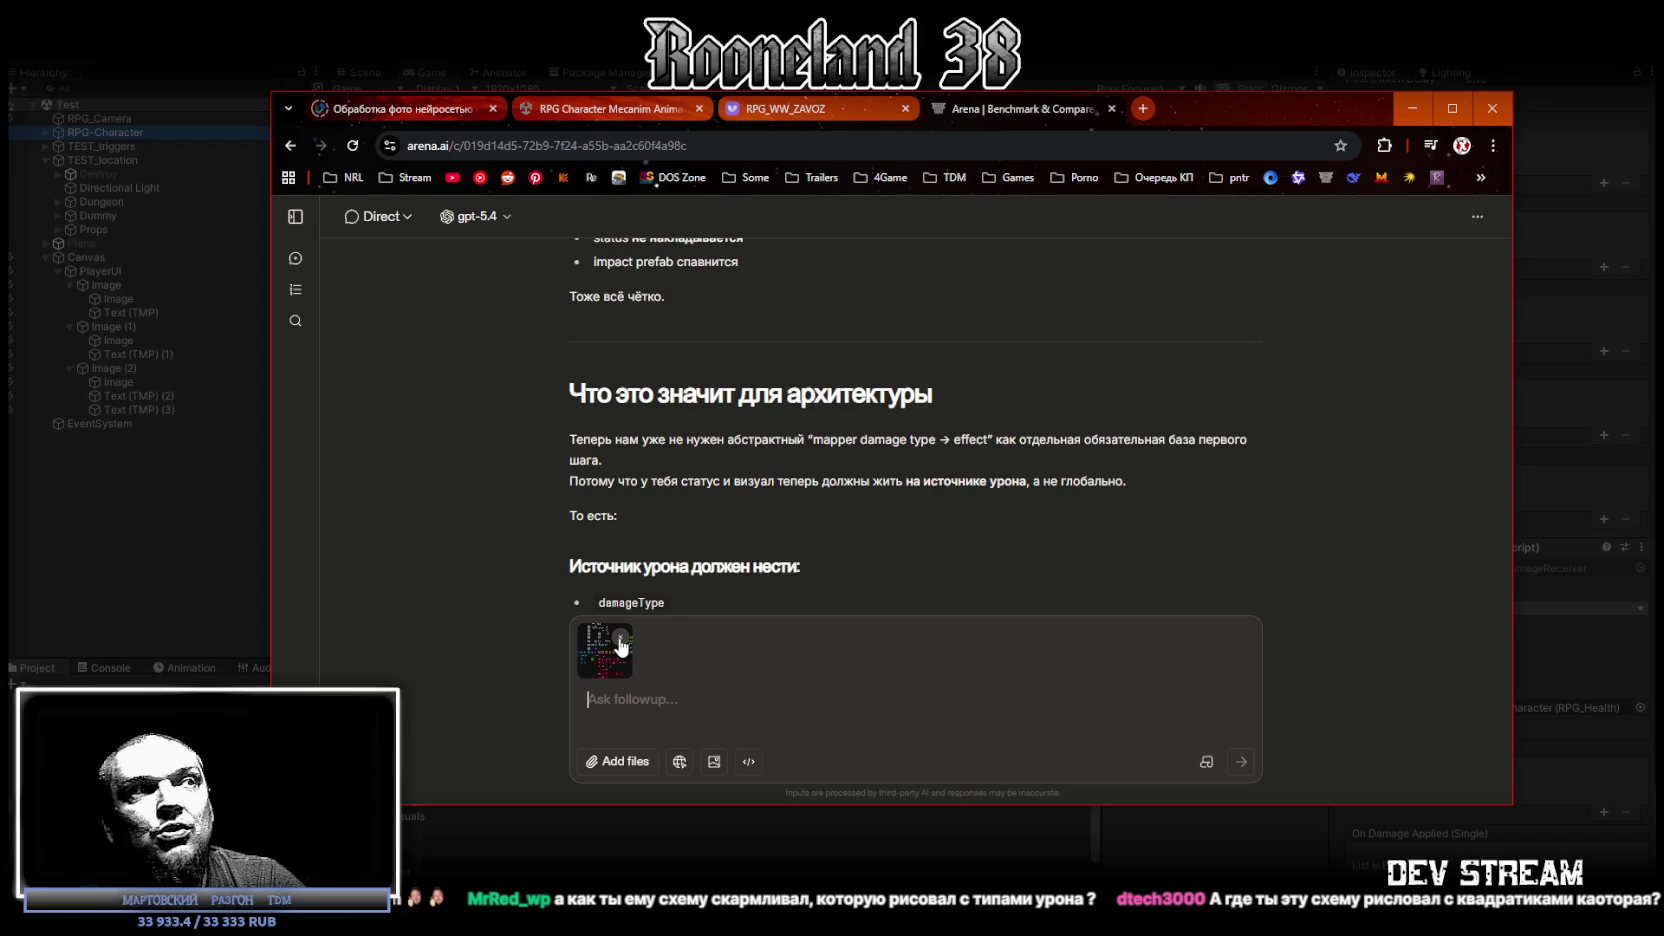
click(620, 642)
key(super+Down)
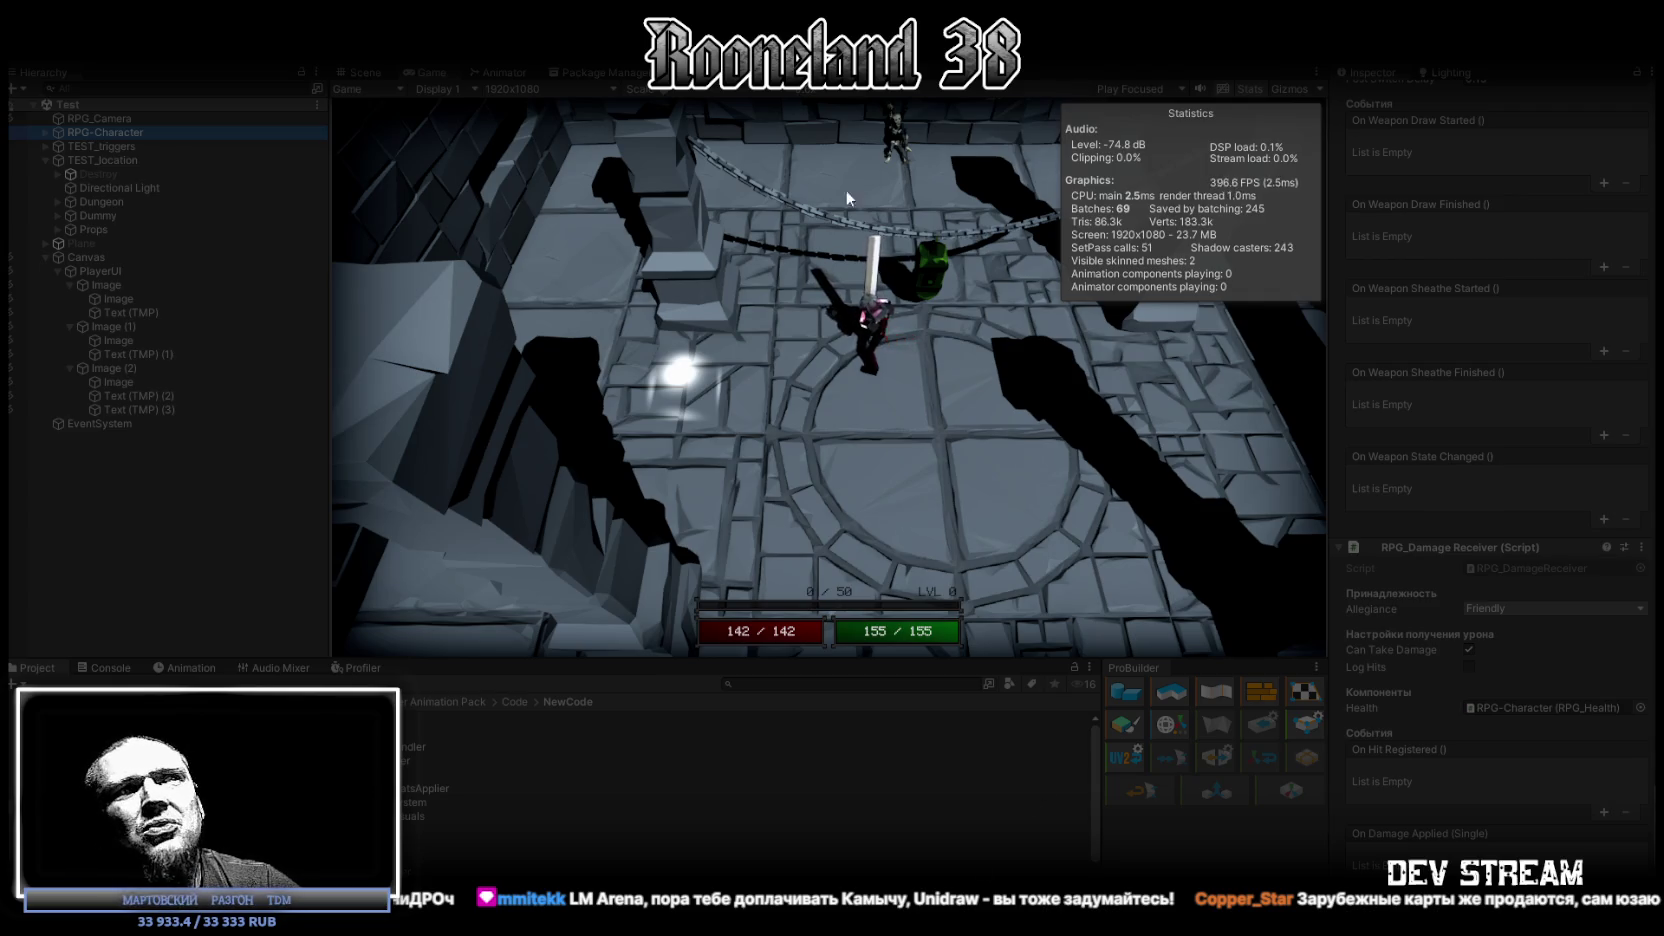
Step: Move the character in Play mode and select the Dummy to view its damage settings
double_click(424, 72)
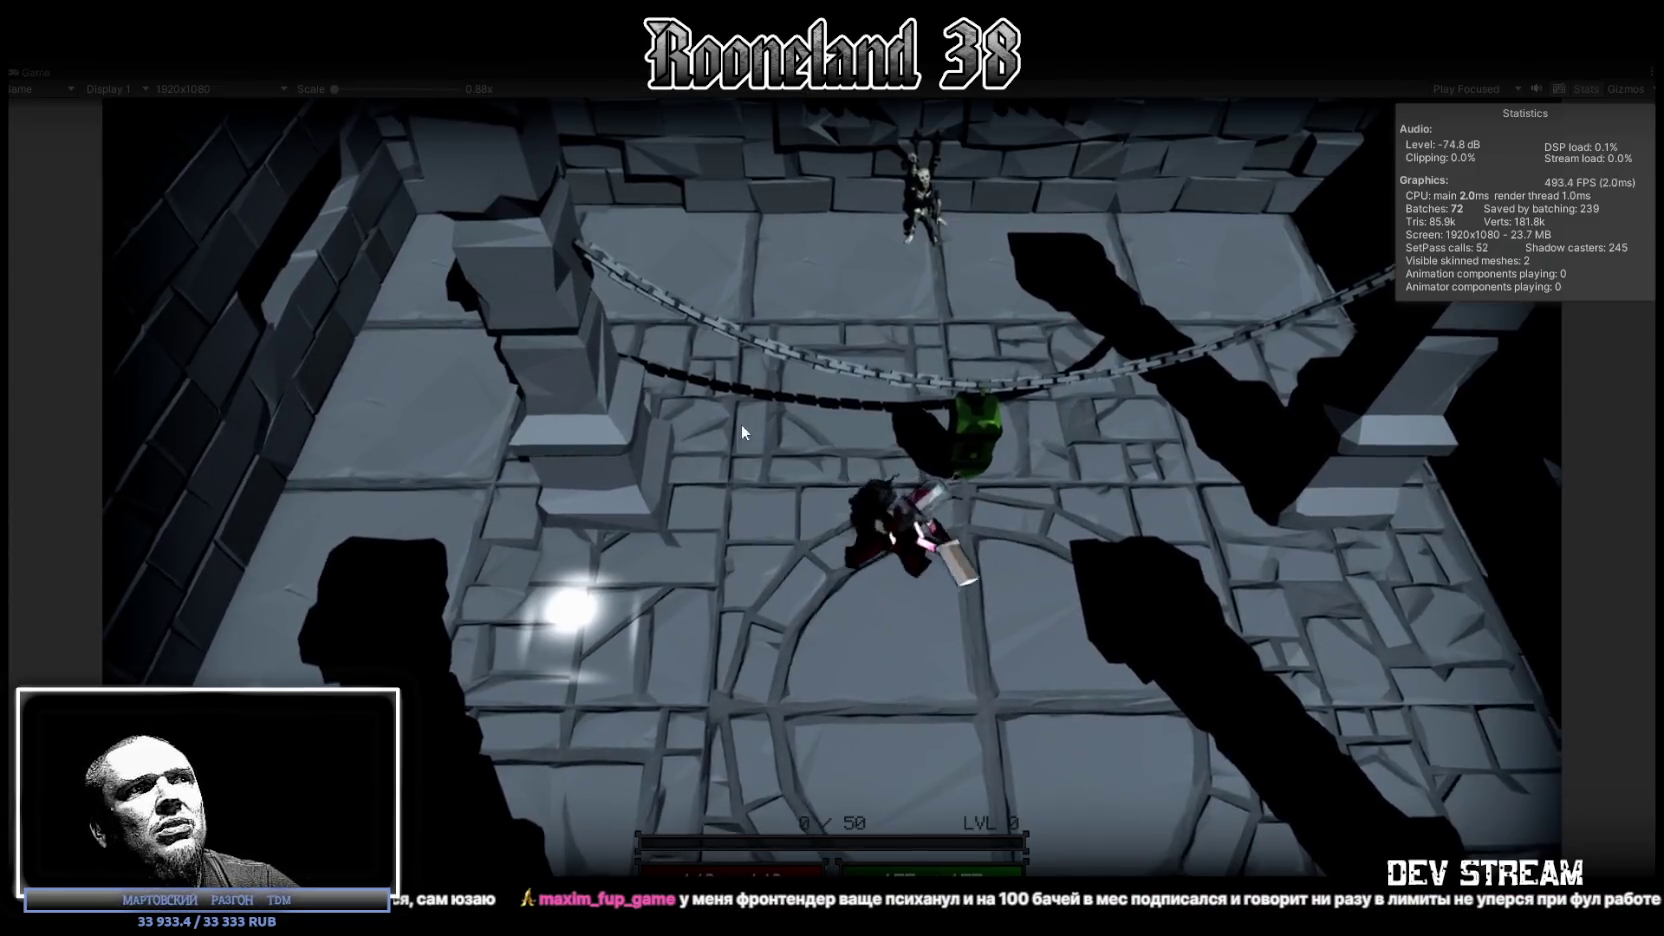
key(d)
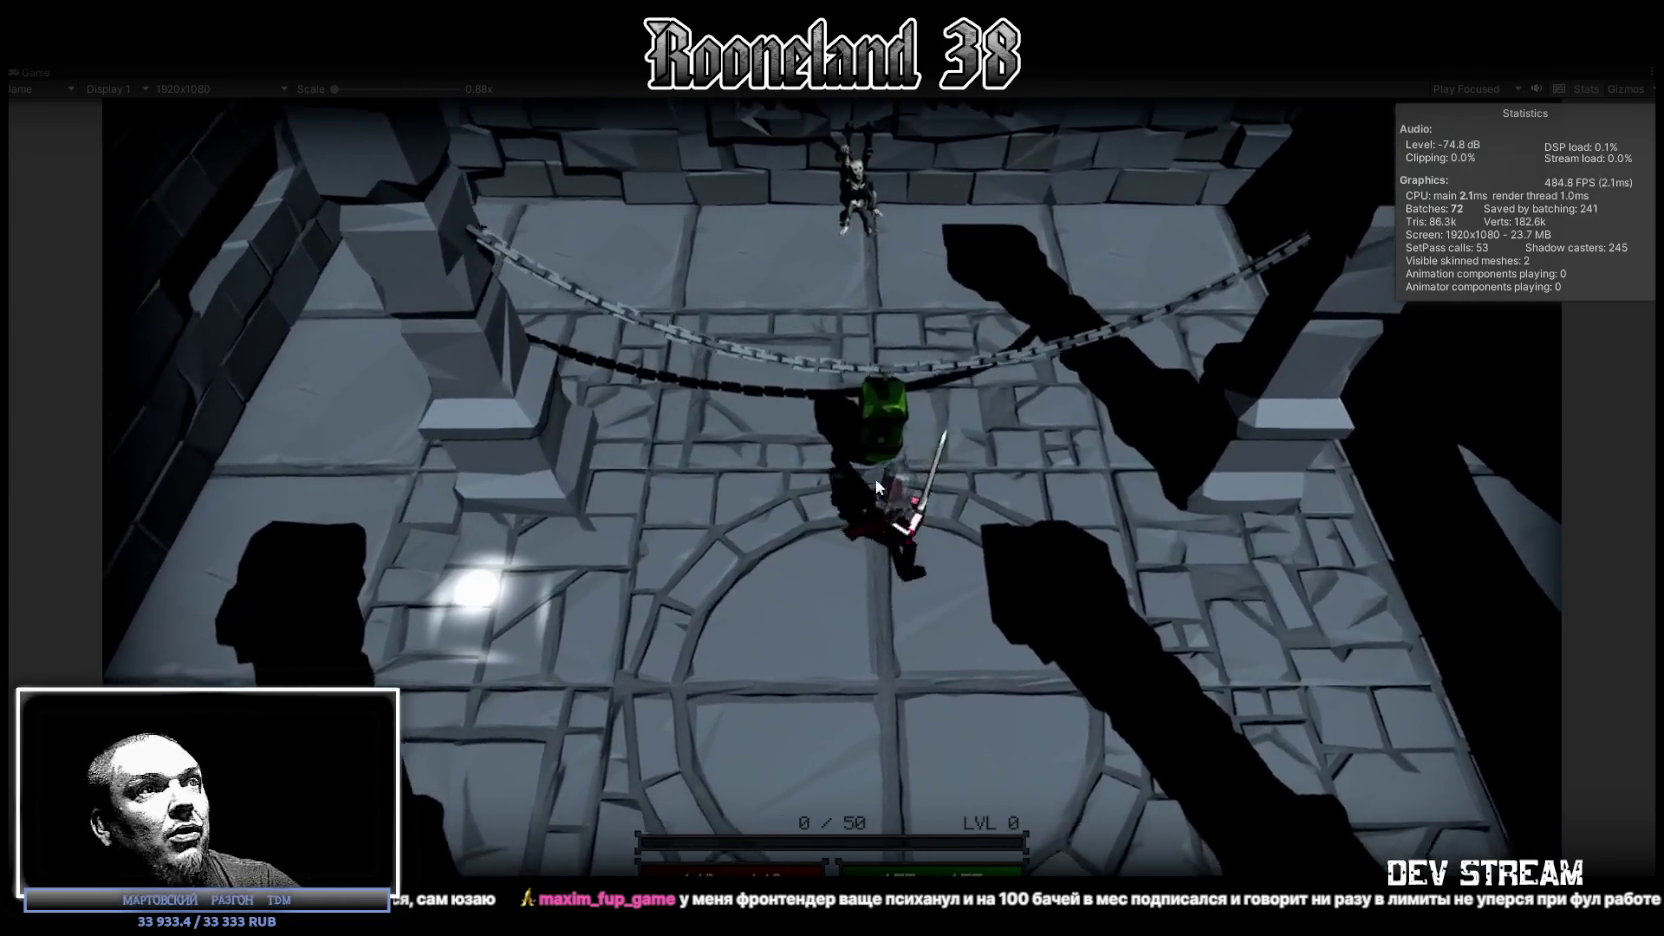
double_click(40, 72)
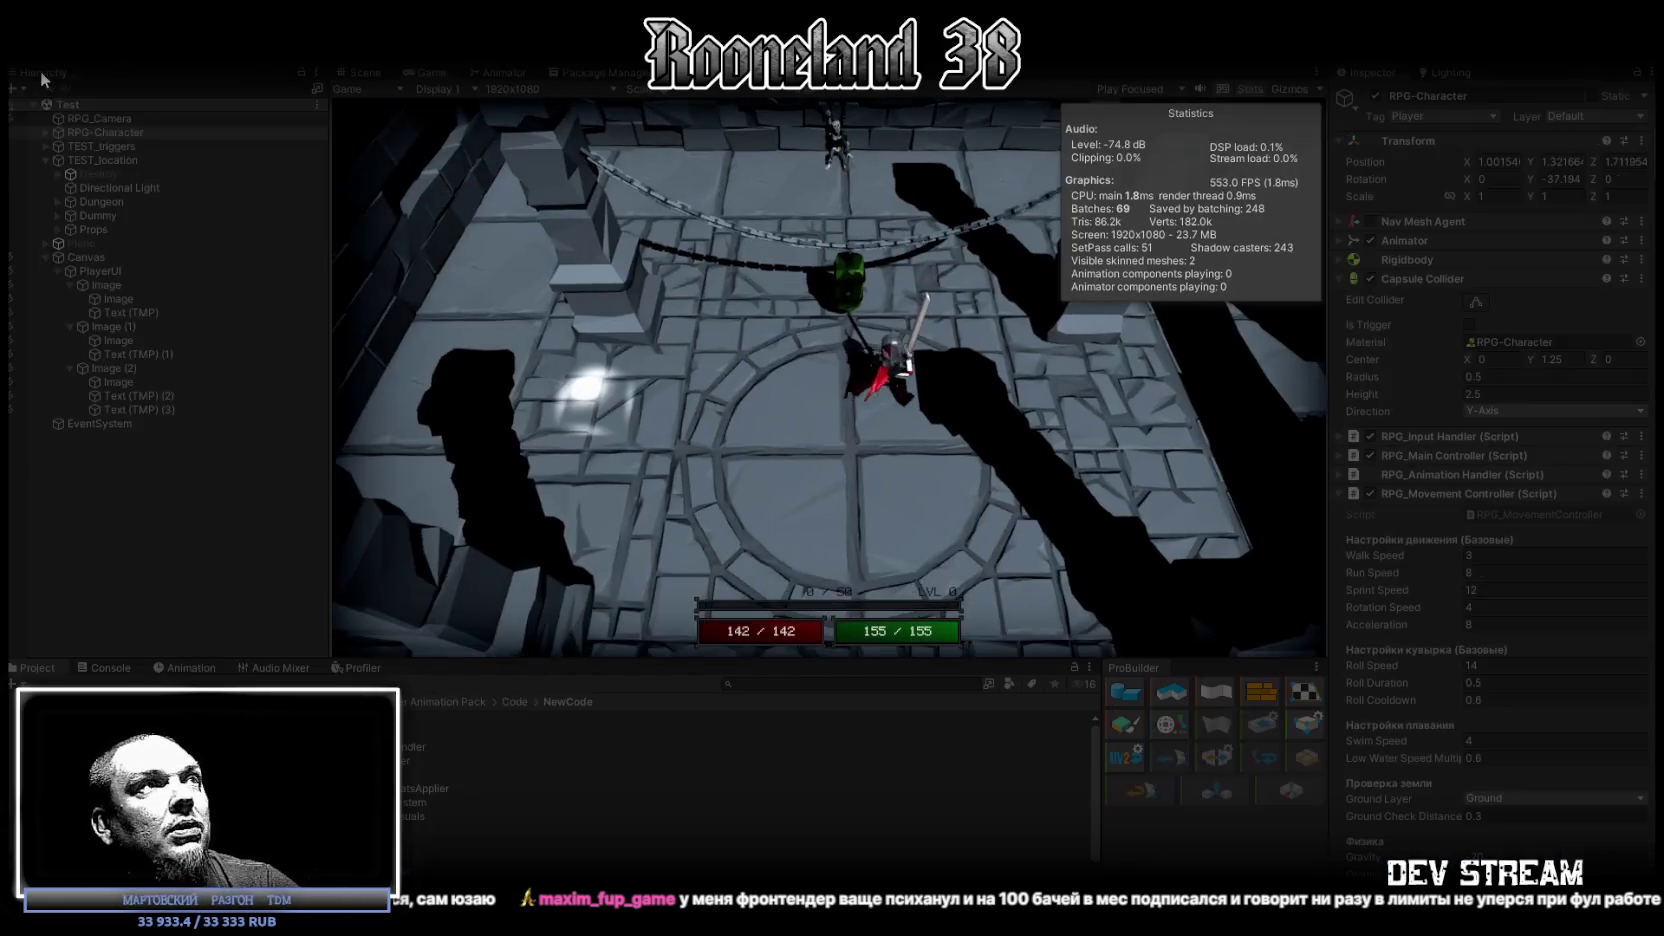
key(space)
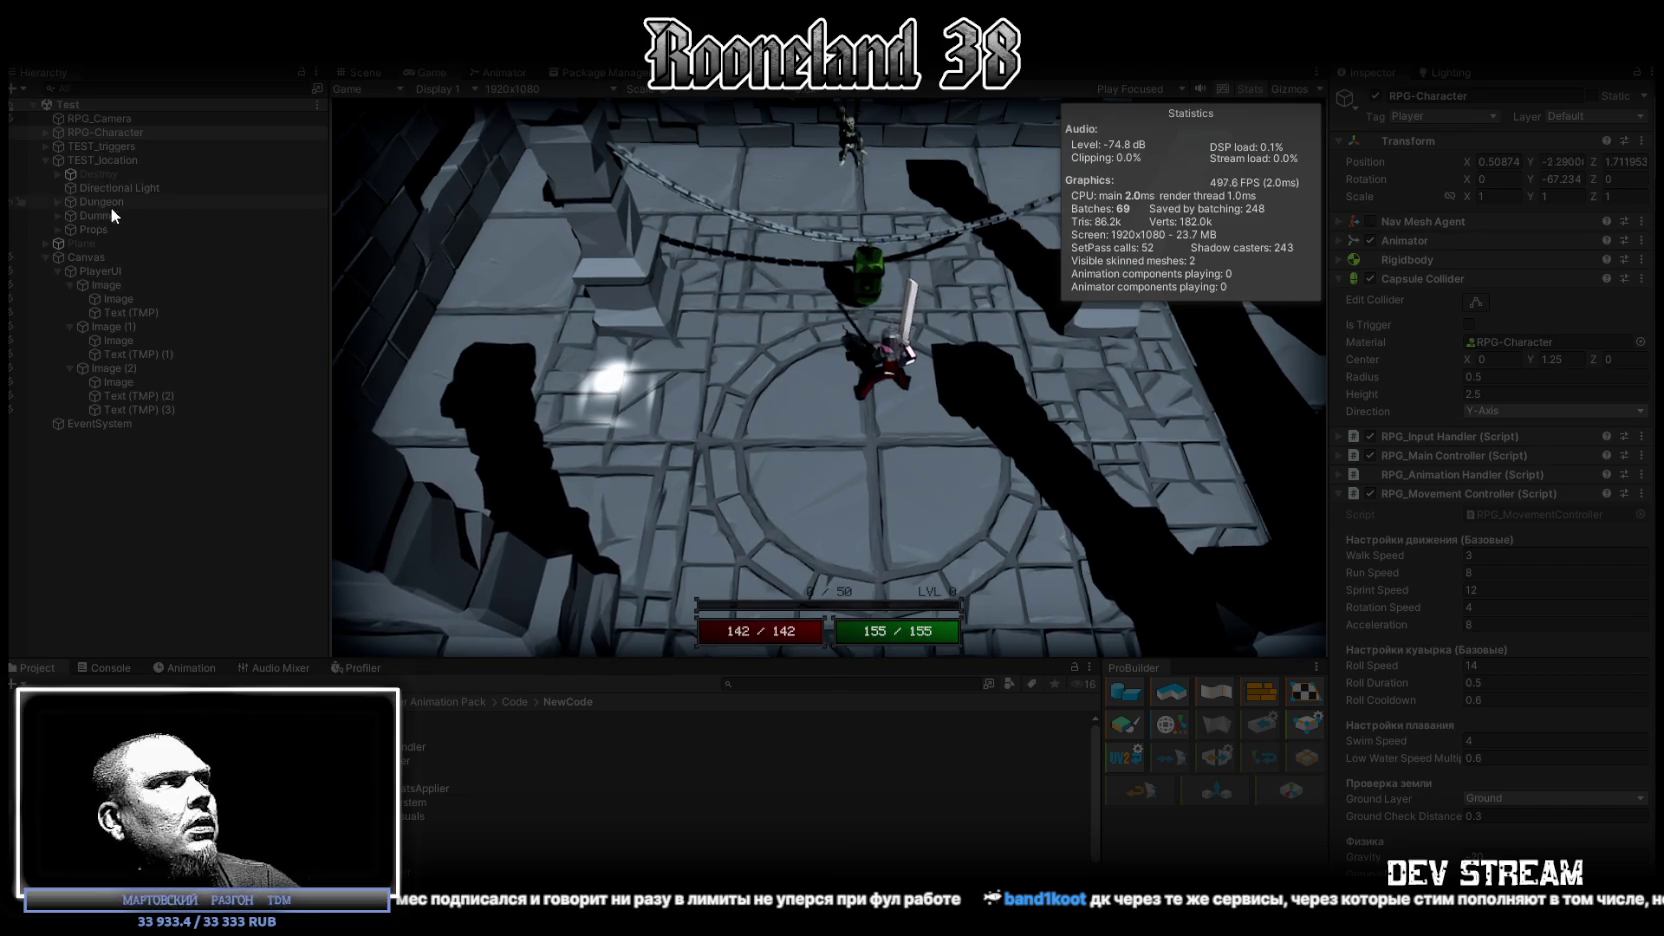
click(110, 216)
scroll(1476, 578, down, 5)
scroll(1480, 600, down, 7)
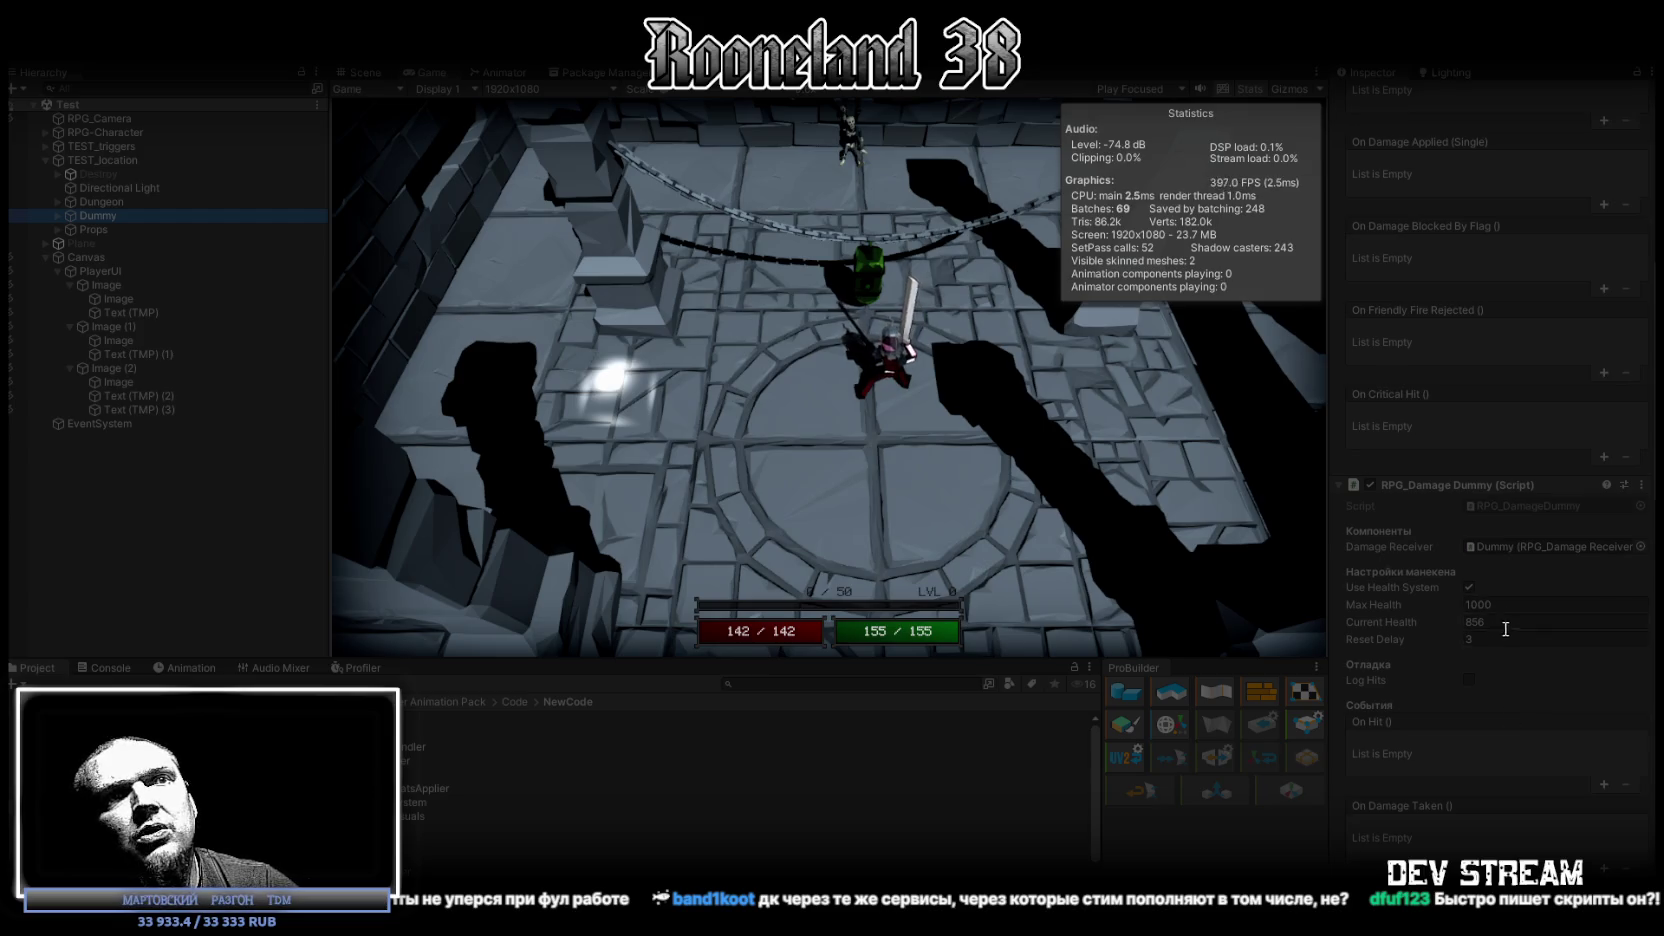
Step: Strike the Dummy repeatedly, clearing the Console, until Current Health reads 784 with Physical damage logged
click(867, 290)
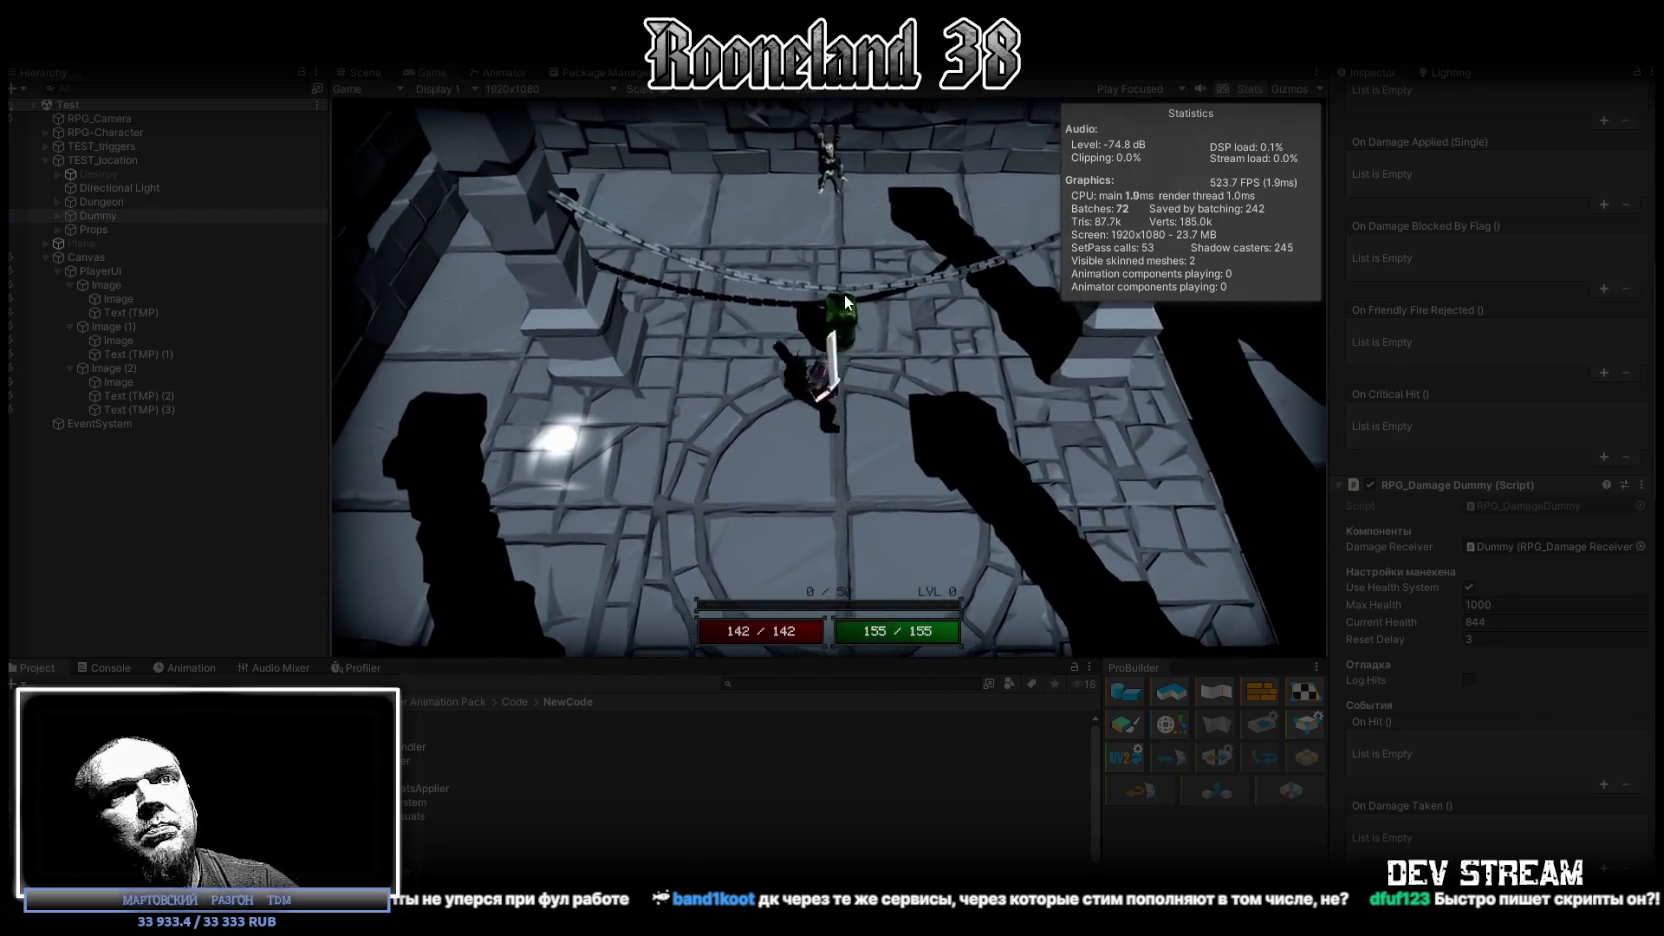
click(844, 293)
click(844, 293)
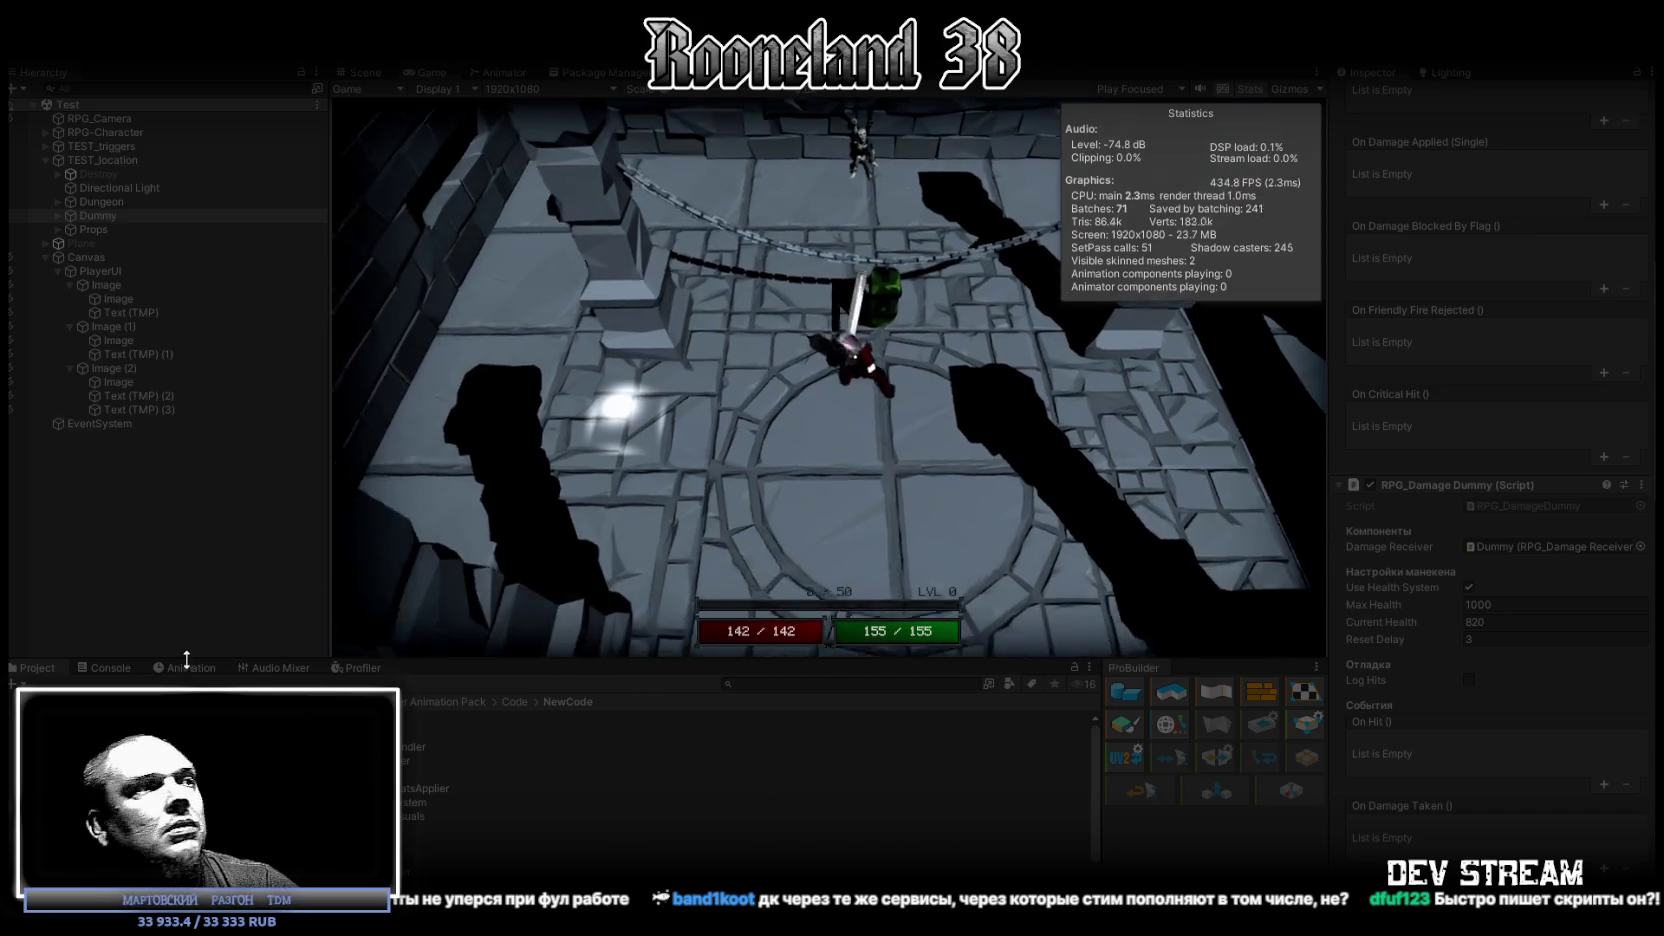
click(110, 667)
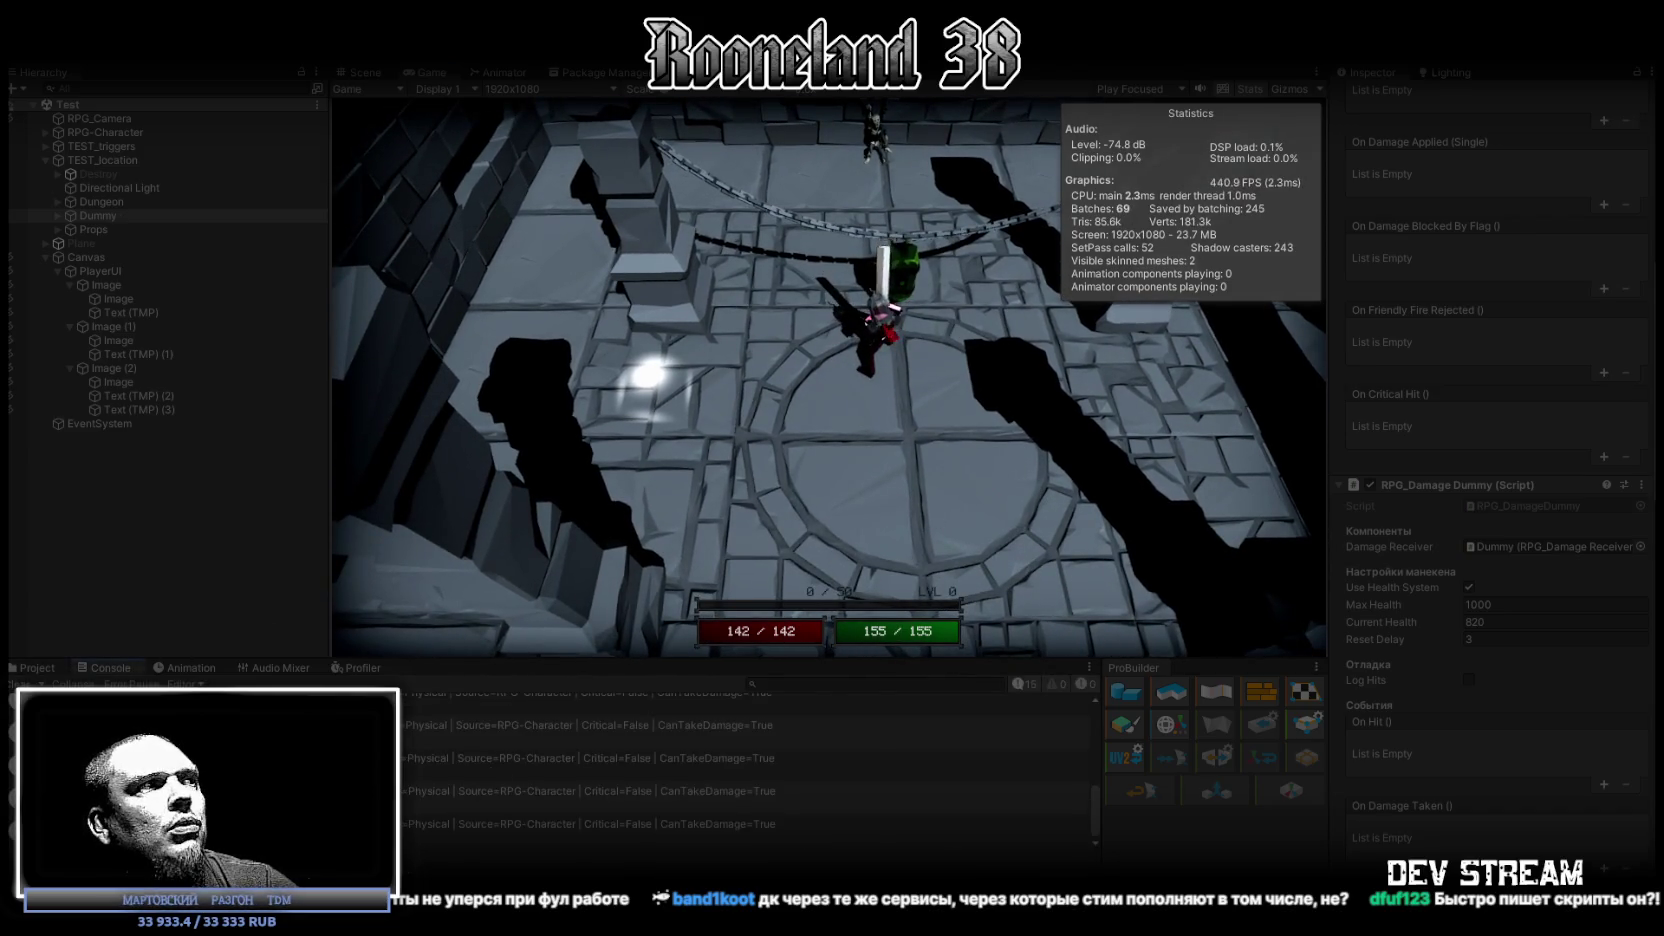
click(20, 684)
click(939, 254)
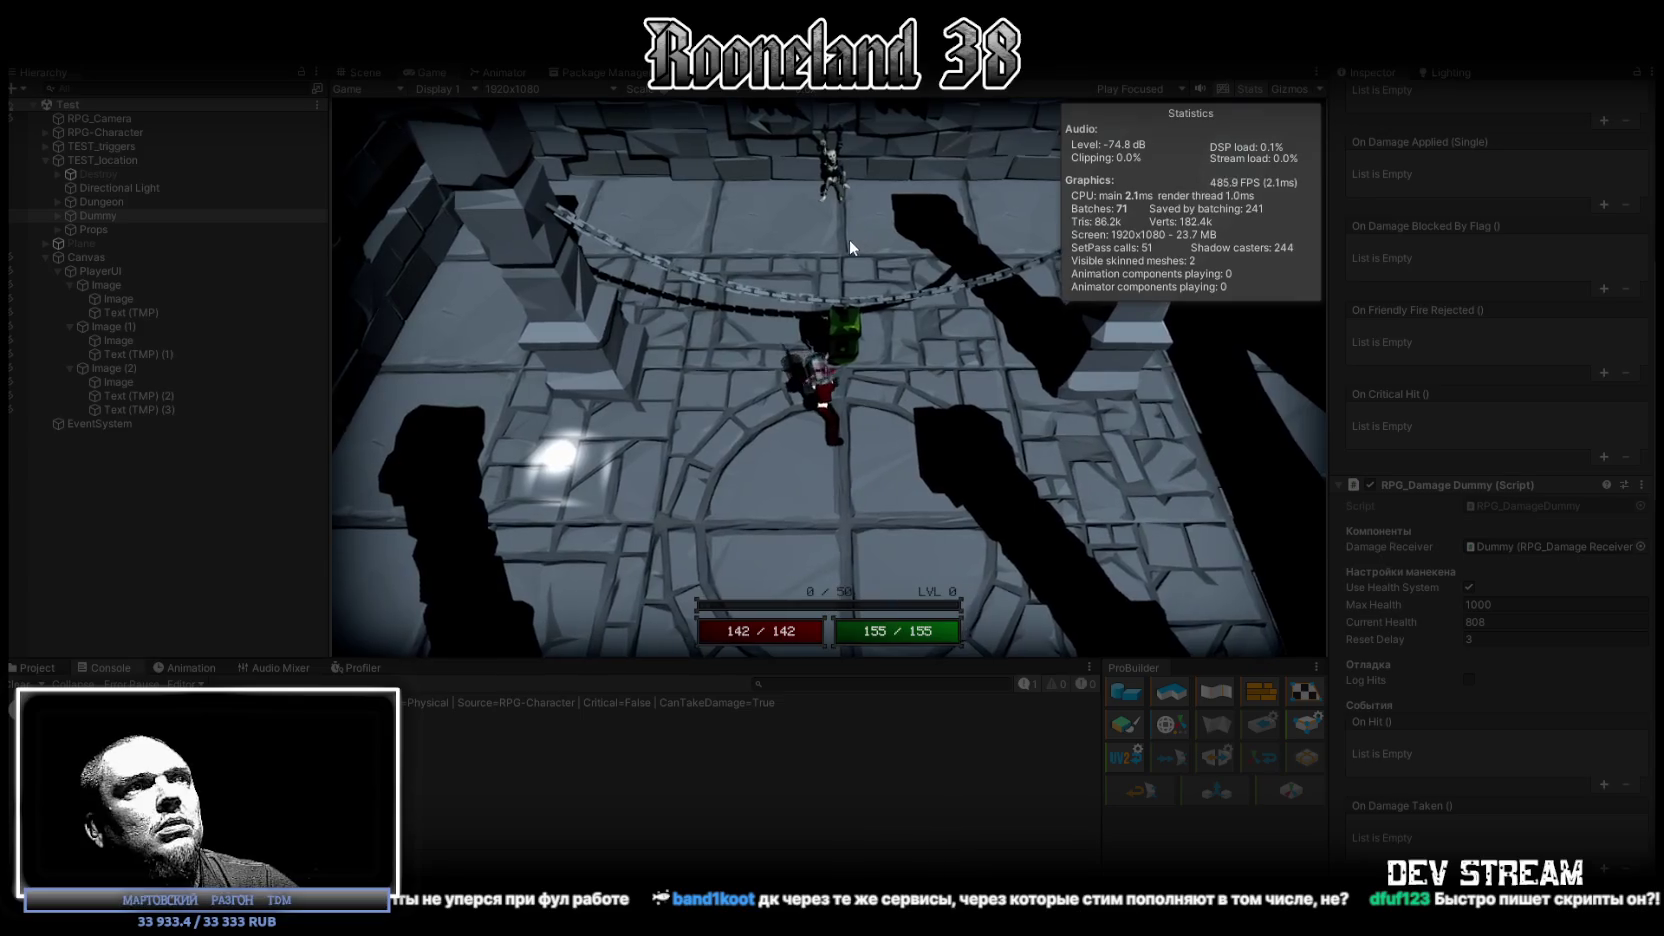
click(857, 252)
click(855, 252)
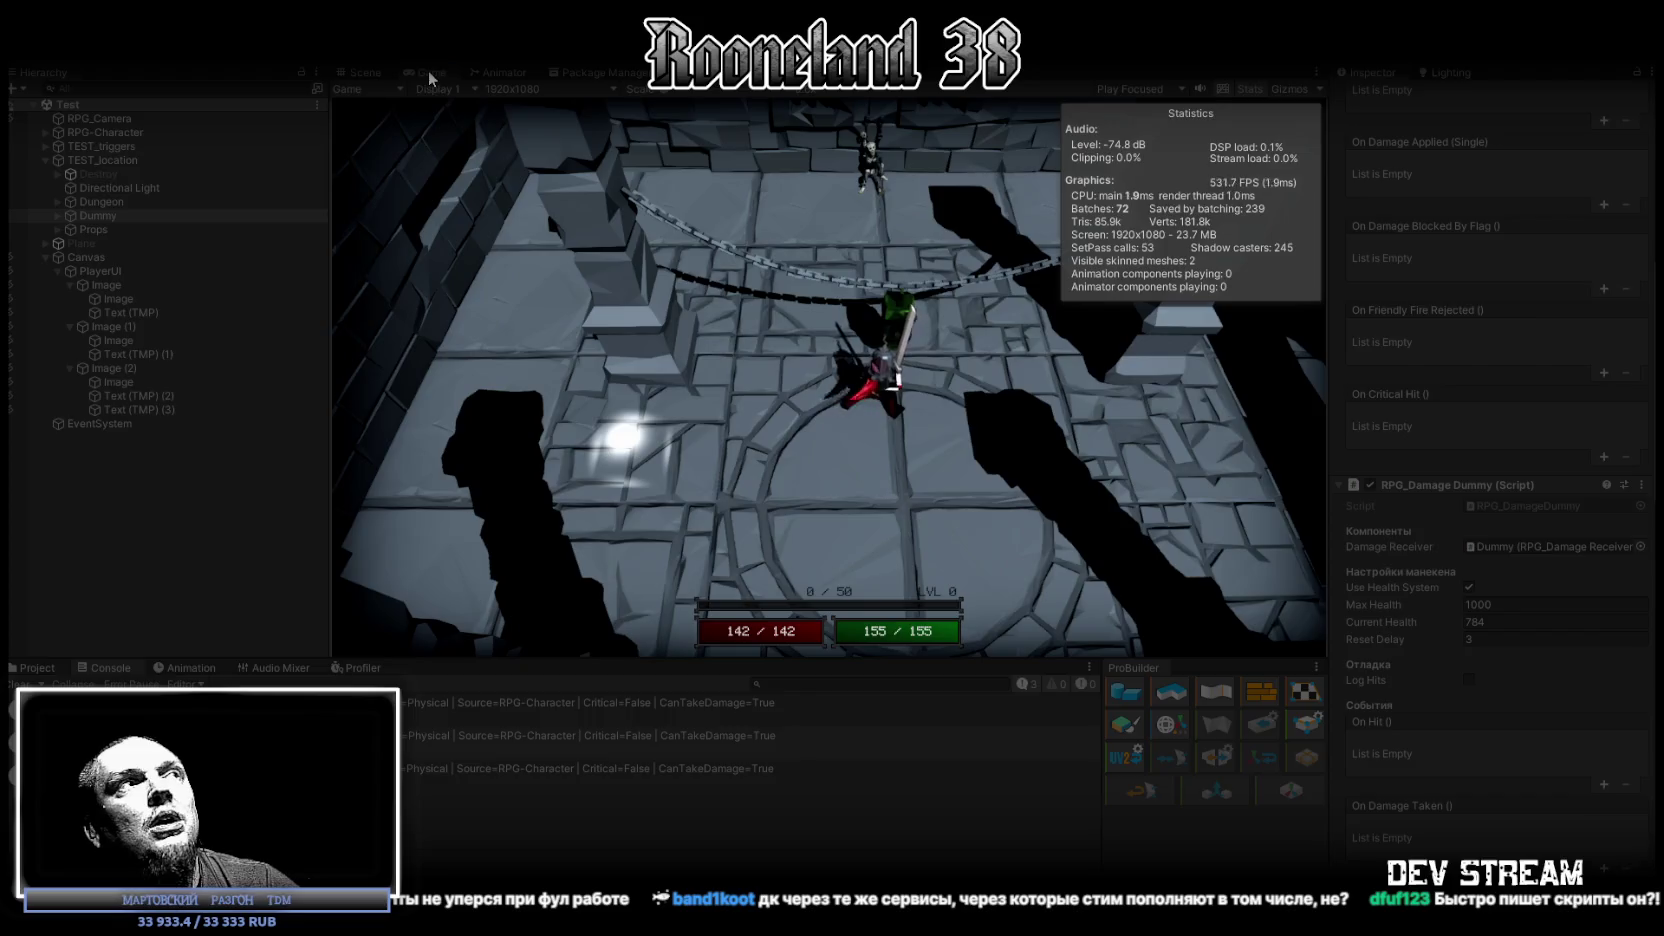
Step: Enlarge the Game view and walk around the round room, swinging the sword at the green dummy
double_click(428, 70)
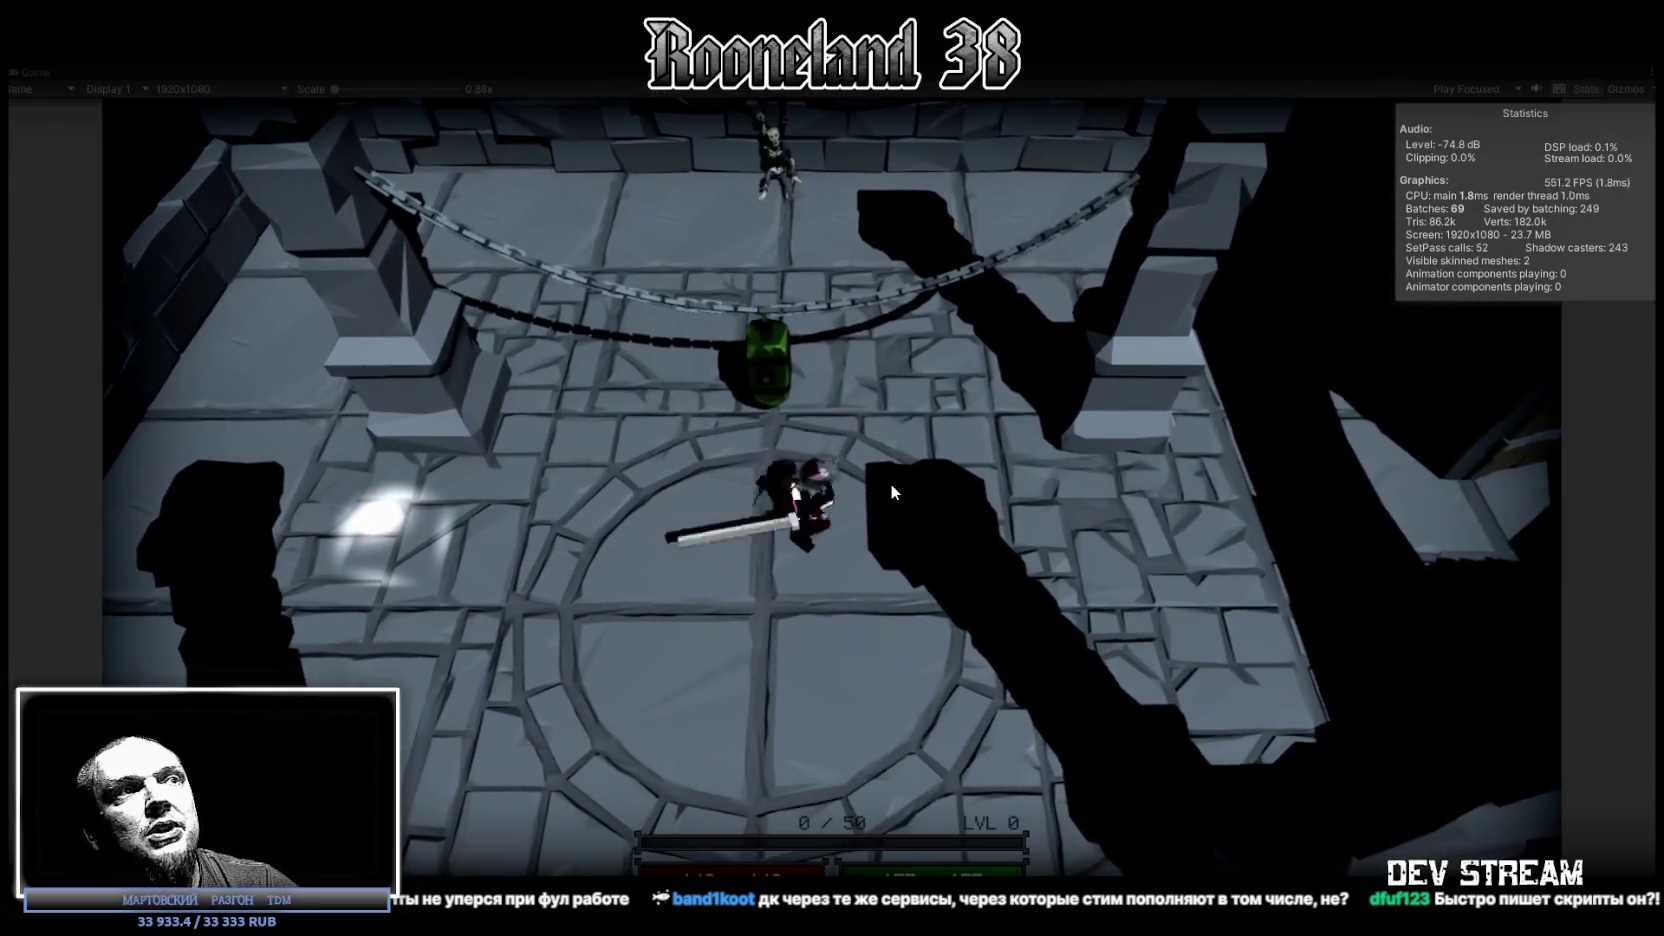
key(d)
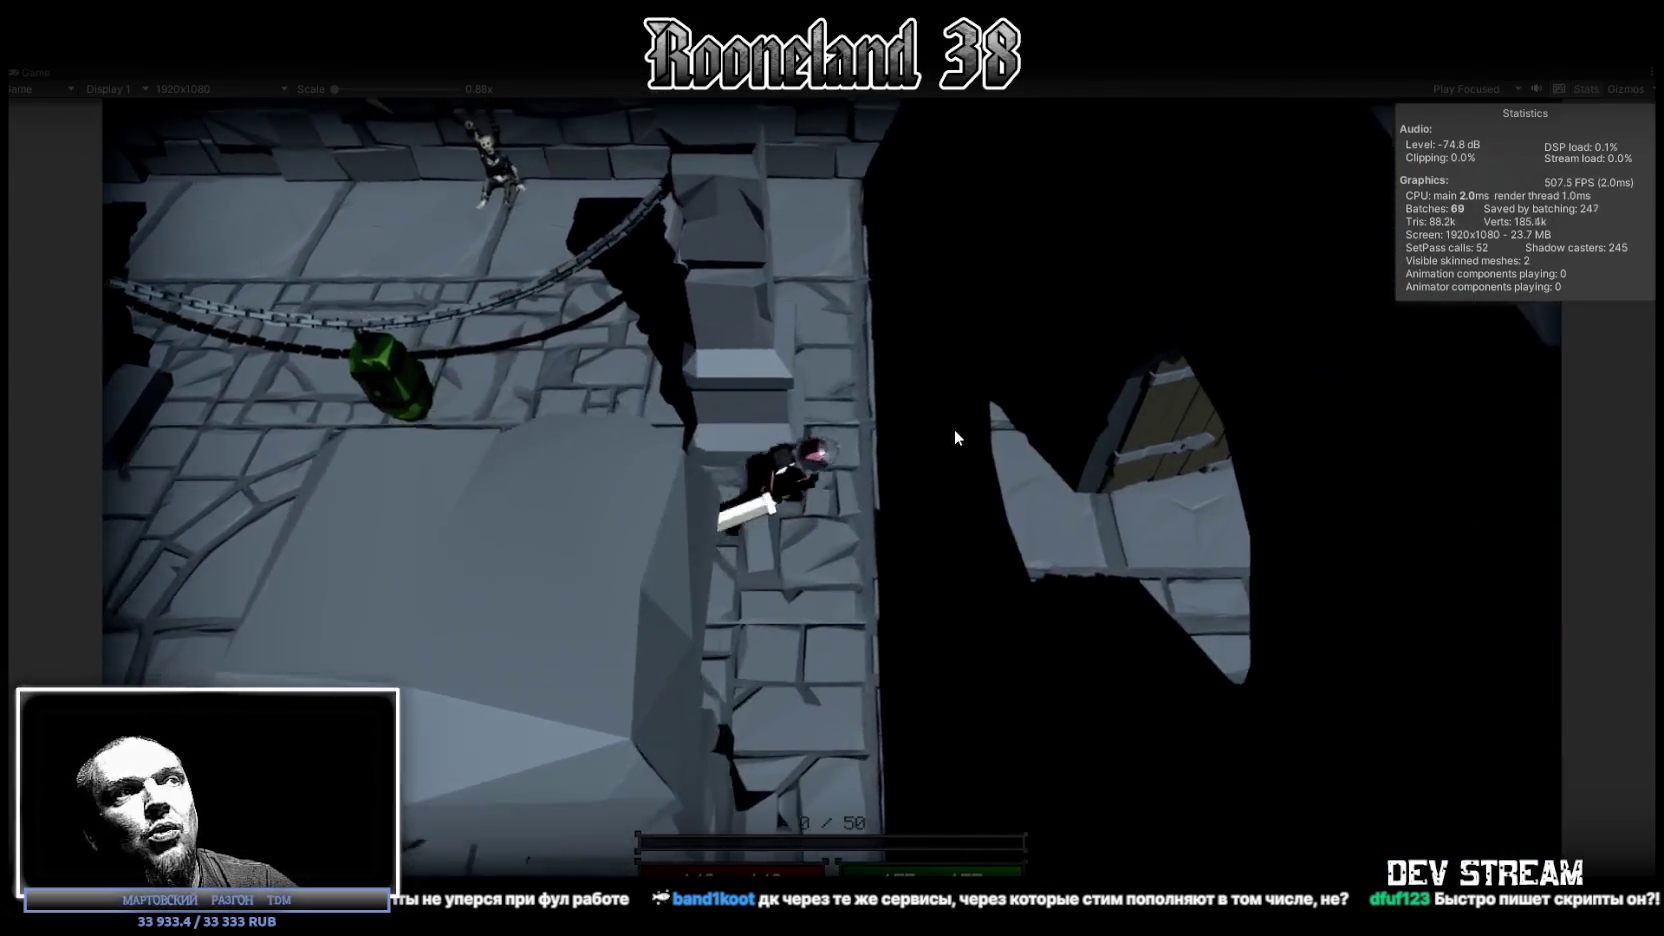
key(a)
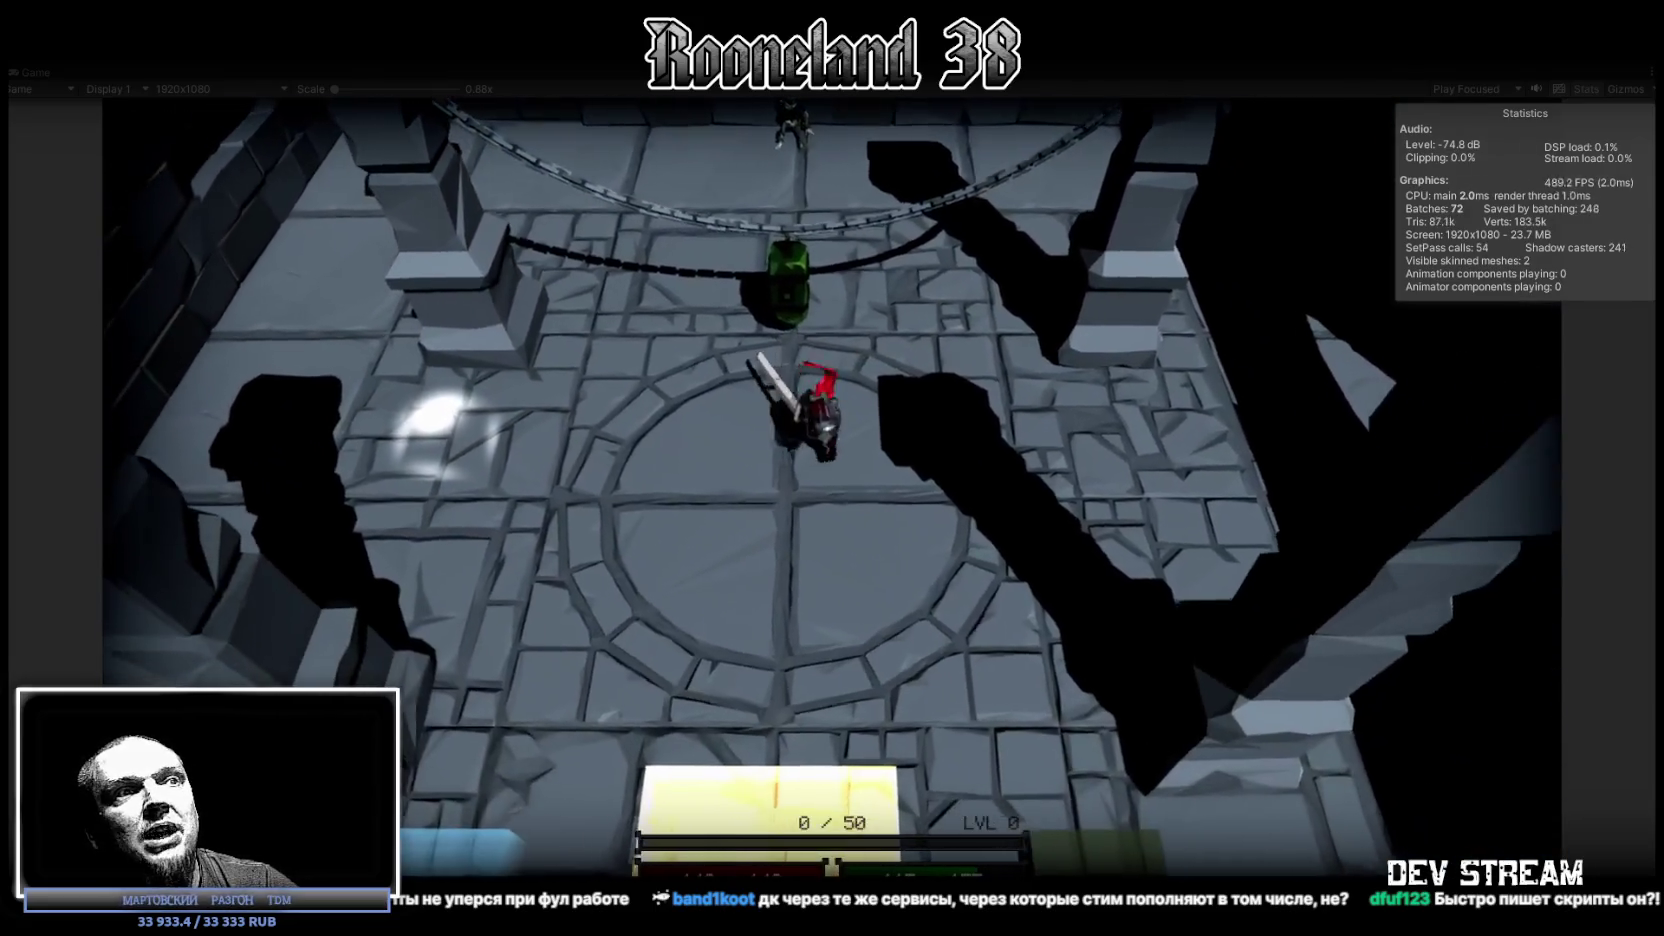
key(w)
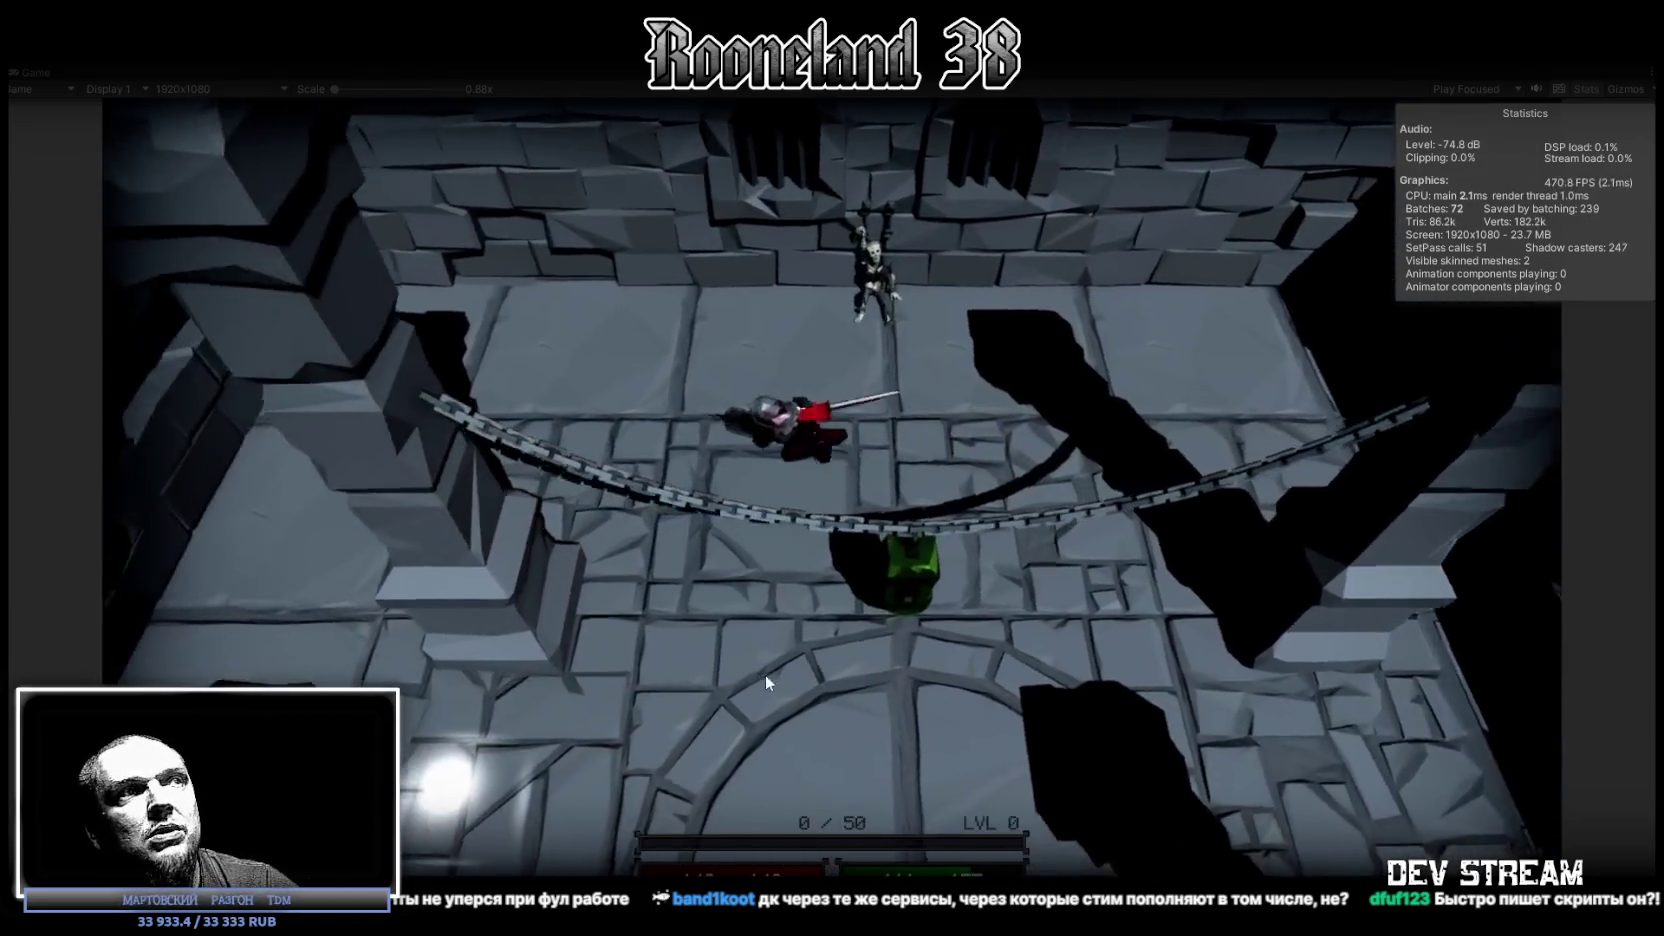
key(d)
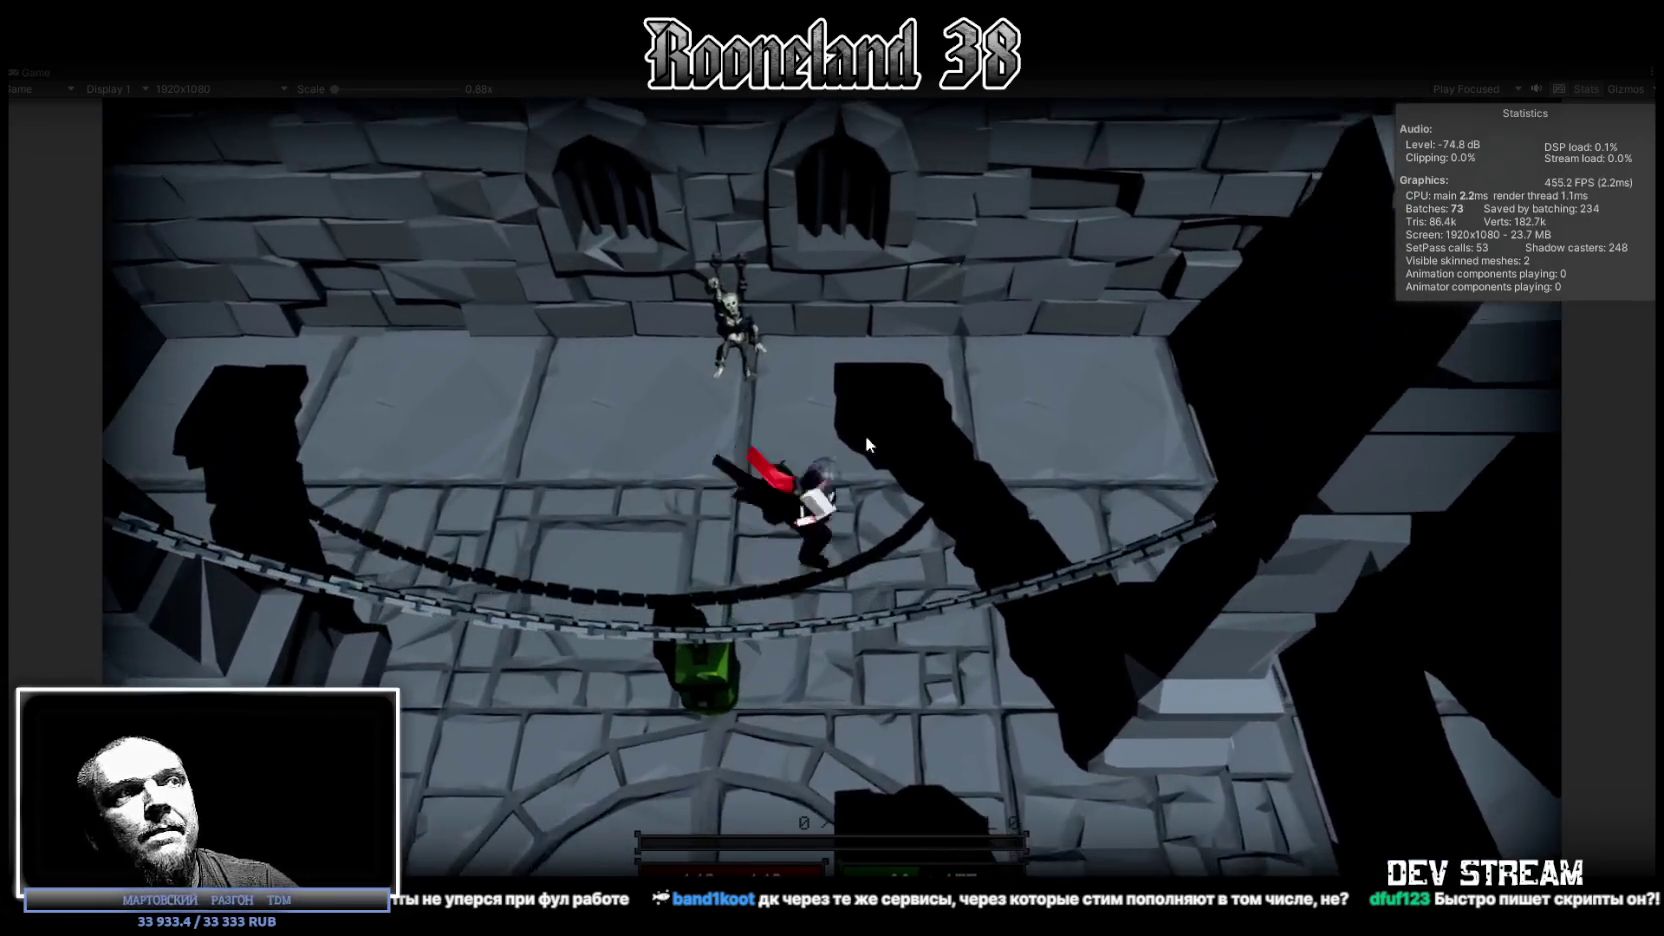
key(s)
click(757, 519)
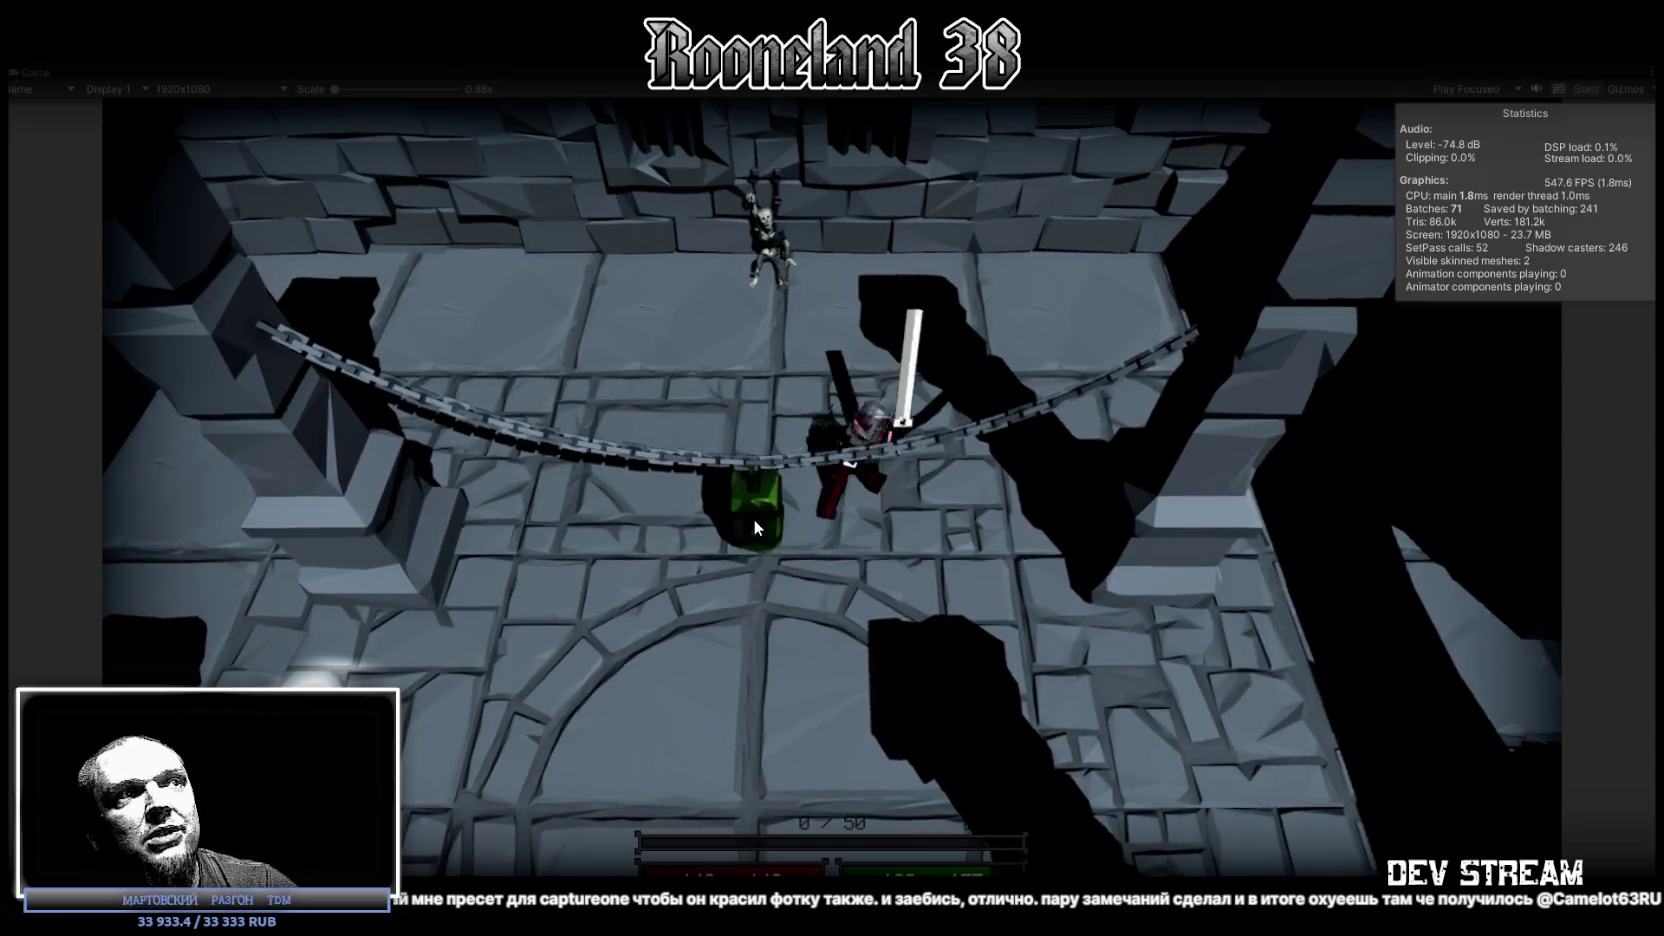
key(s)
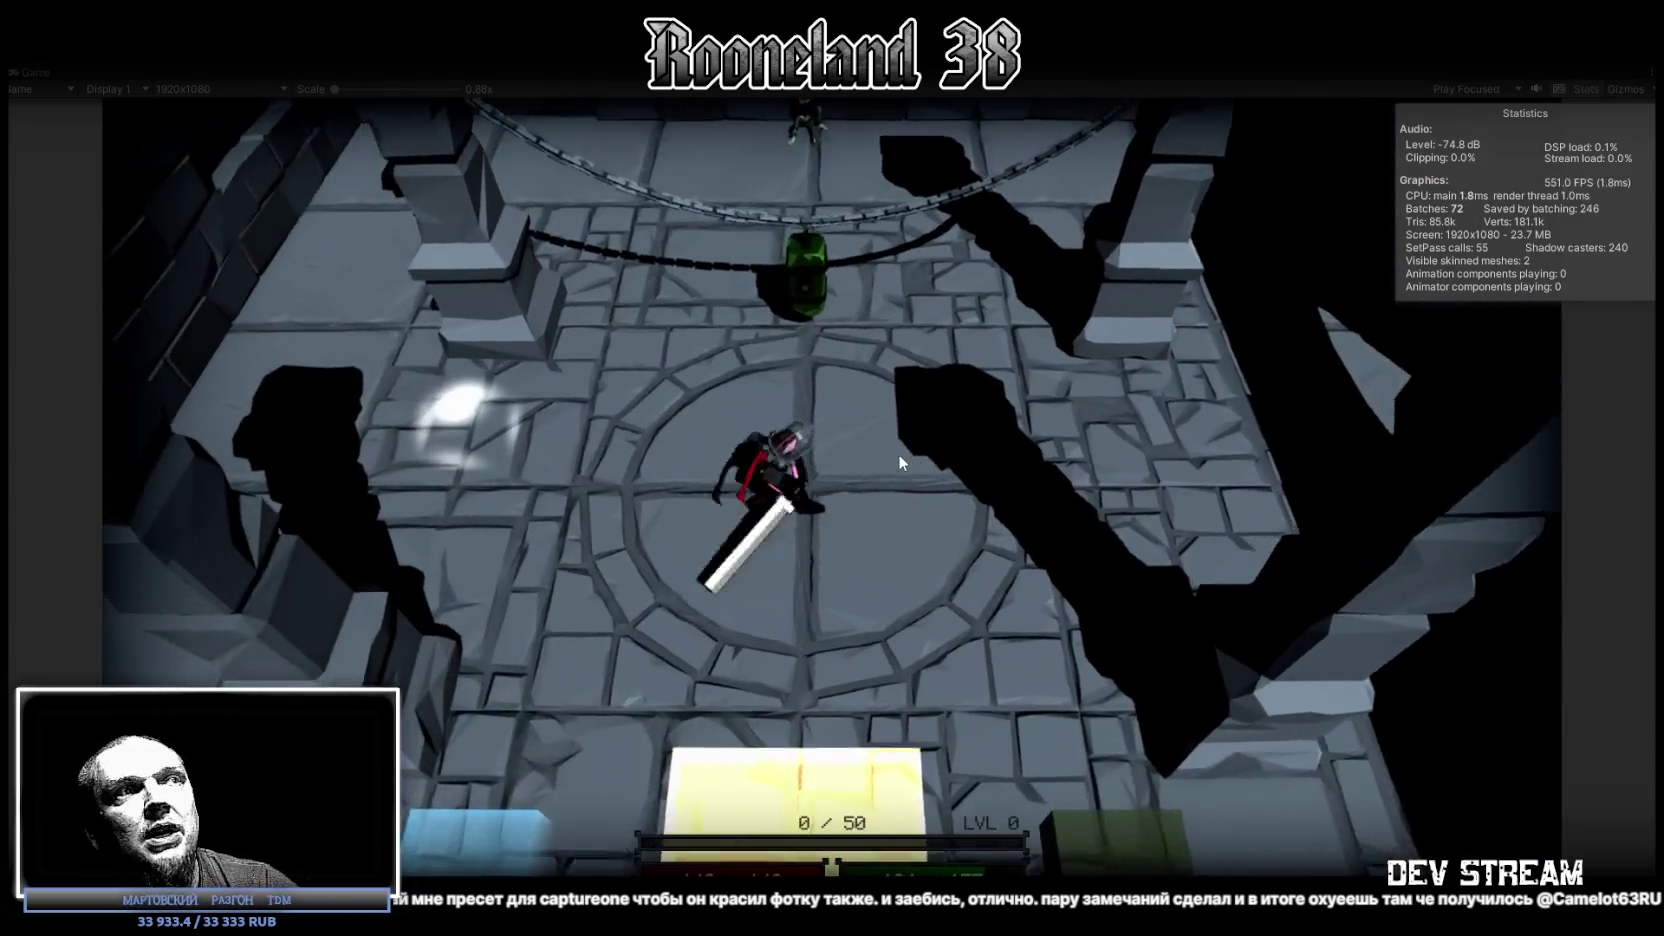
click(889, 452)
key(d)
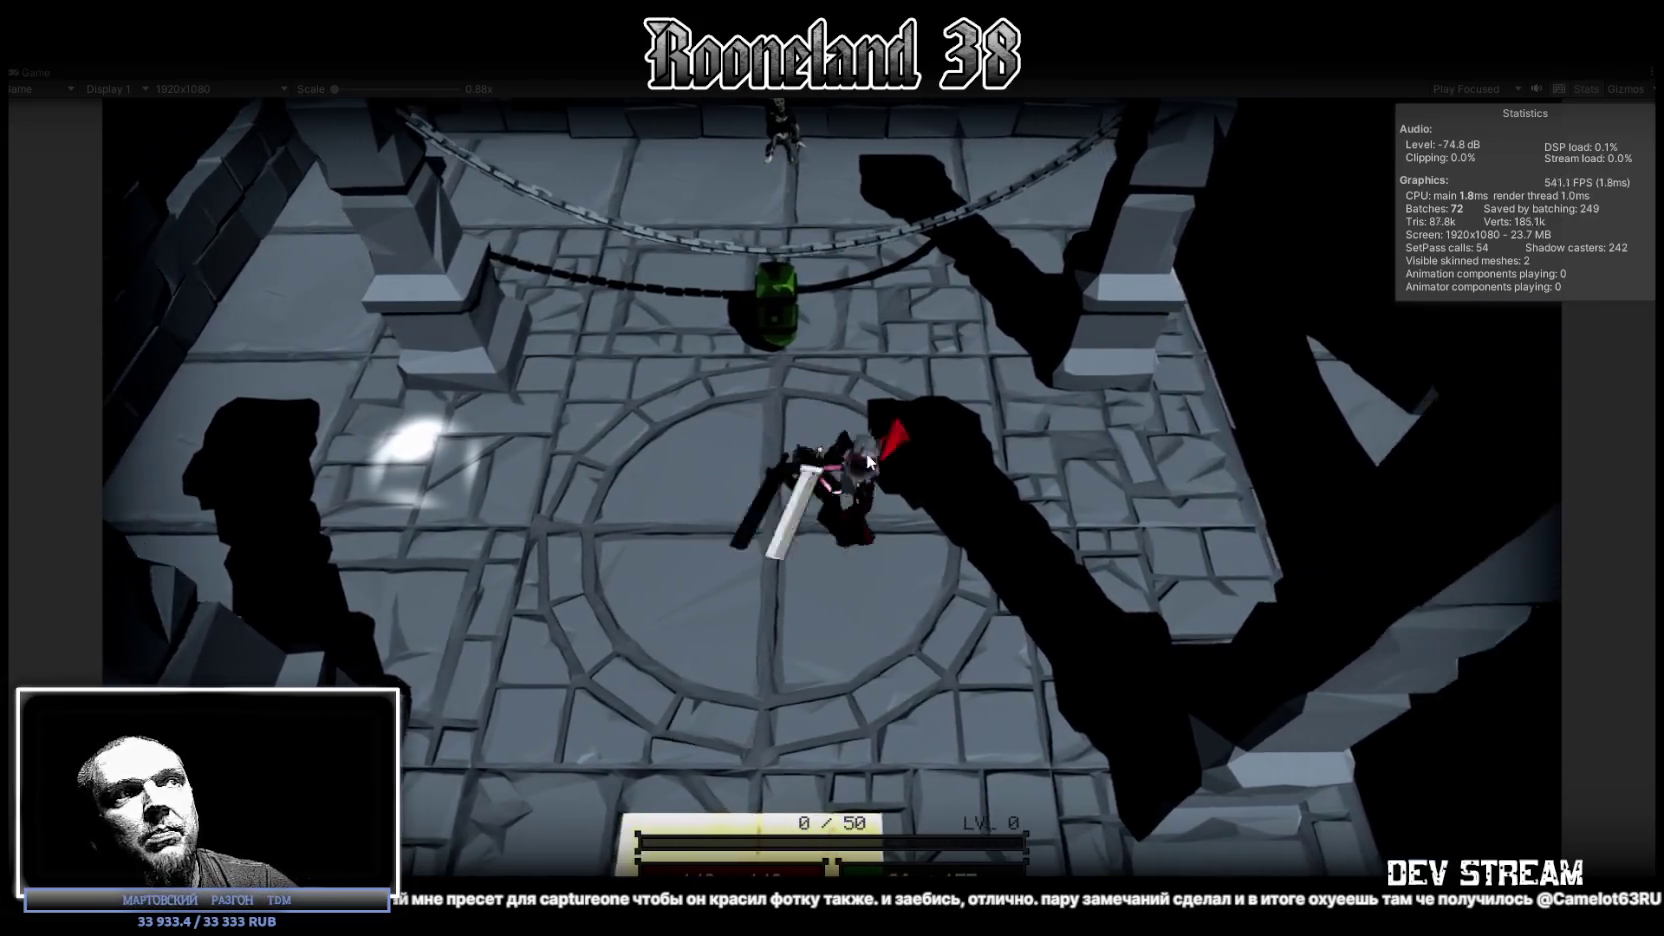
click(866, 462)
key(w)
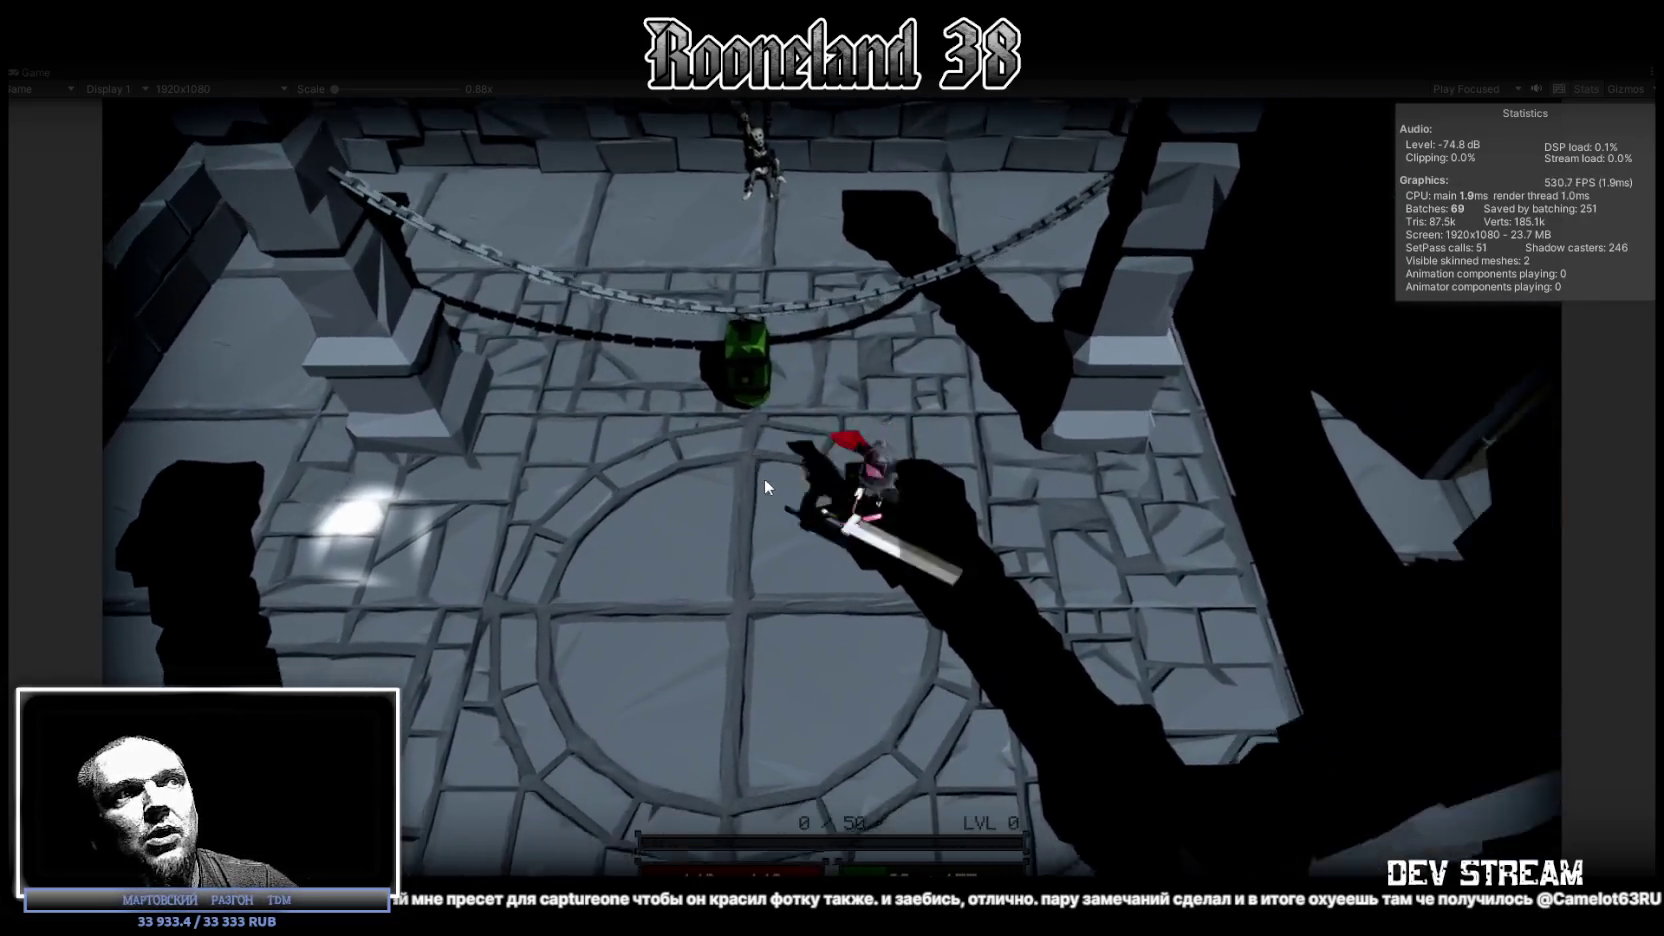
click(764, 478)
Step: Walk the character across the yellow and blue floor tiles and around them
key(s)
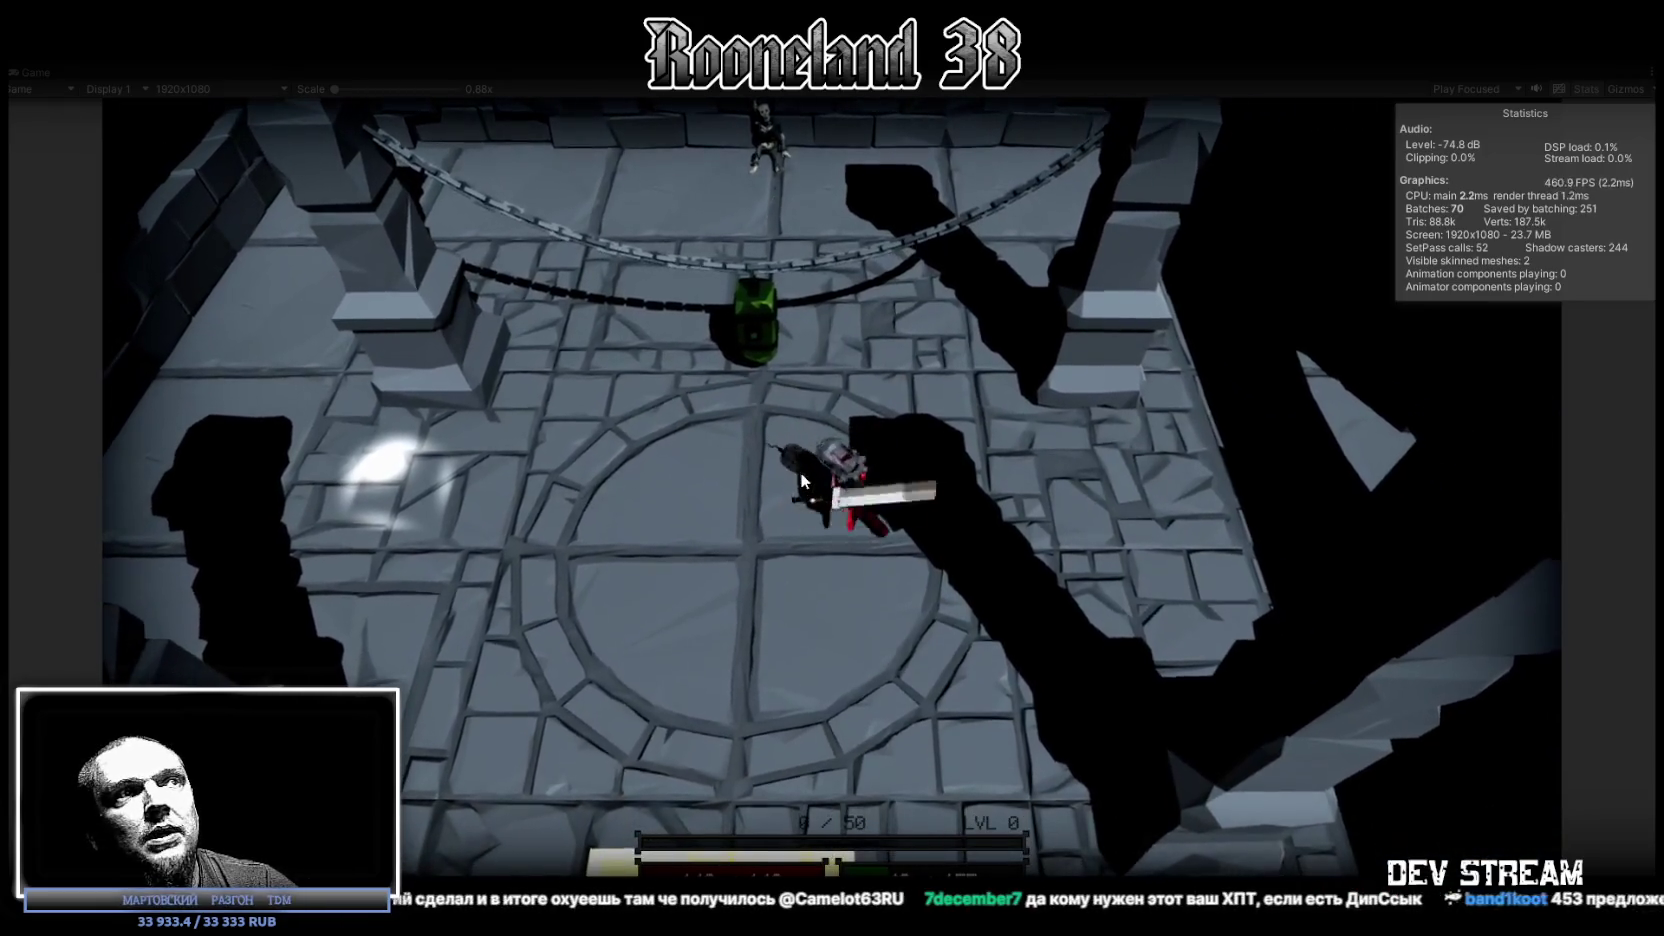
key(w)
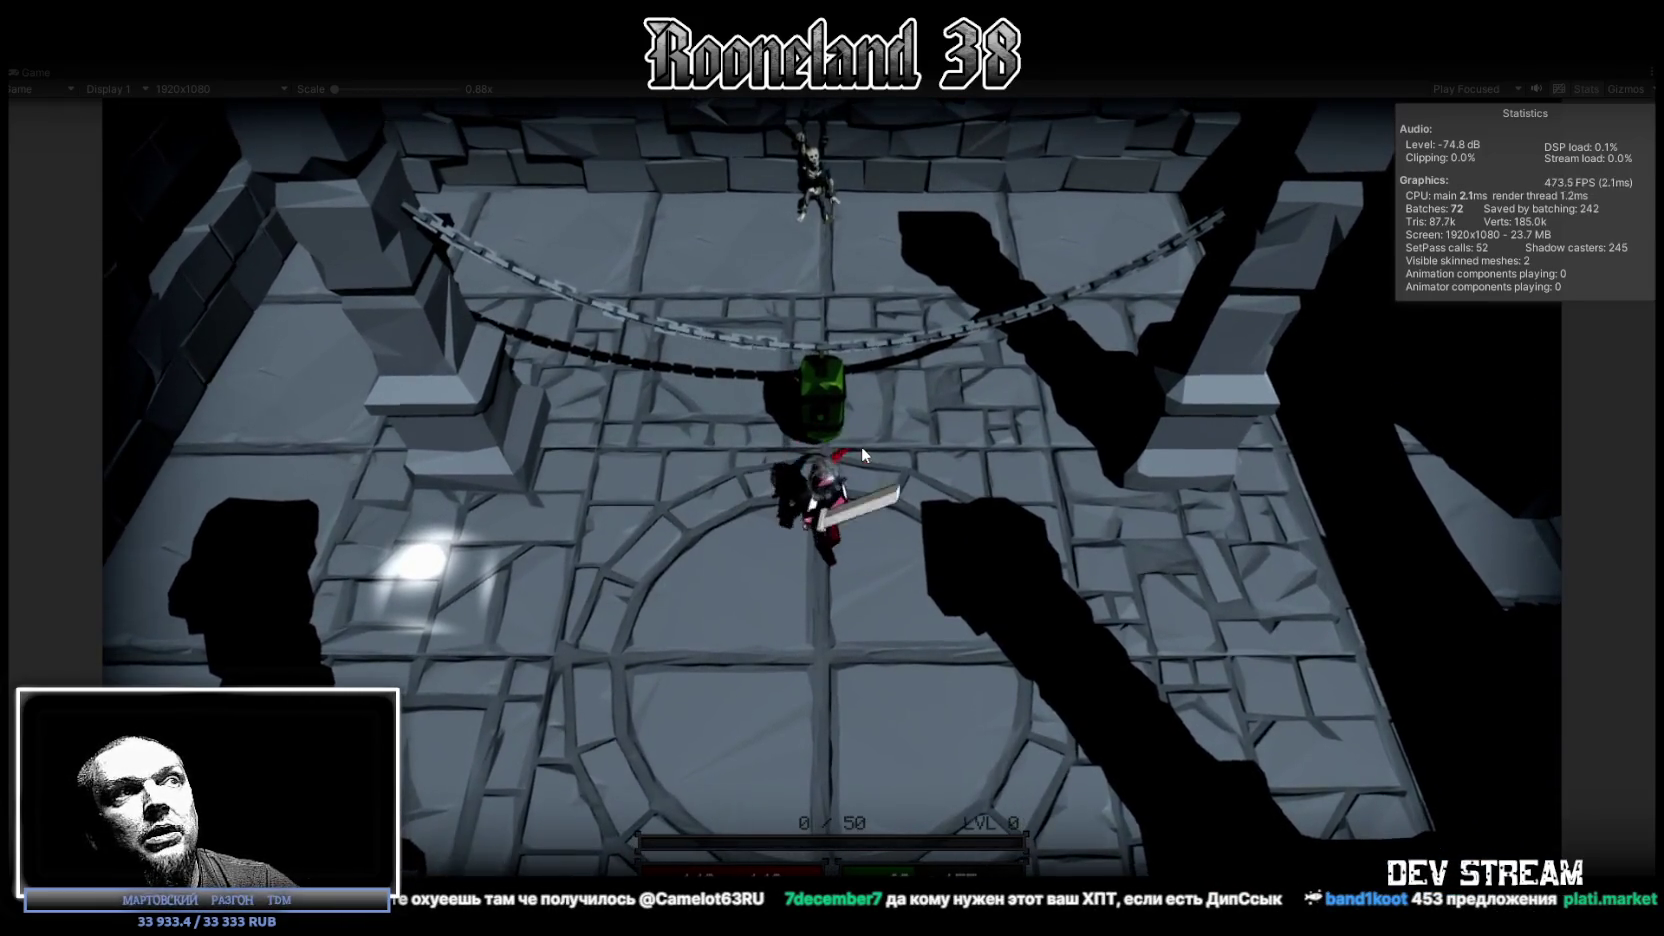
key(s)
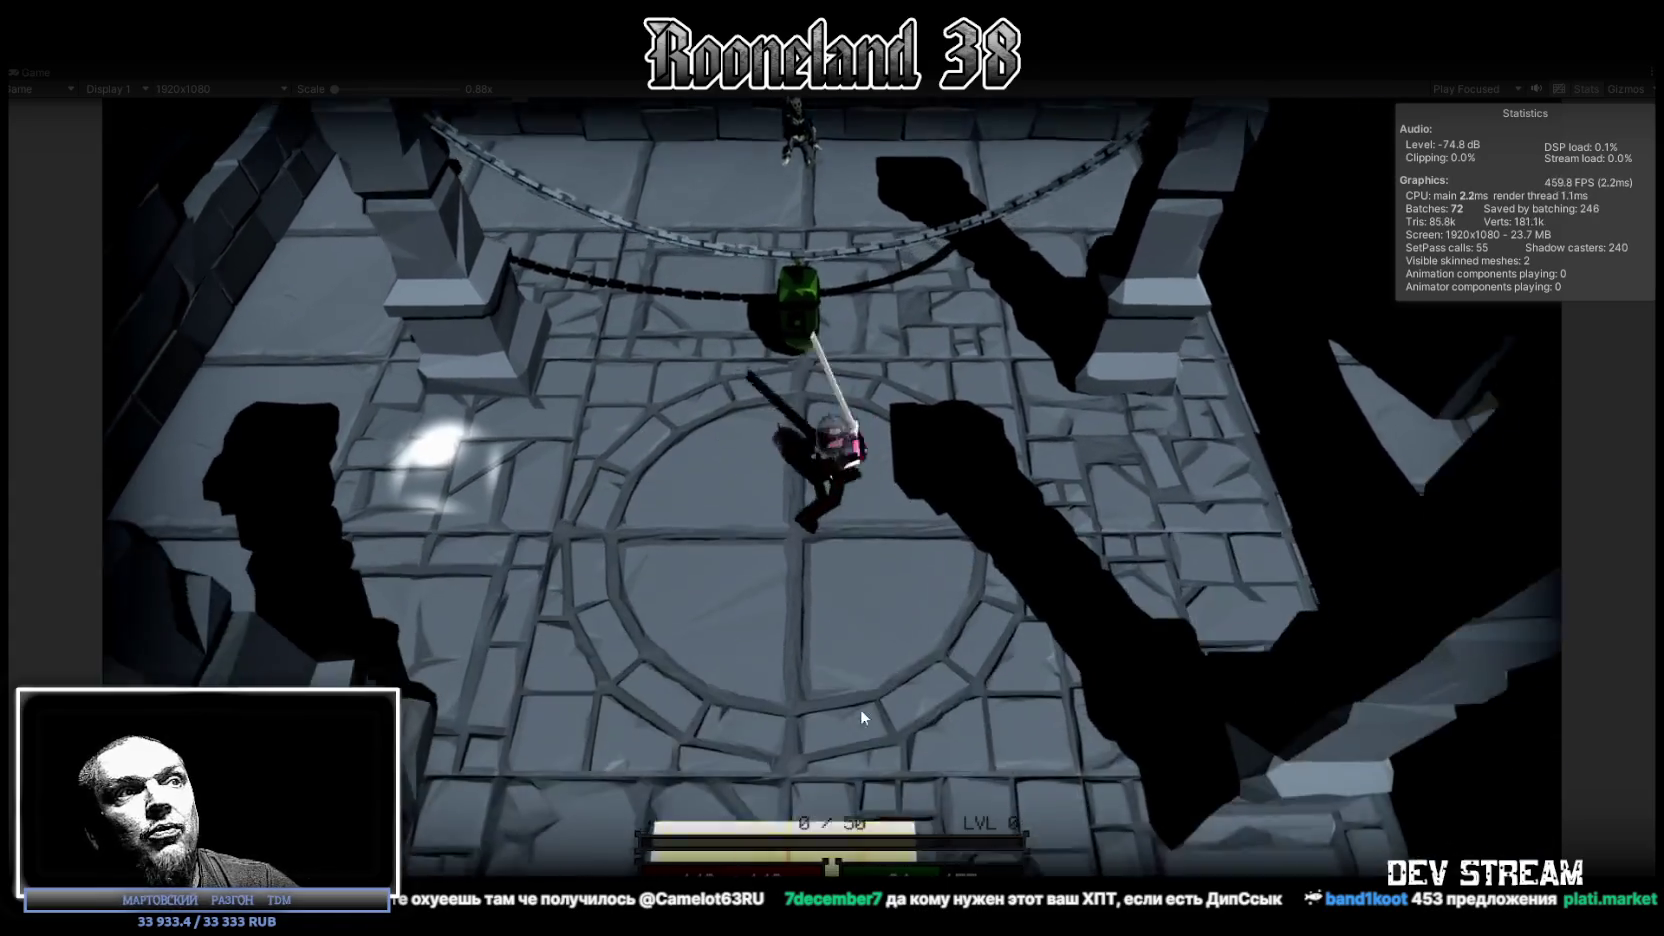
key(s)
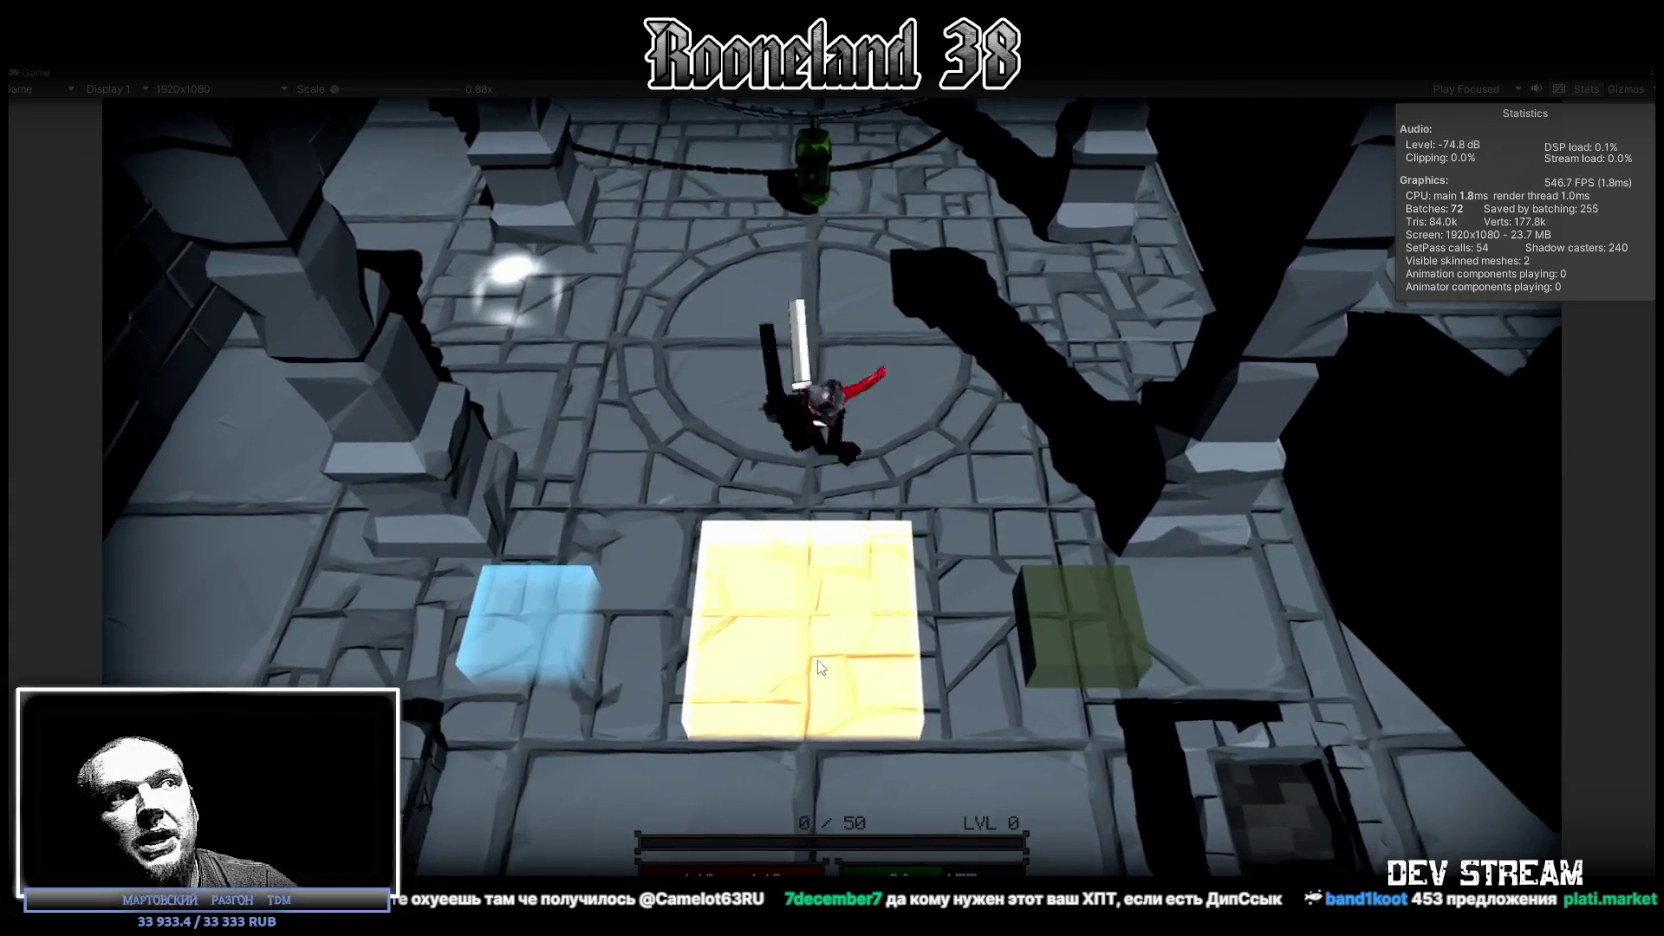
key(s)
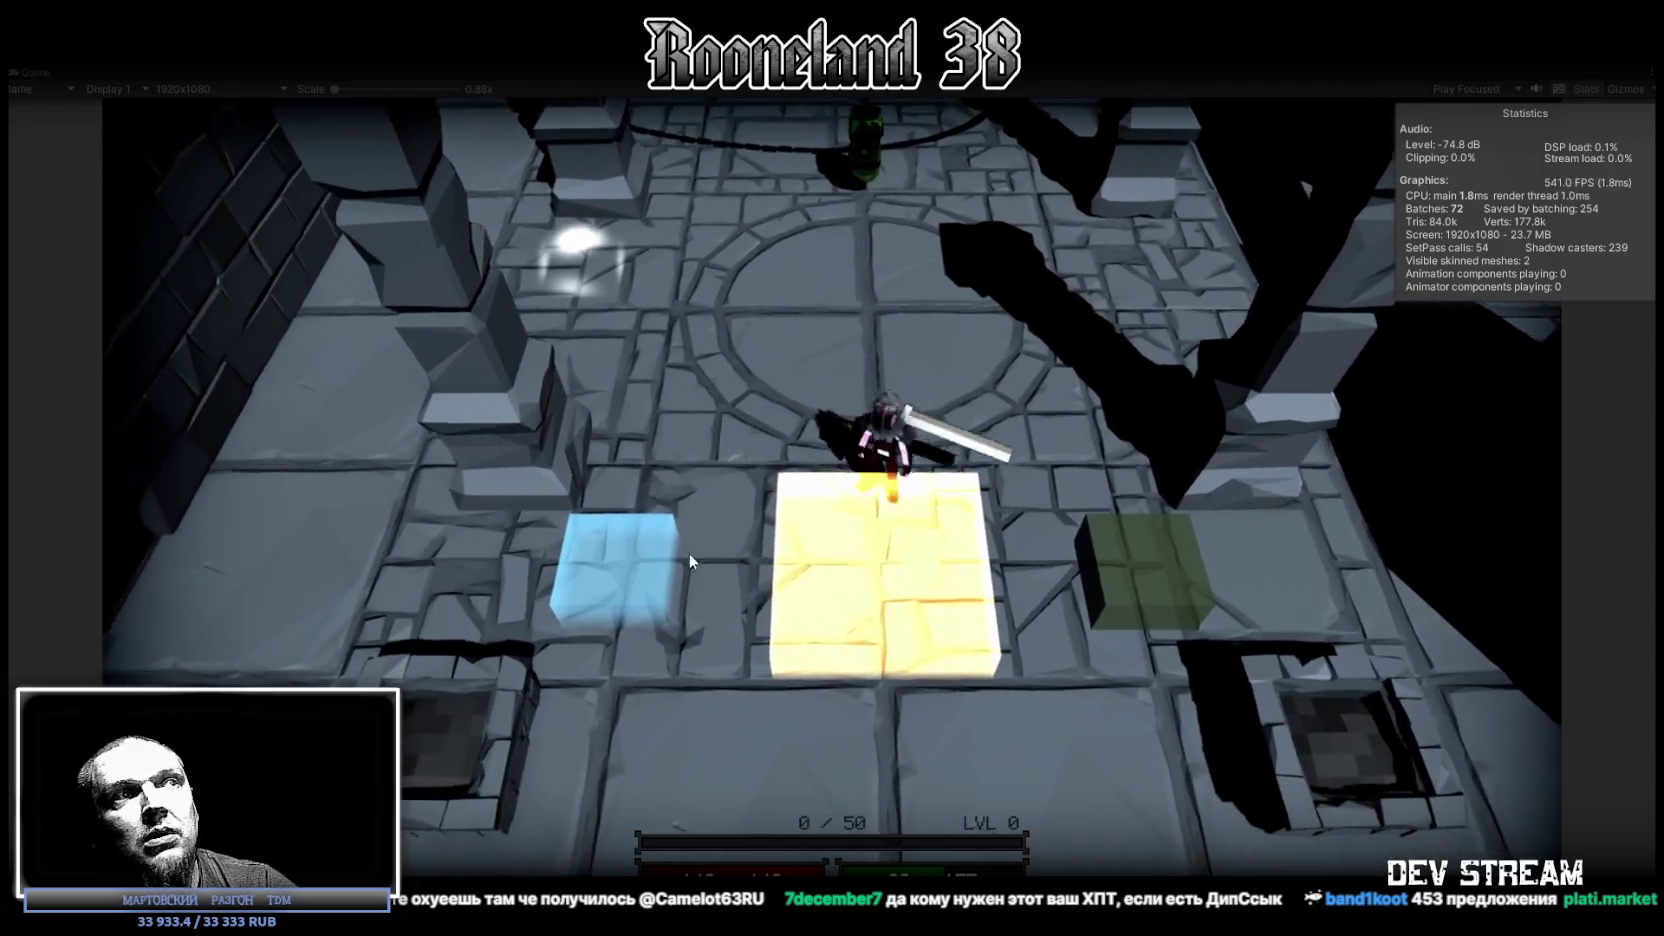
key(s)
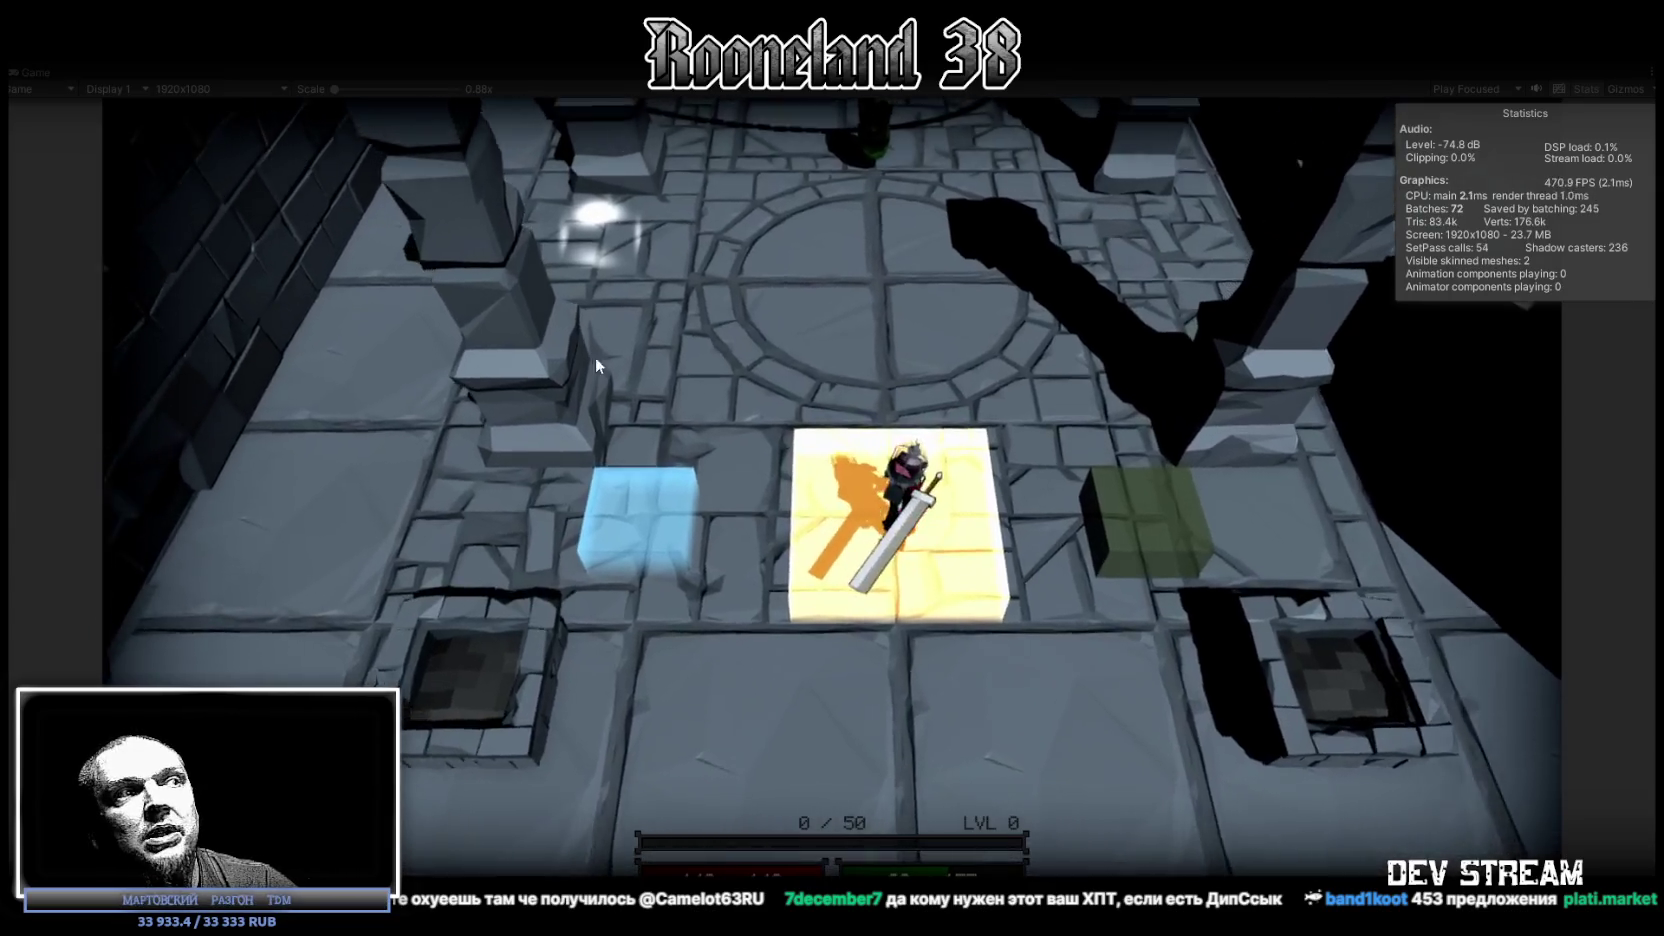
key(w)
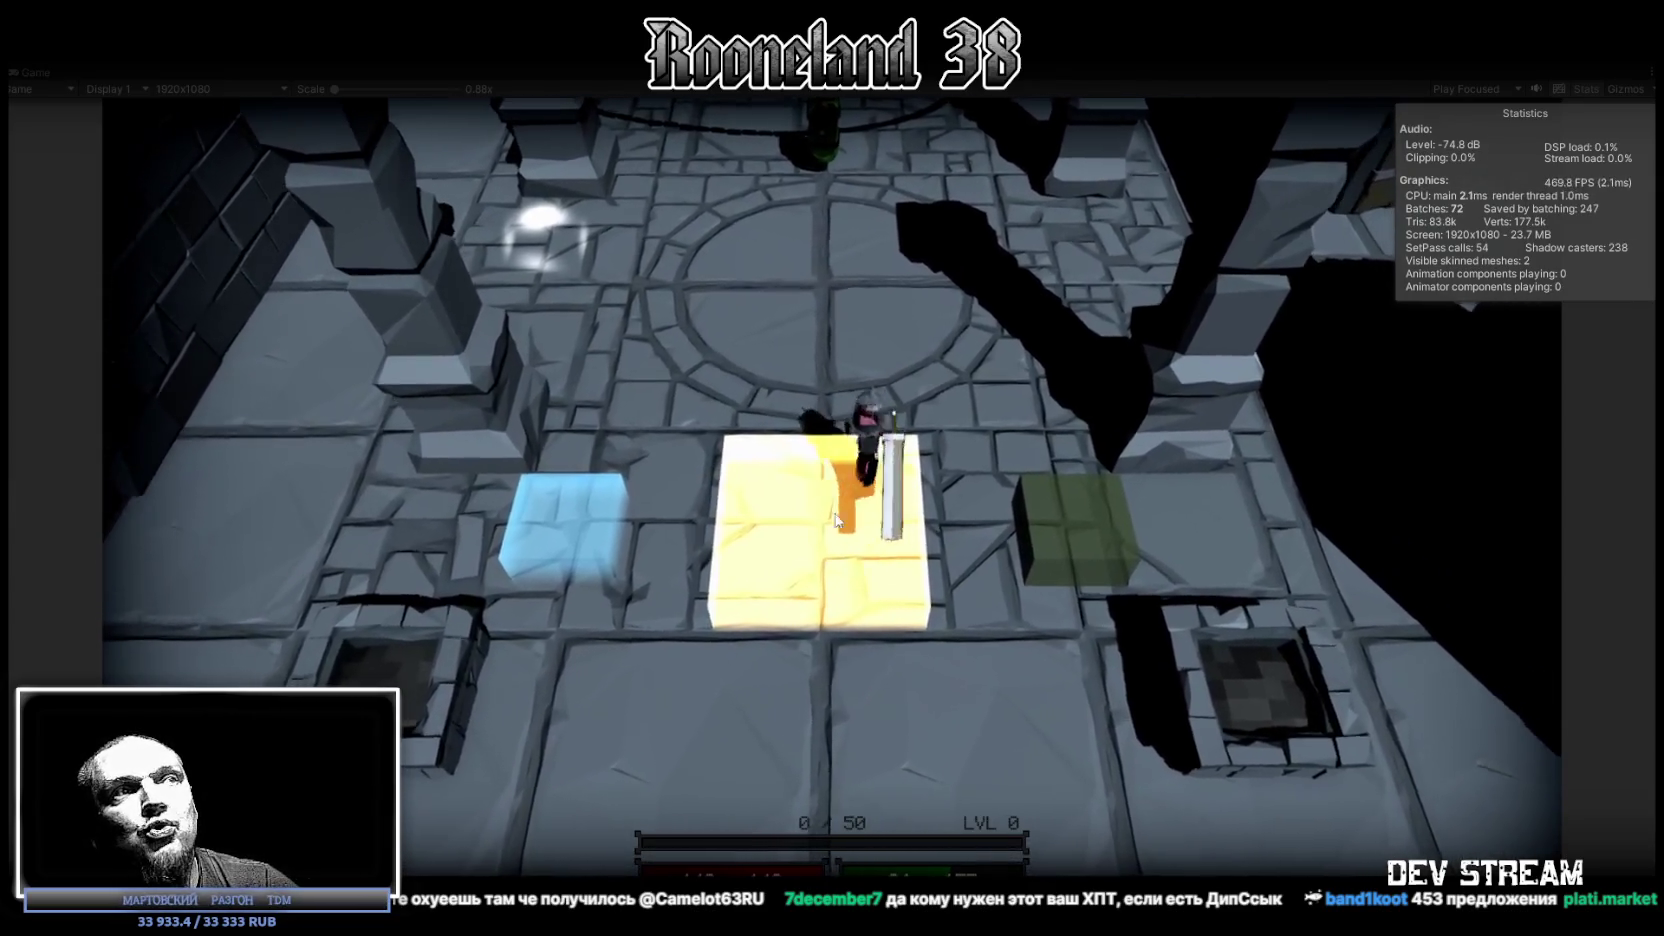
key(a)
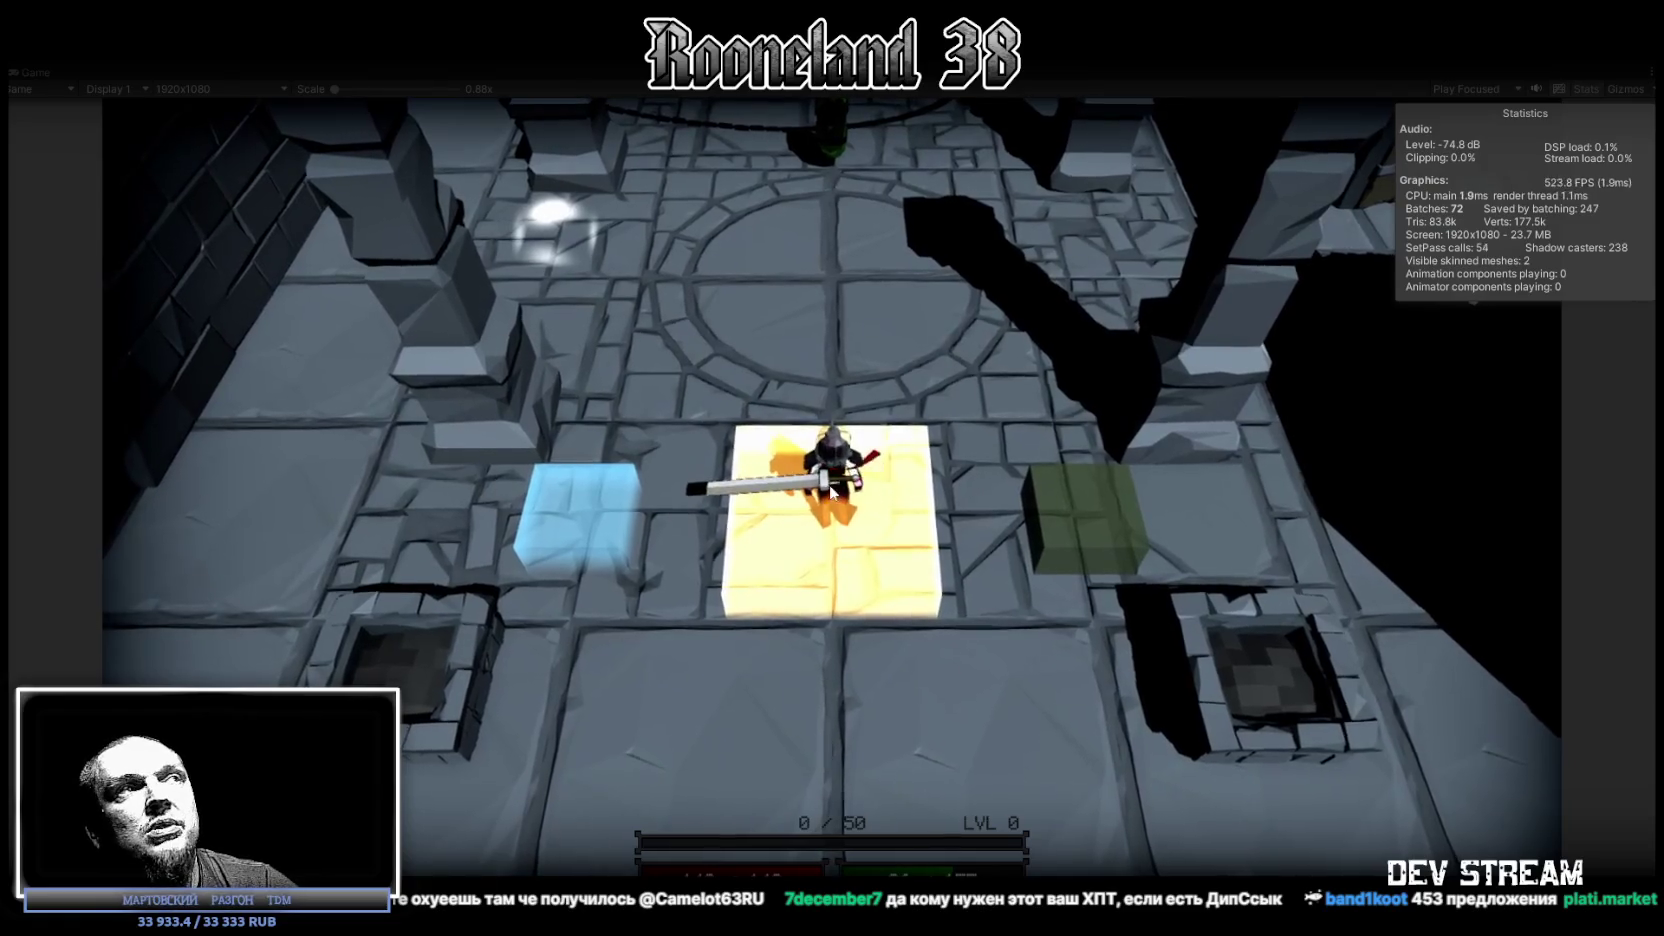
key(w)
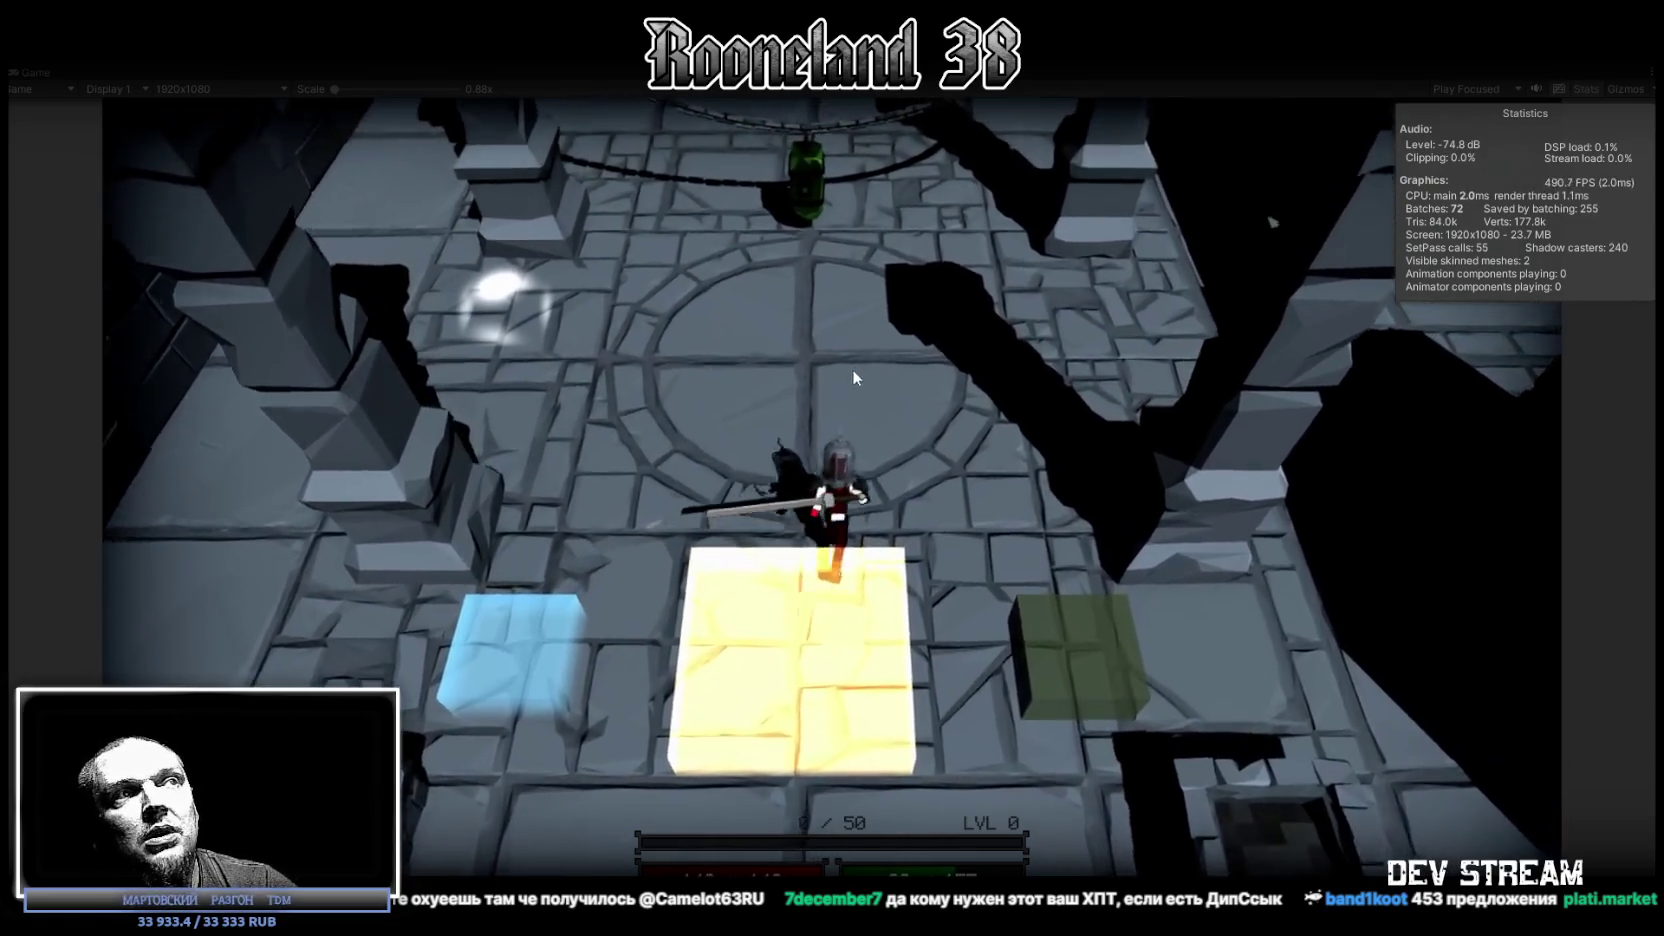
key(a)
key(s)
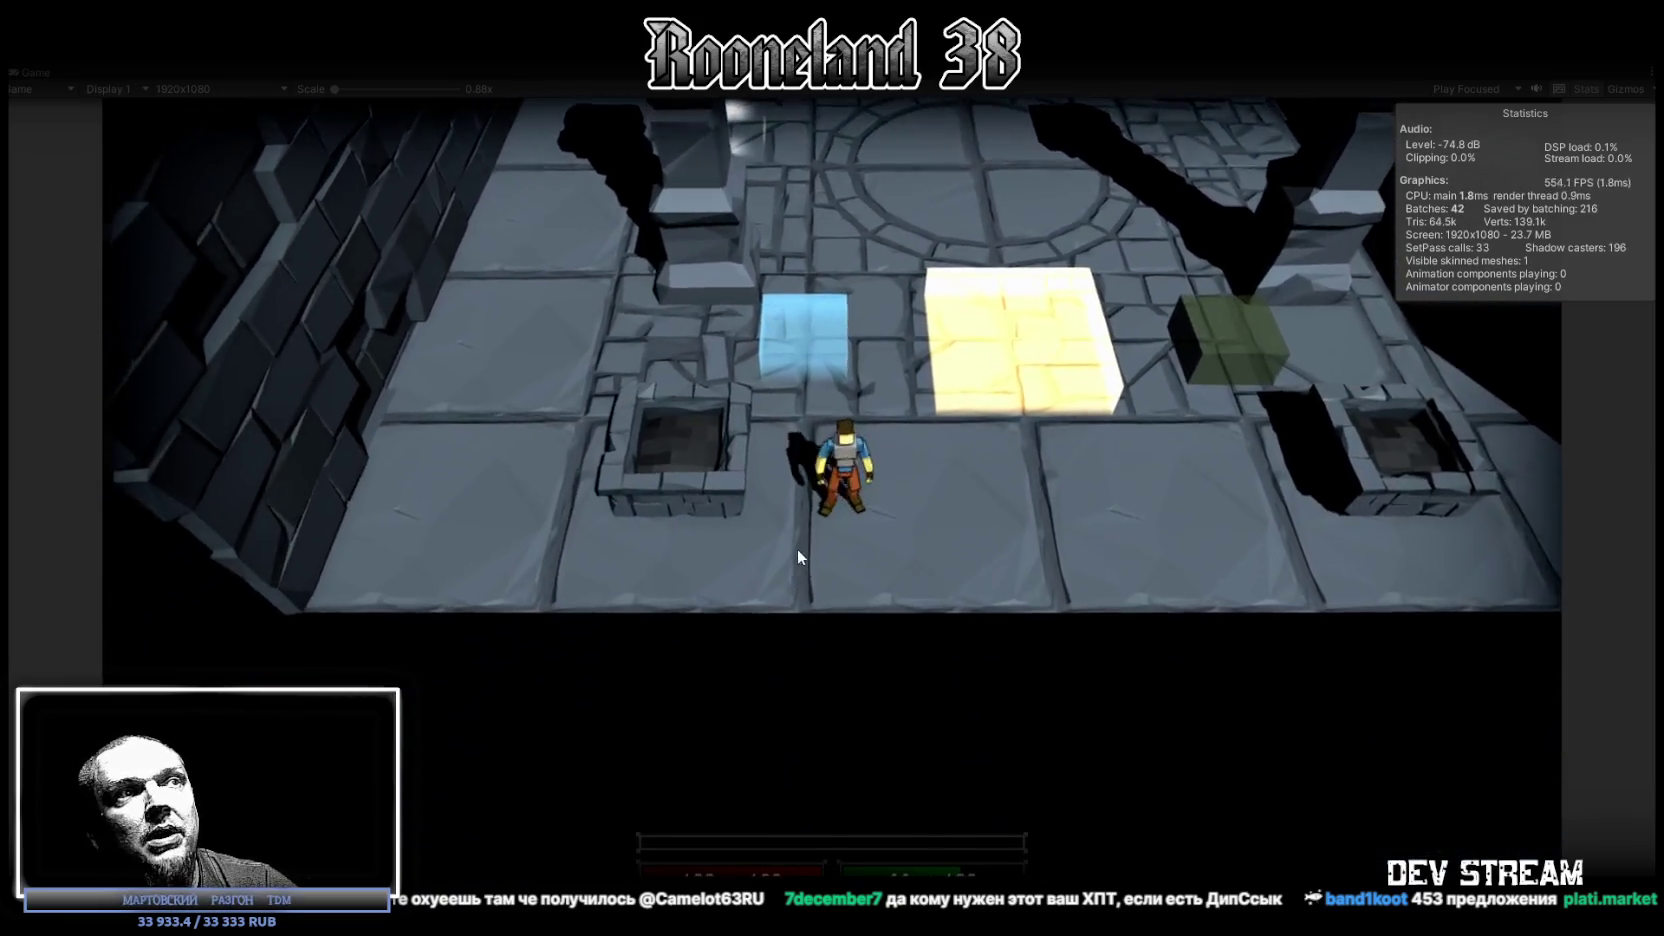
key(d)
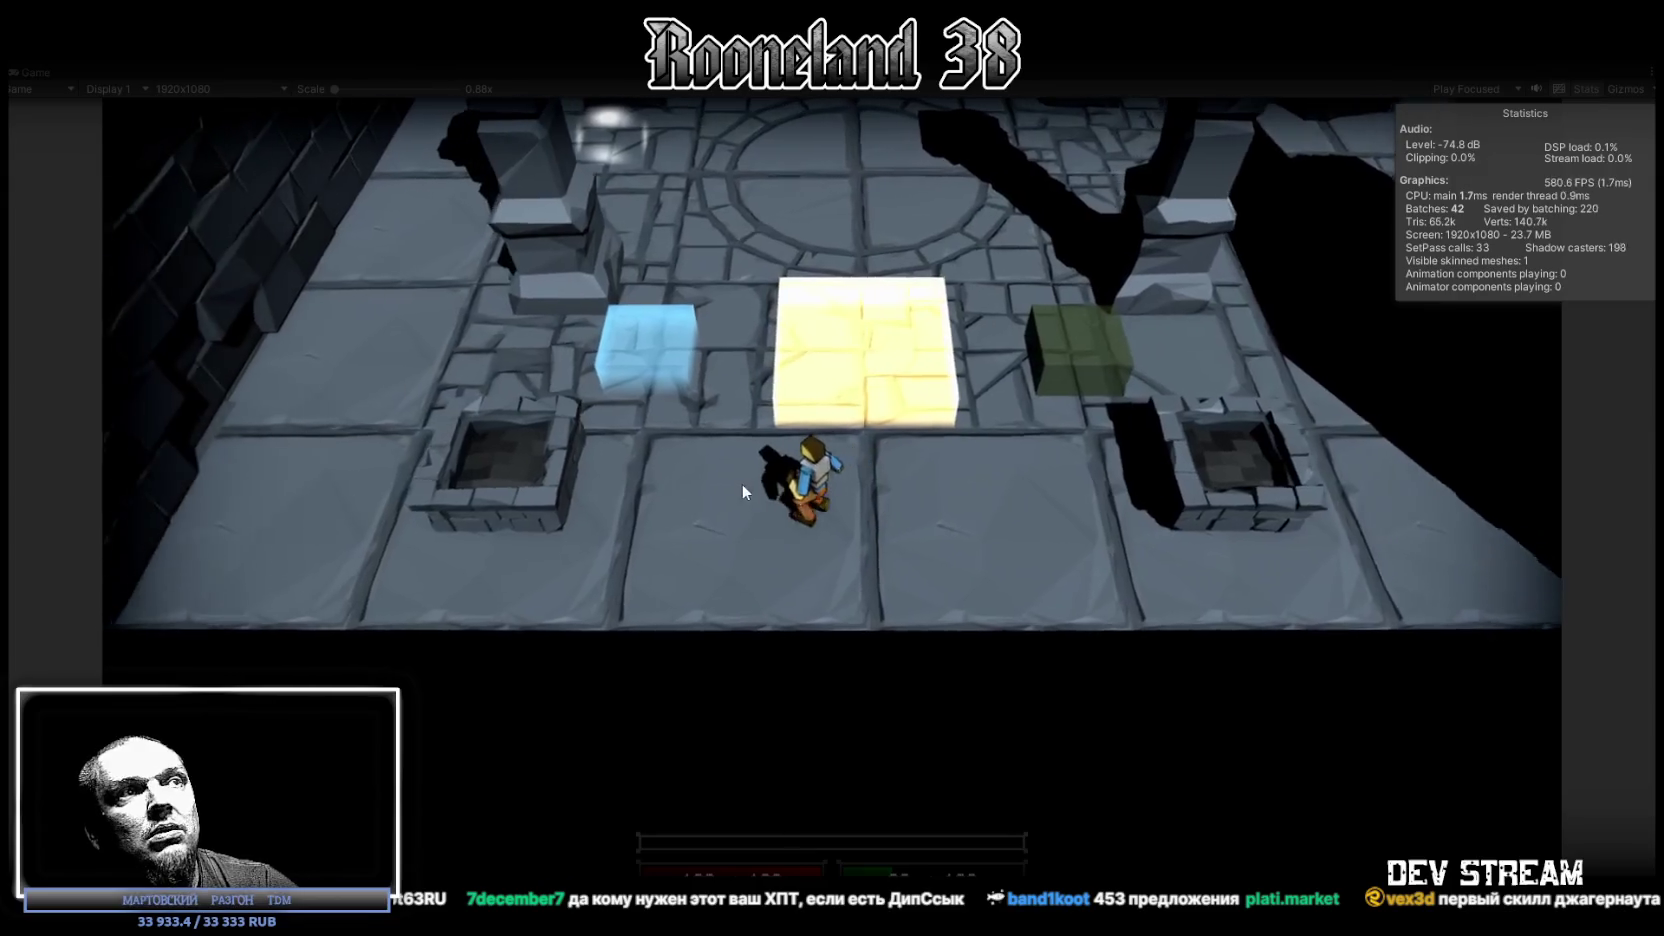
key(w)
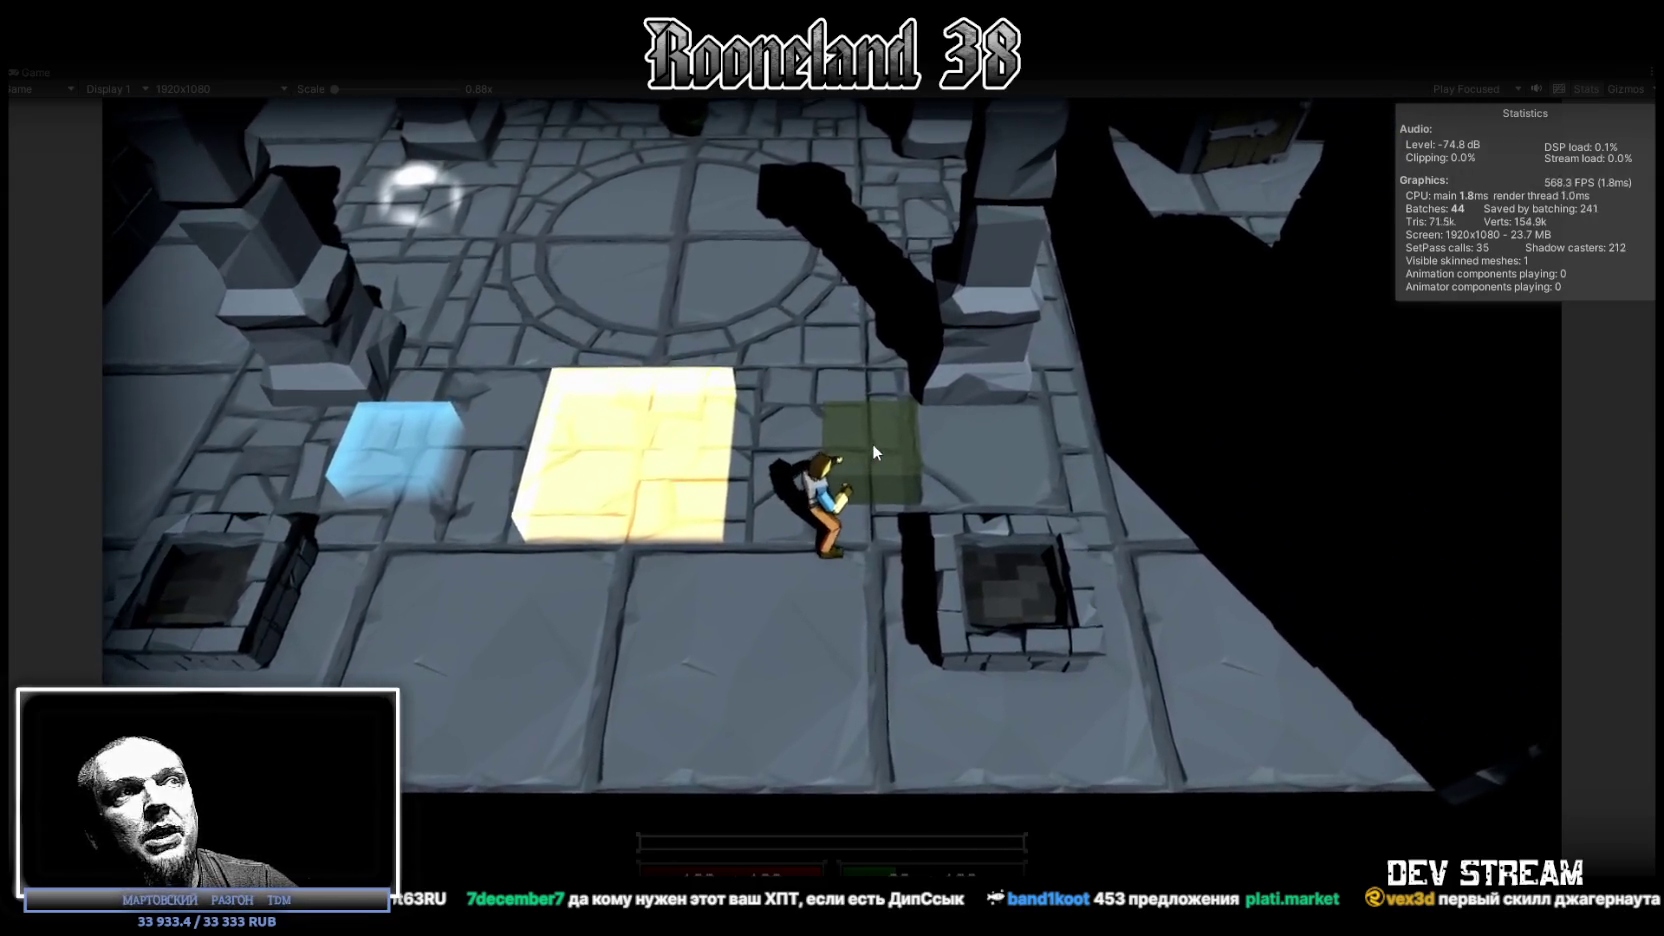
Step: Walk the warrior onto the circular floor pattern and swing the sword there
key(w)
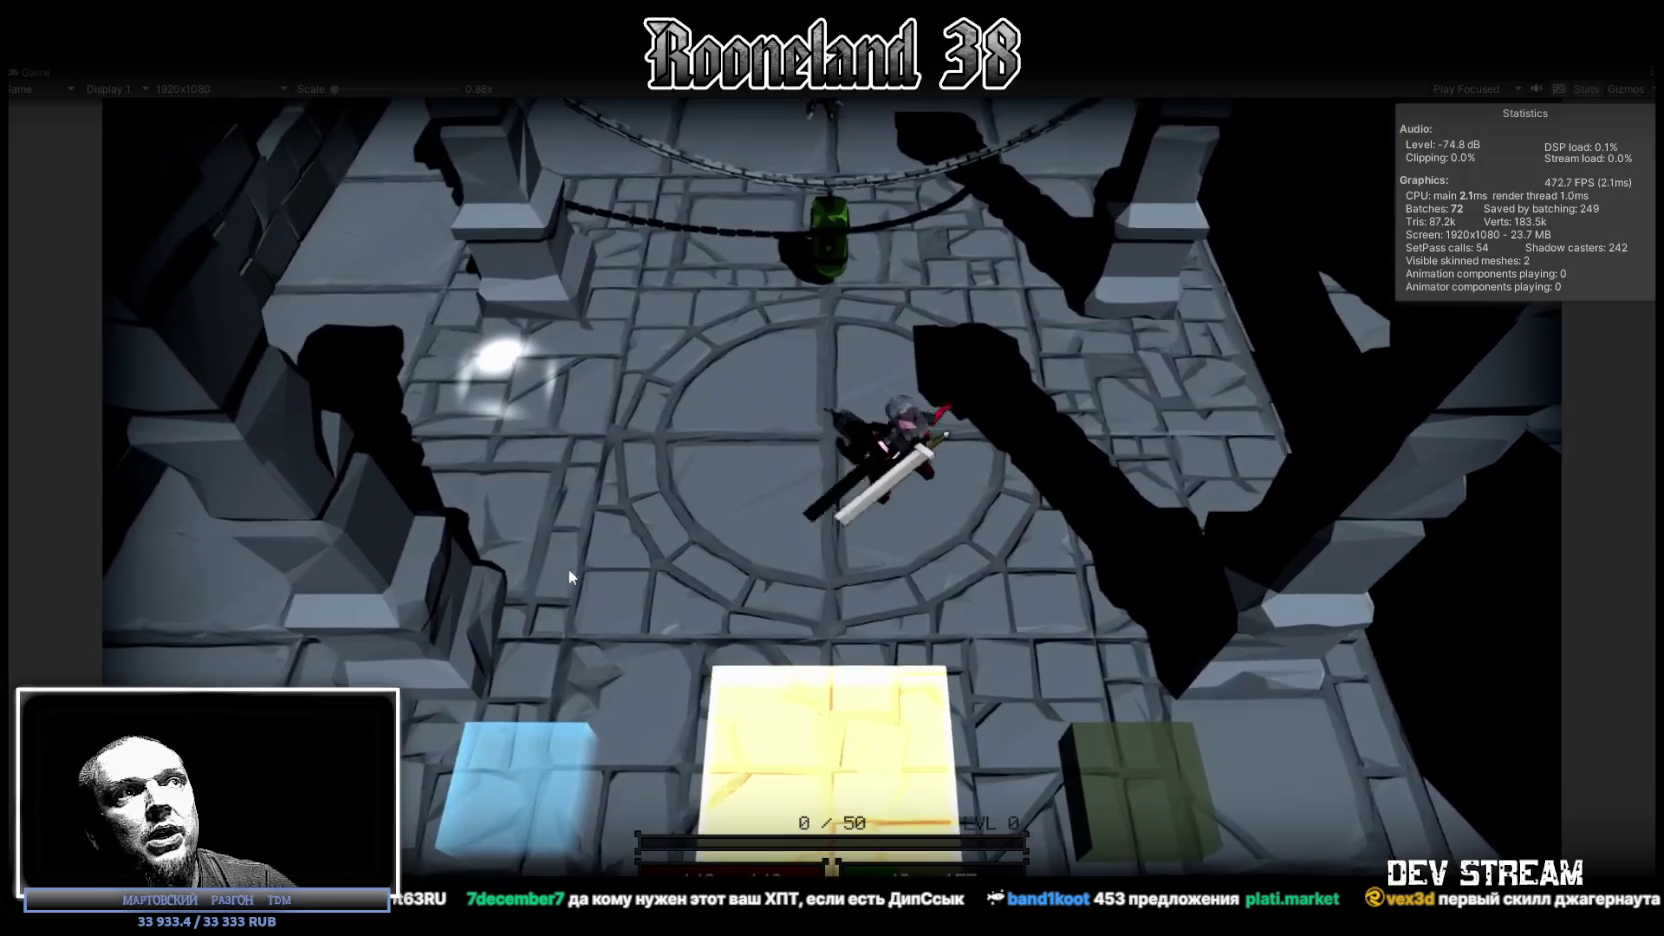
key(d)
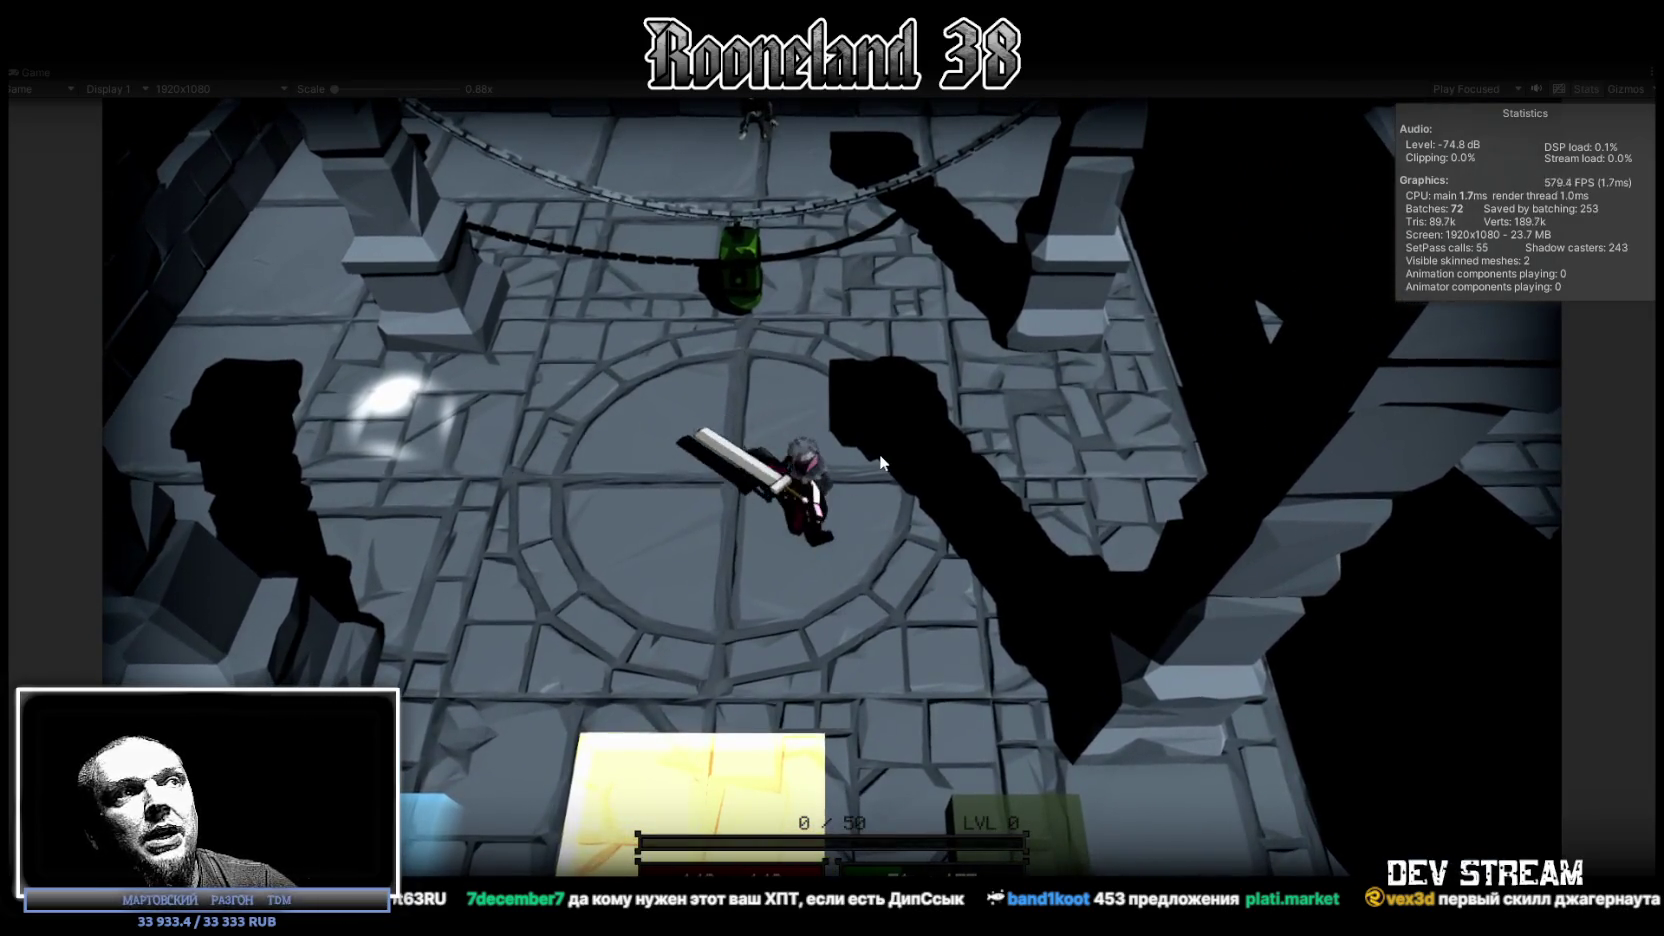
click(880, 454)
key(a)
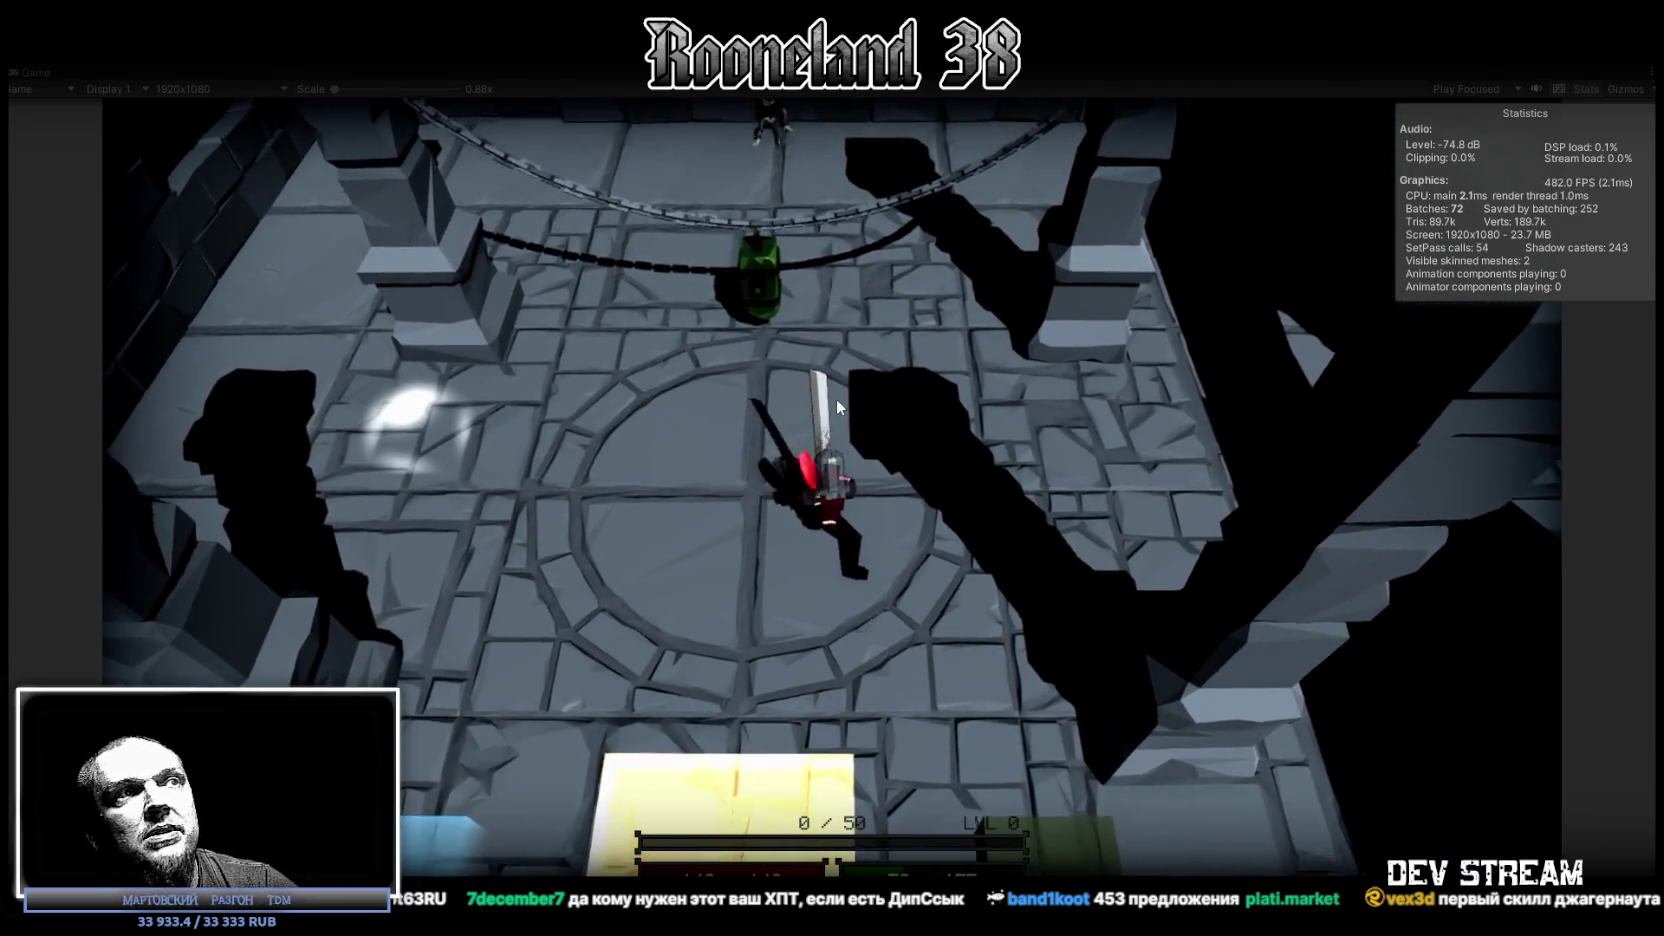
key(d)
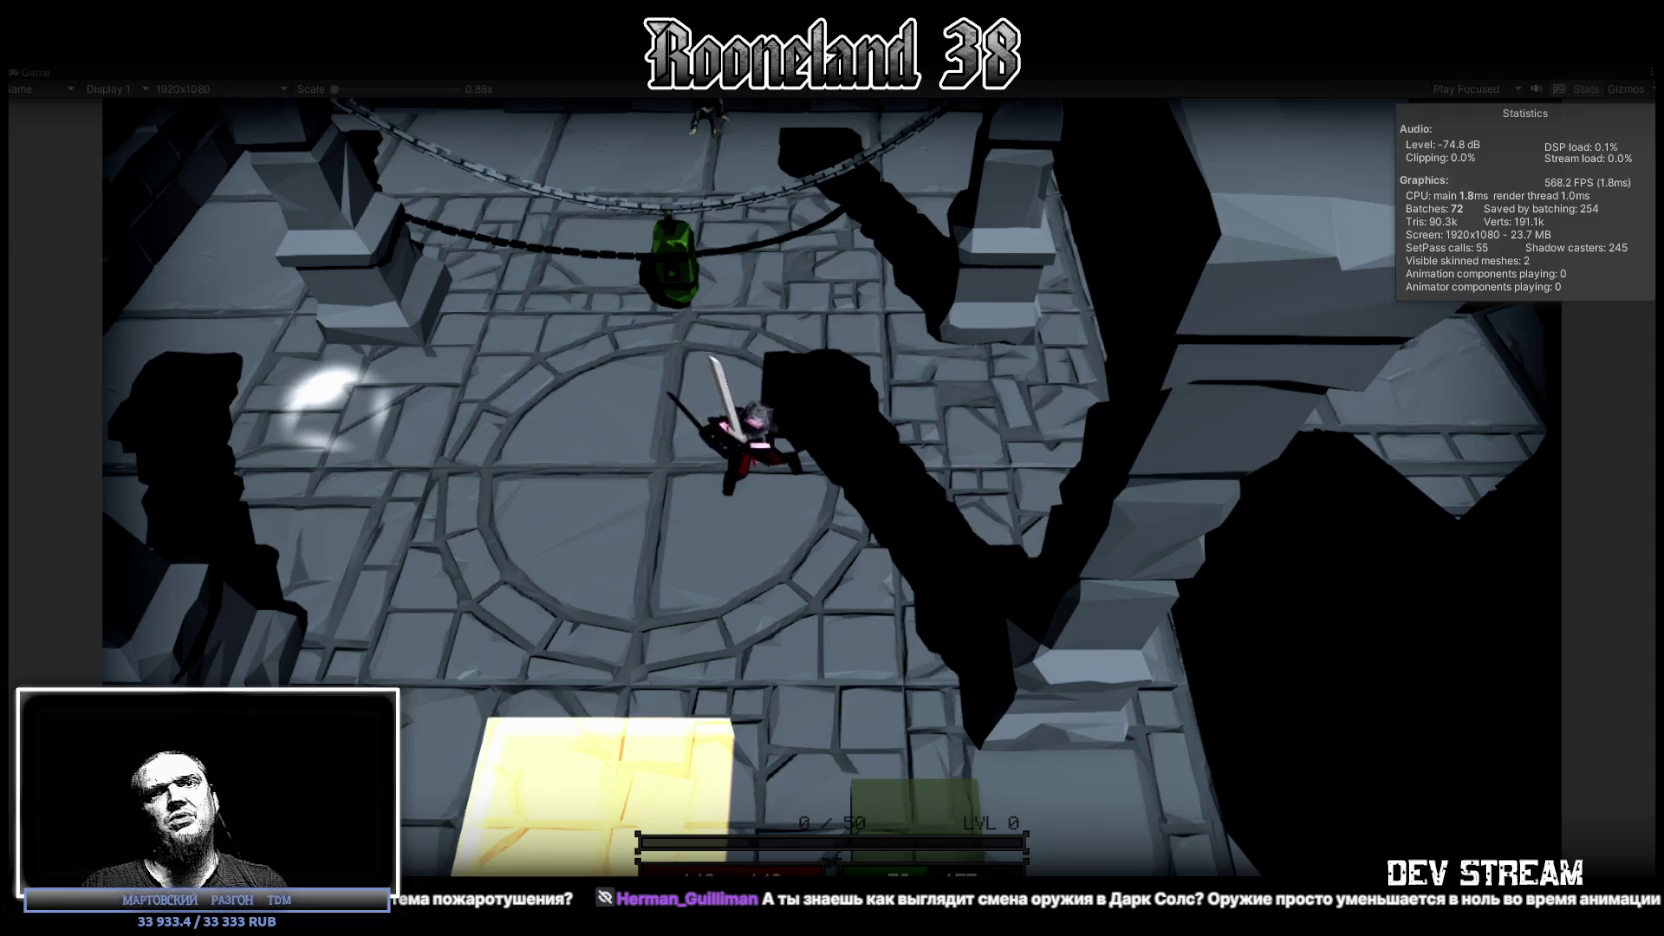
scroll(497, 540, up, 2)
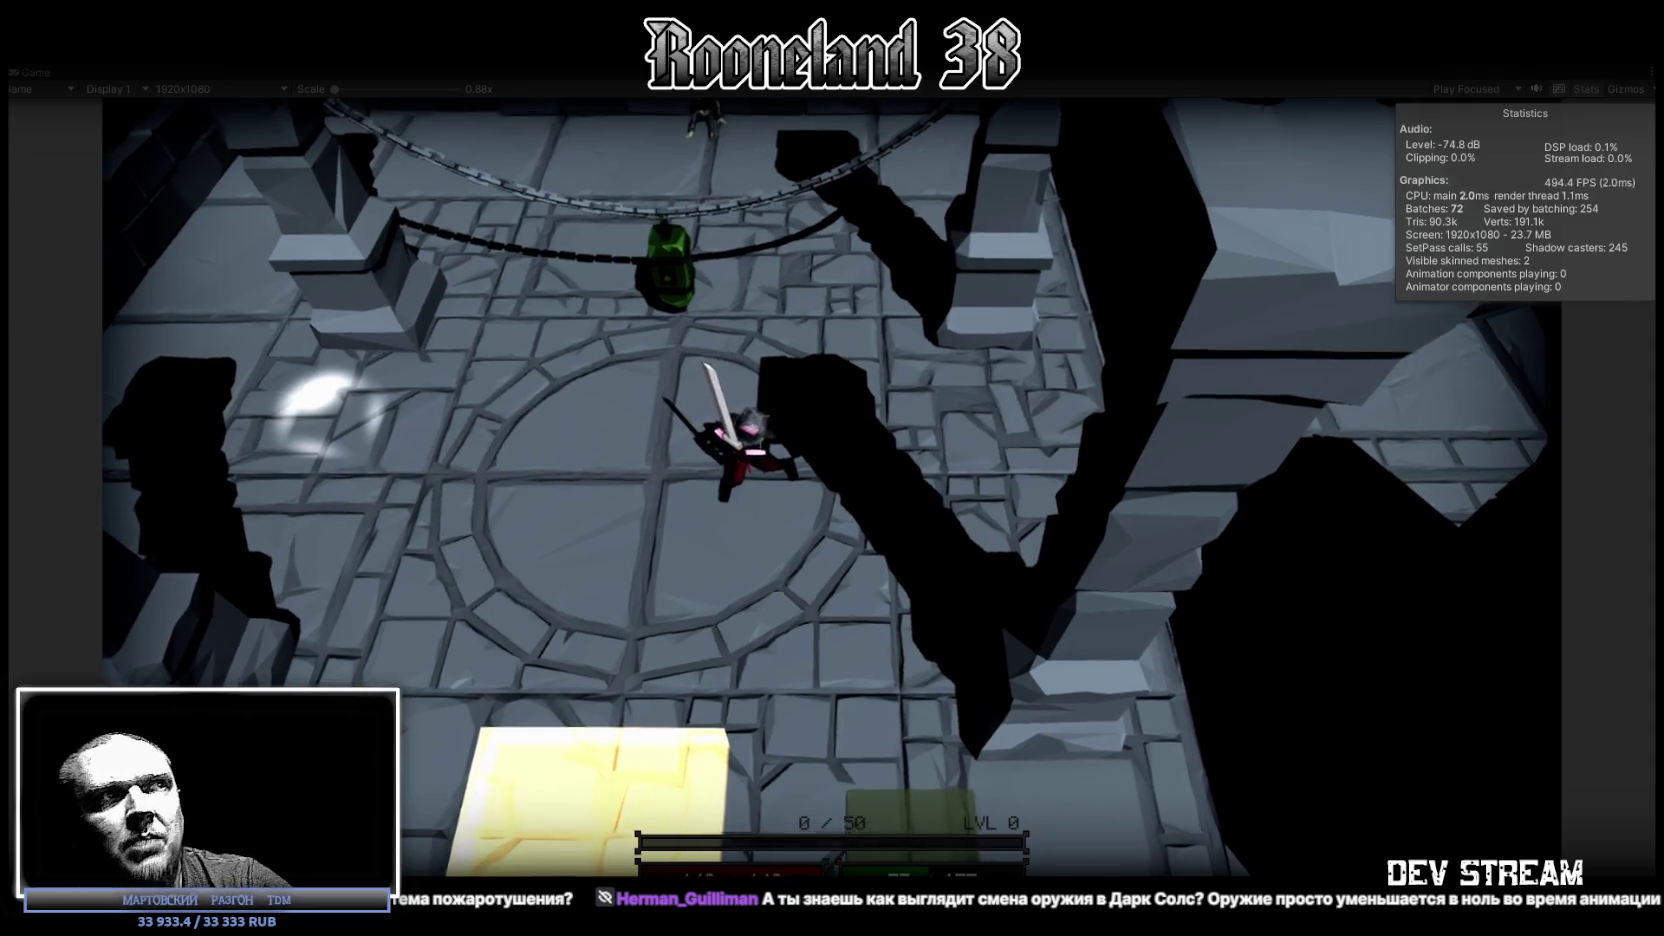
Step: Walk the warrior up to the green object under the chains, landing several sword swings
key(a)
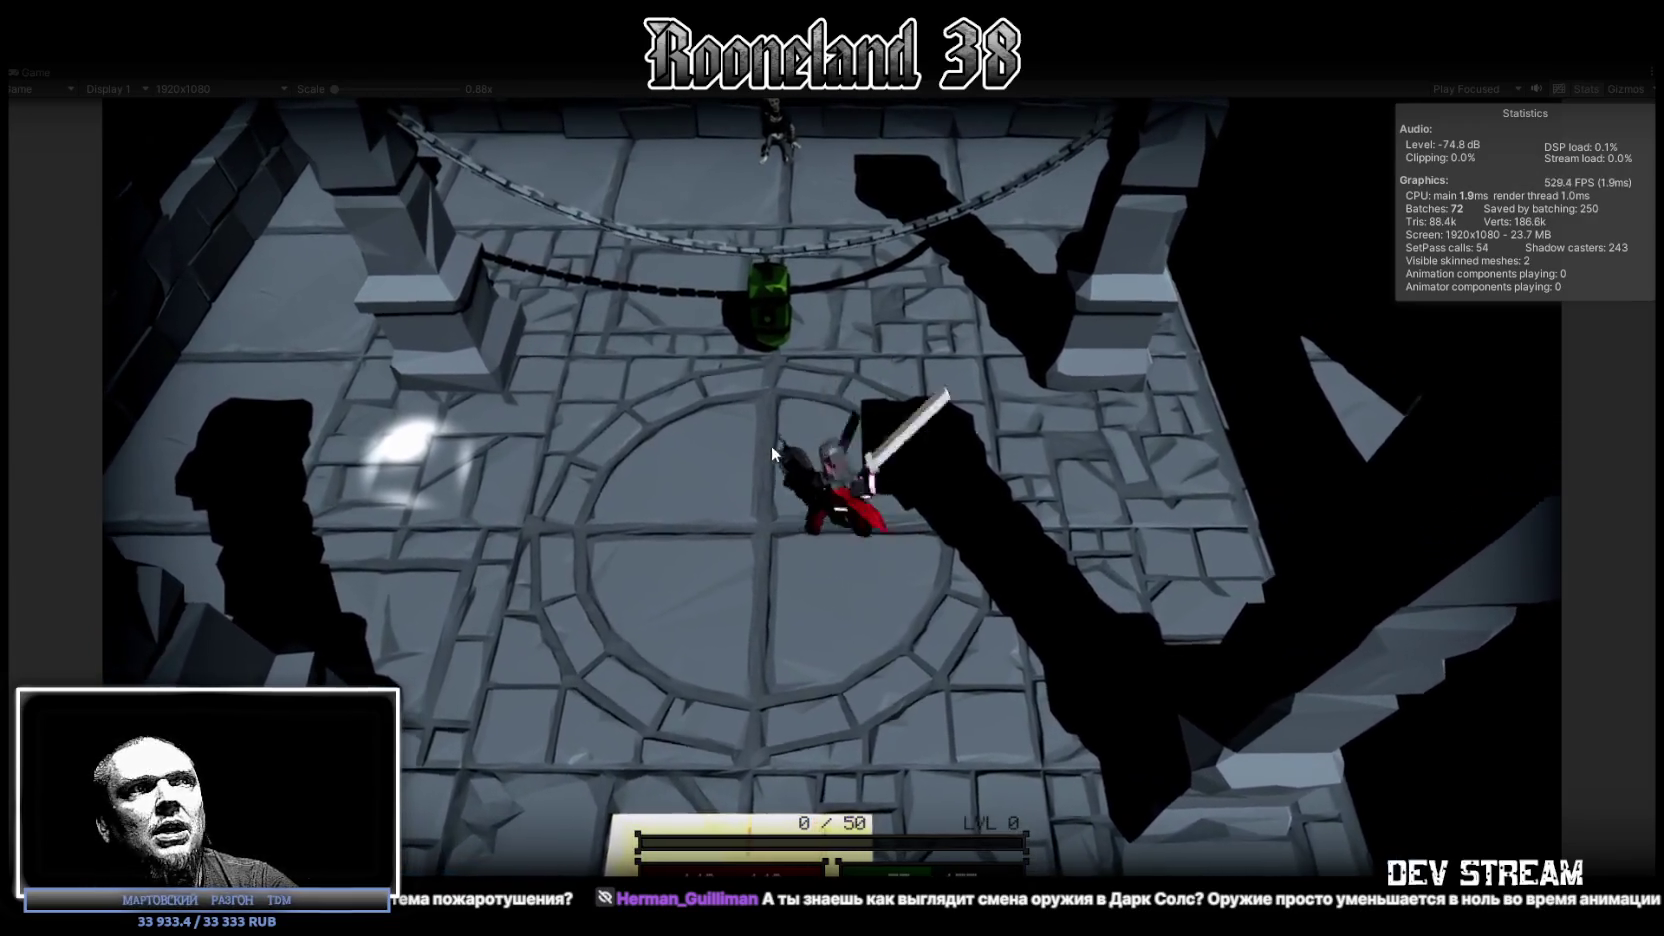
key(w)
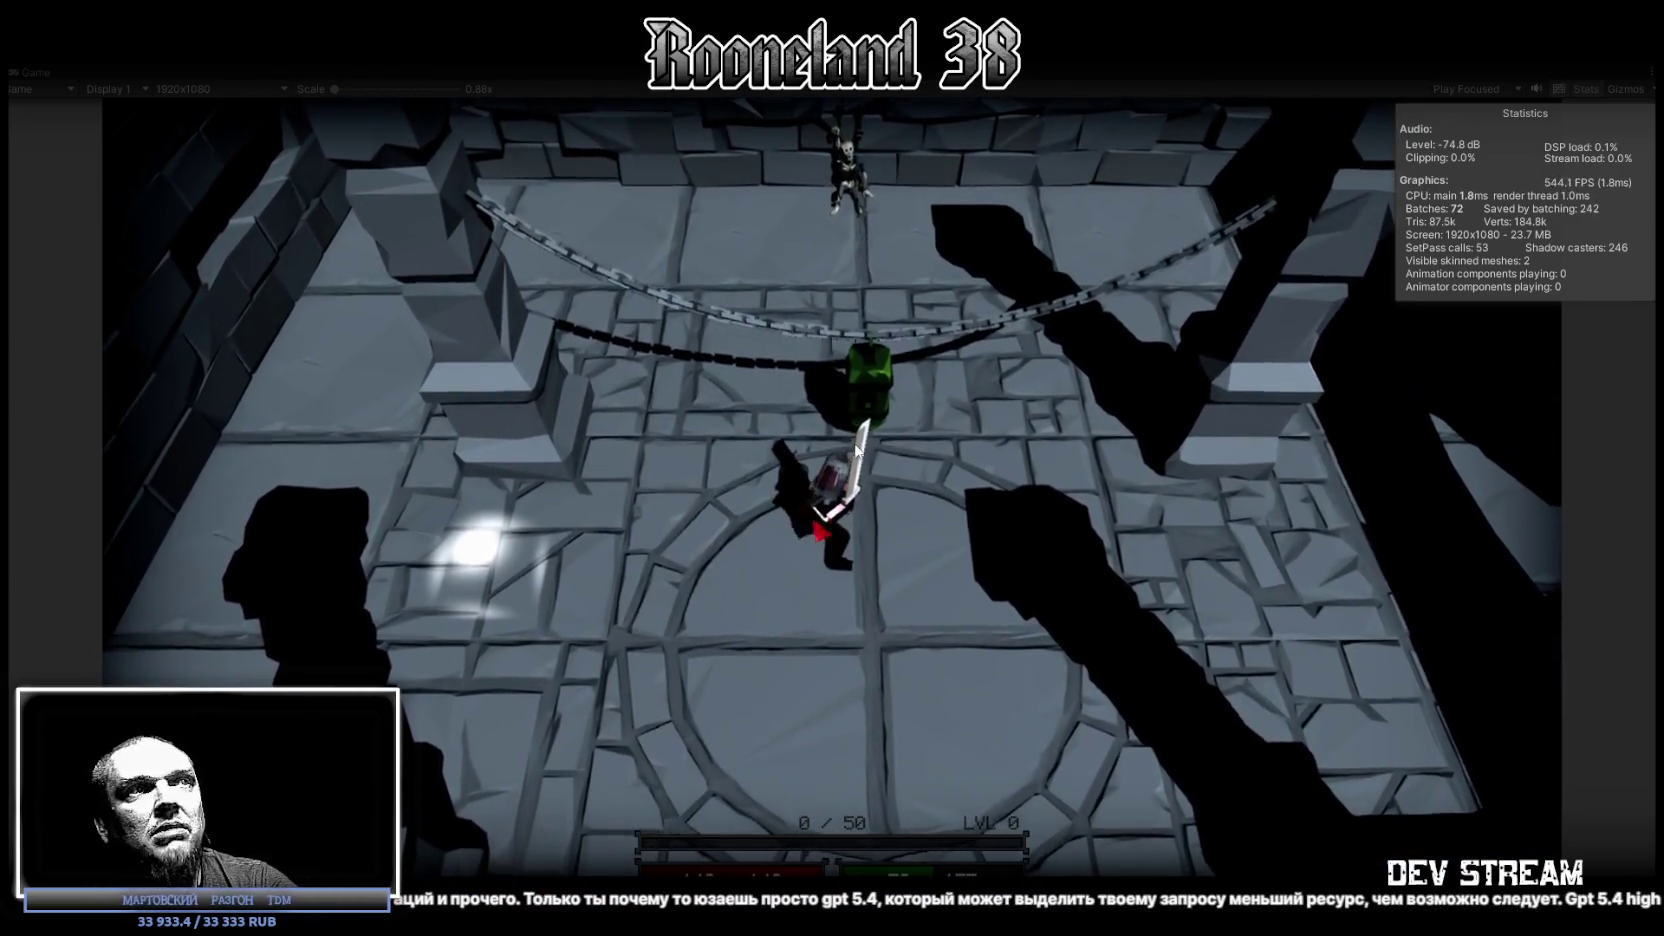
key(w)
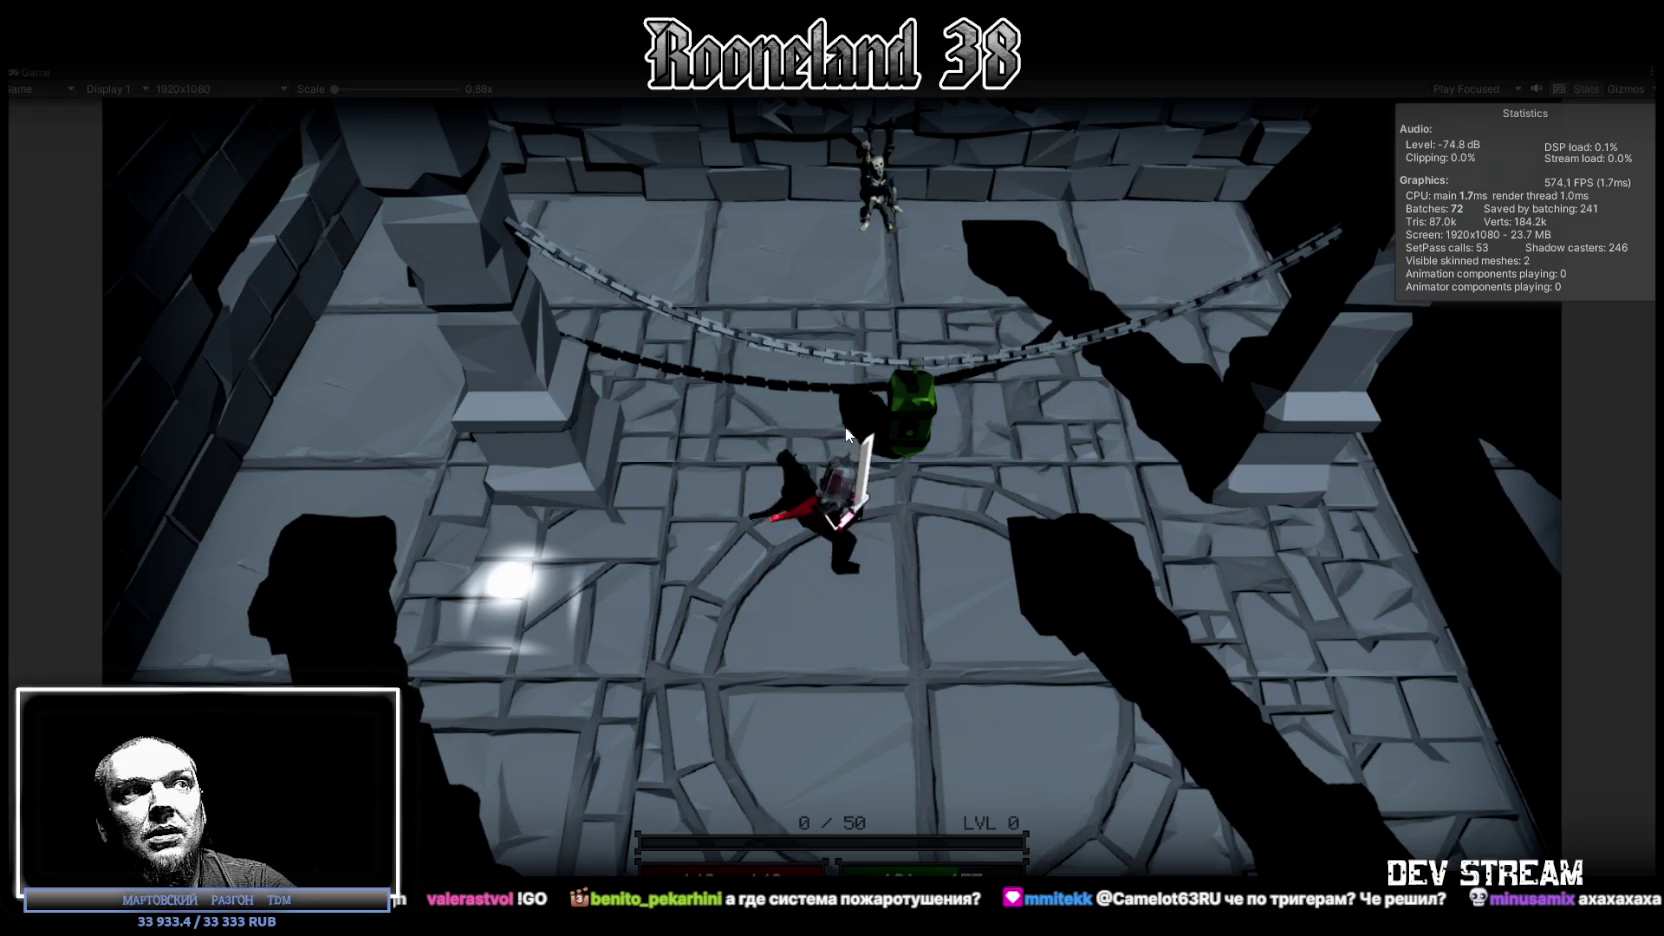
key(d)
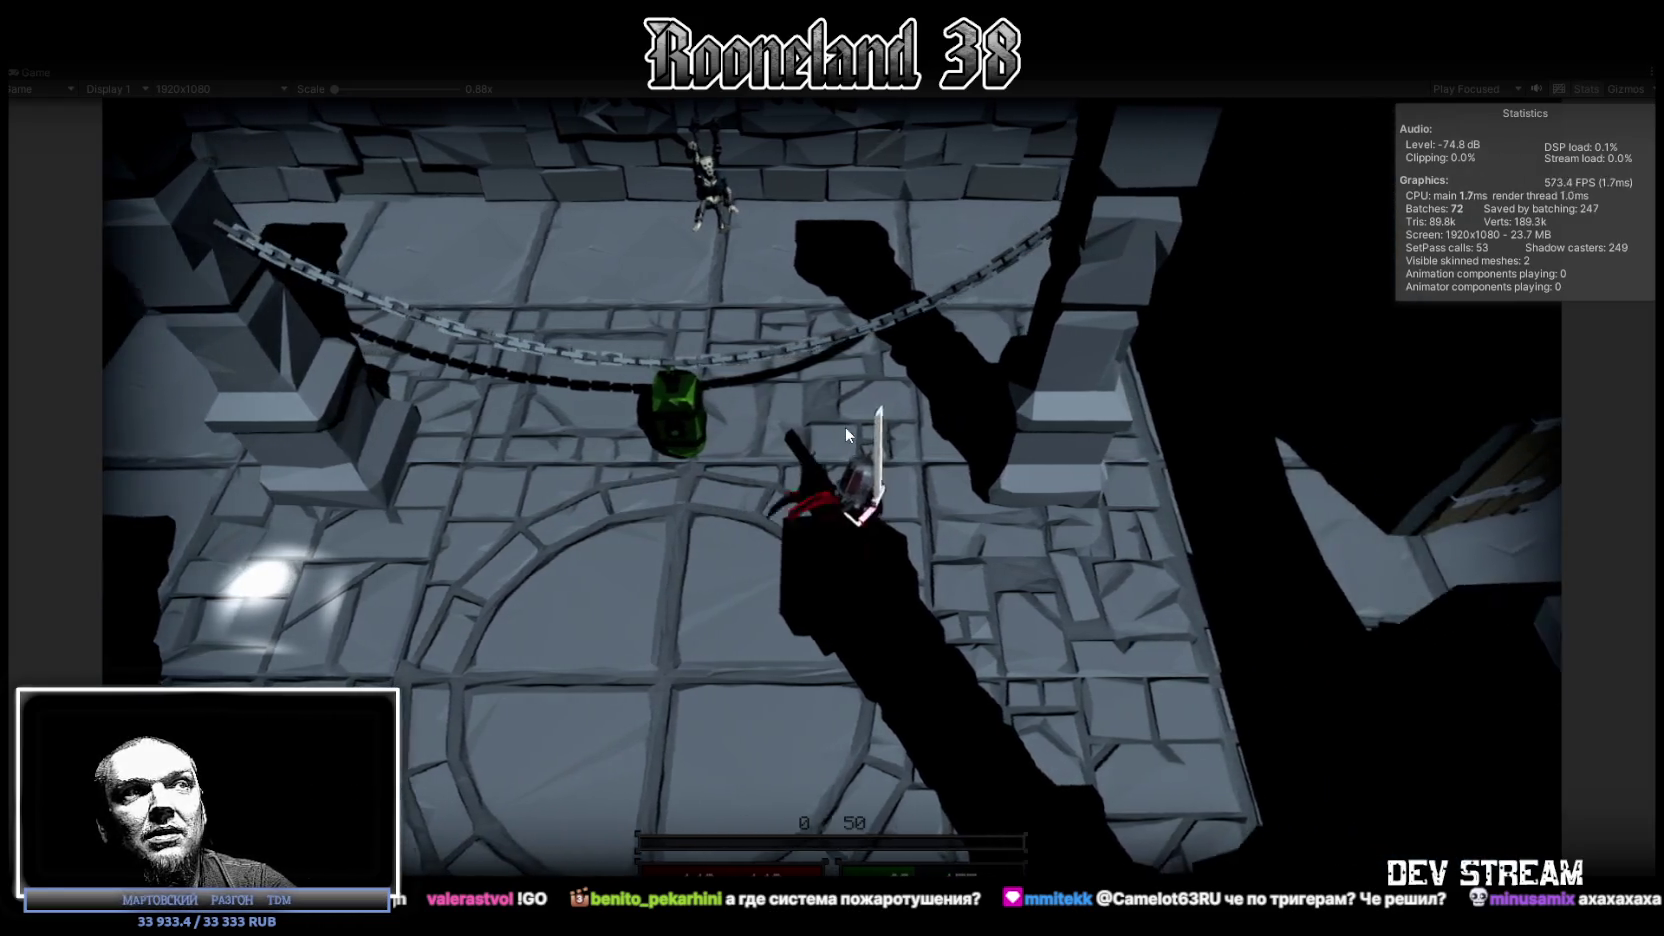
key(a)
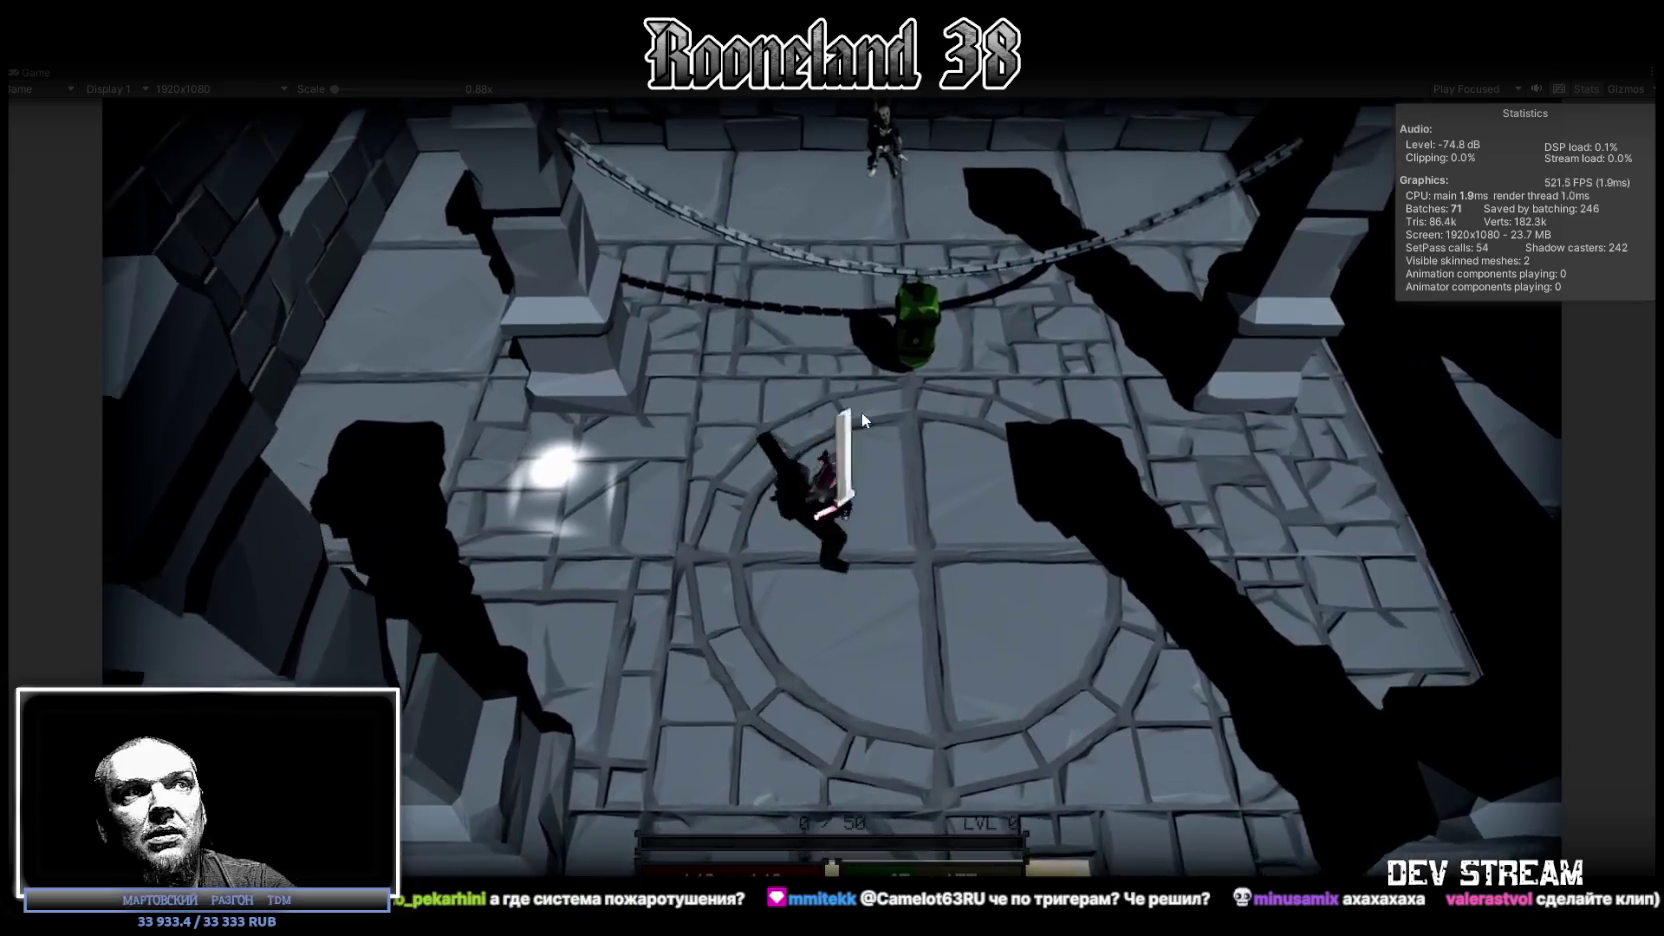
click(858, 413)
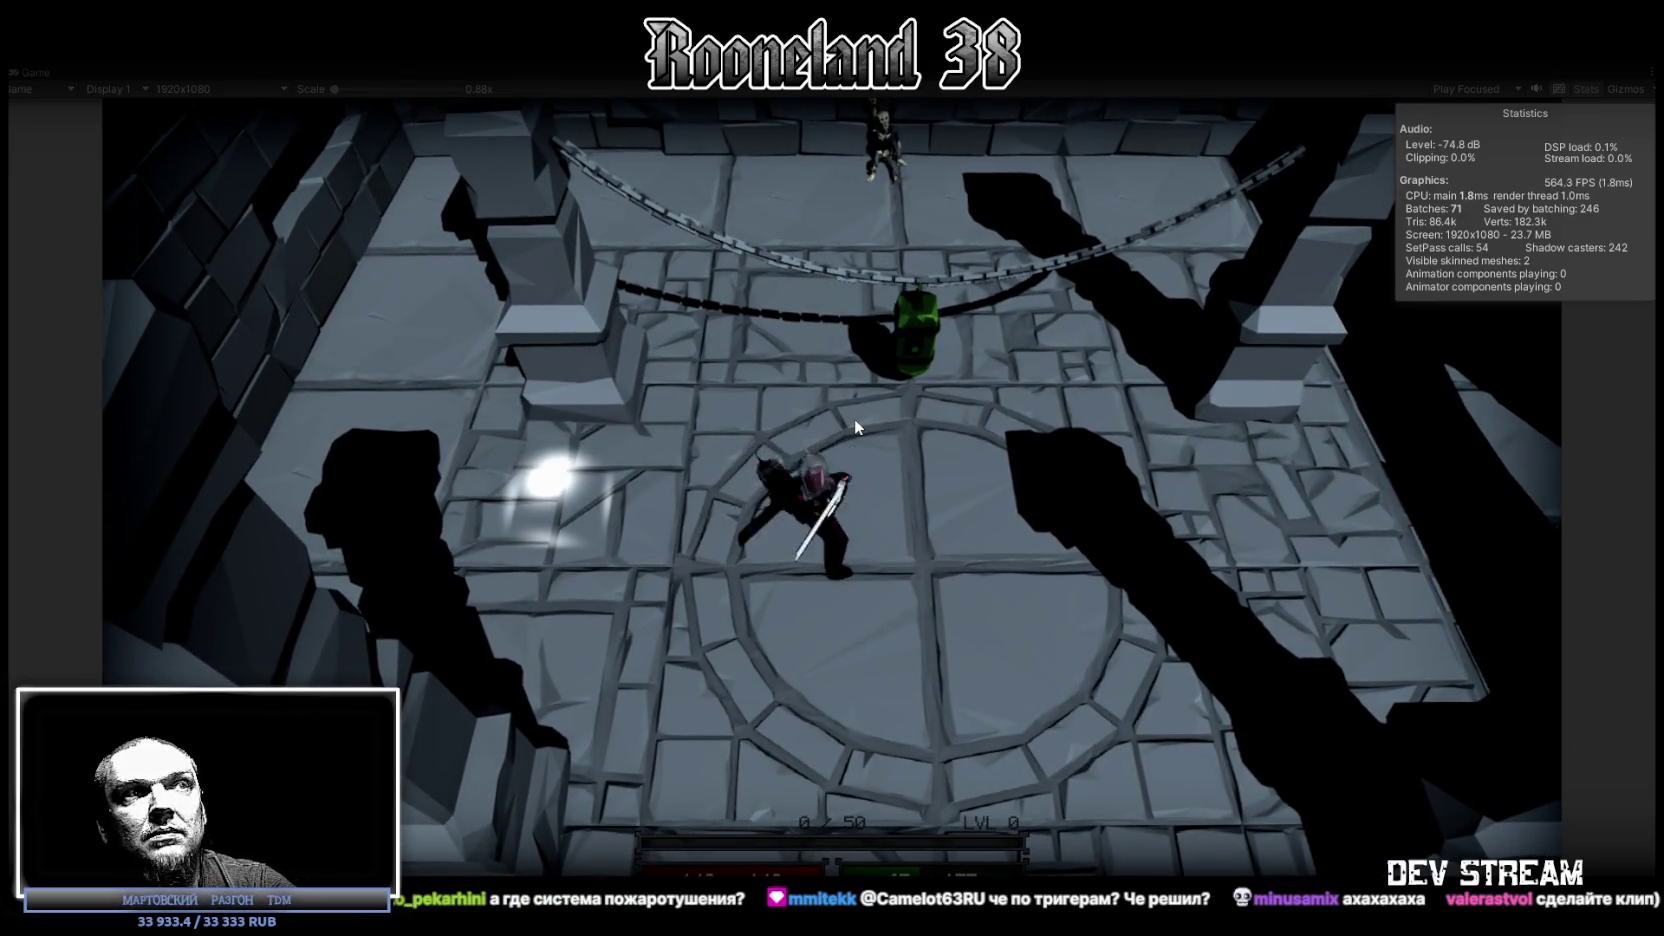
click(850, 420)
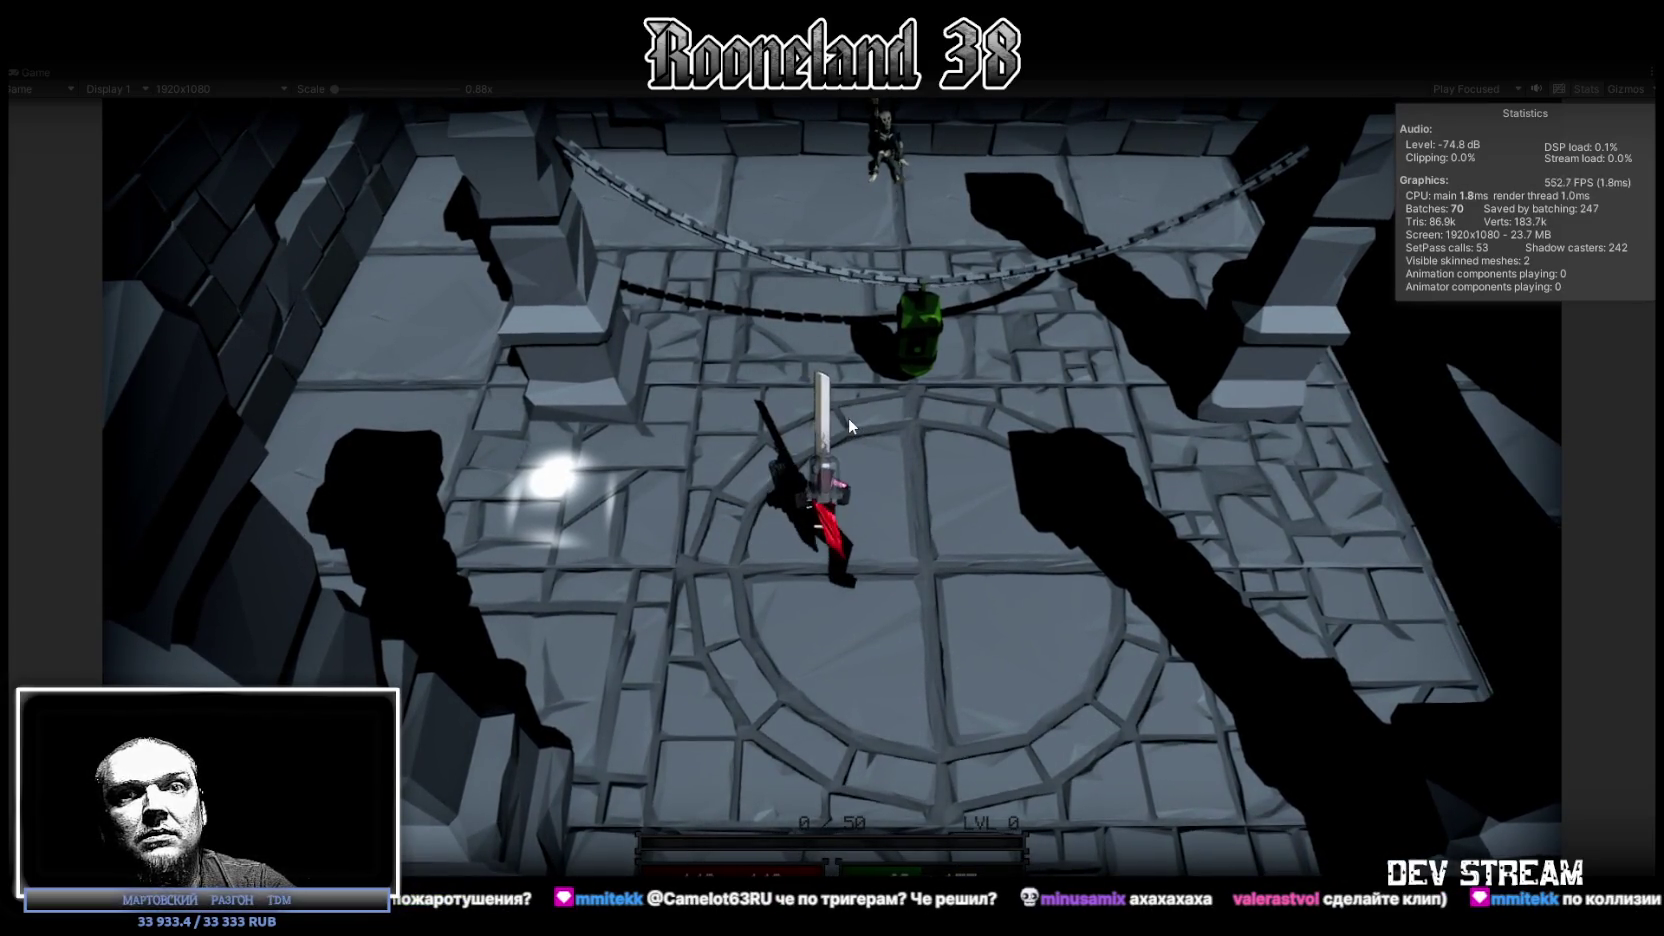
key(d)
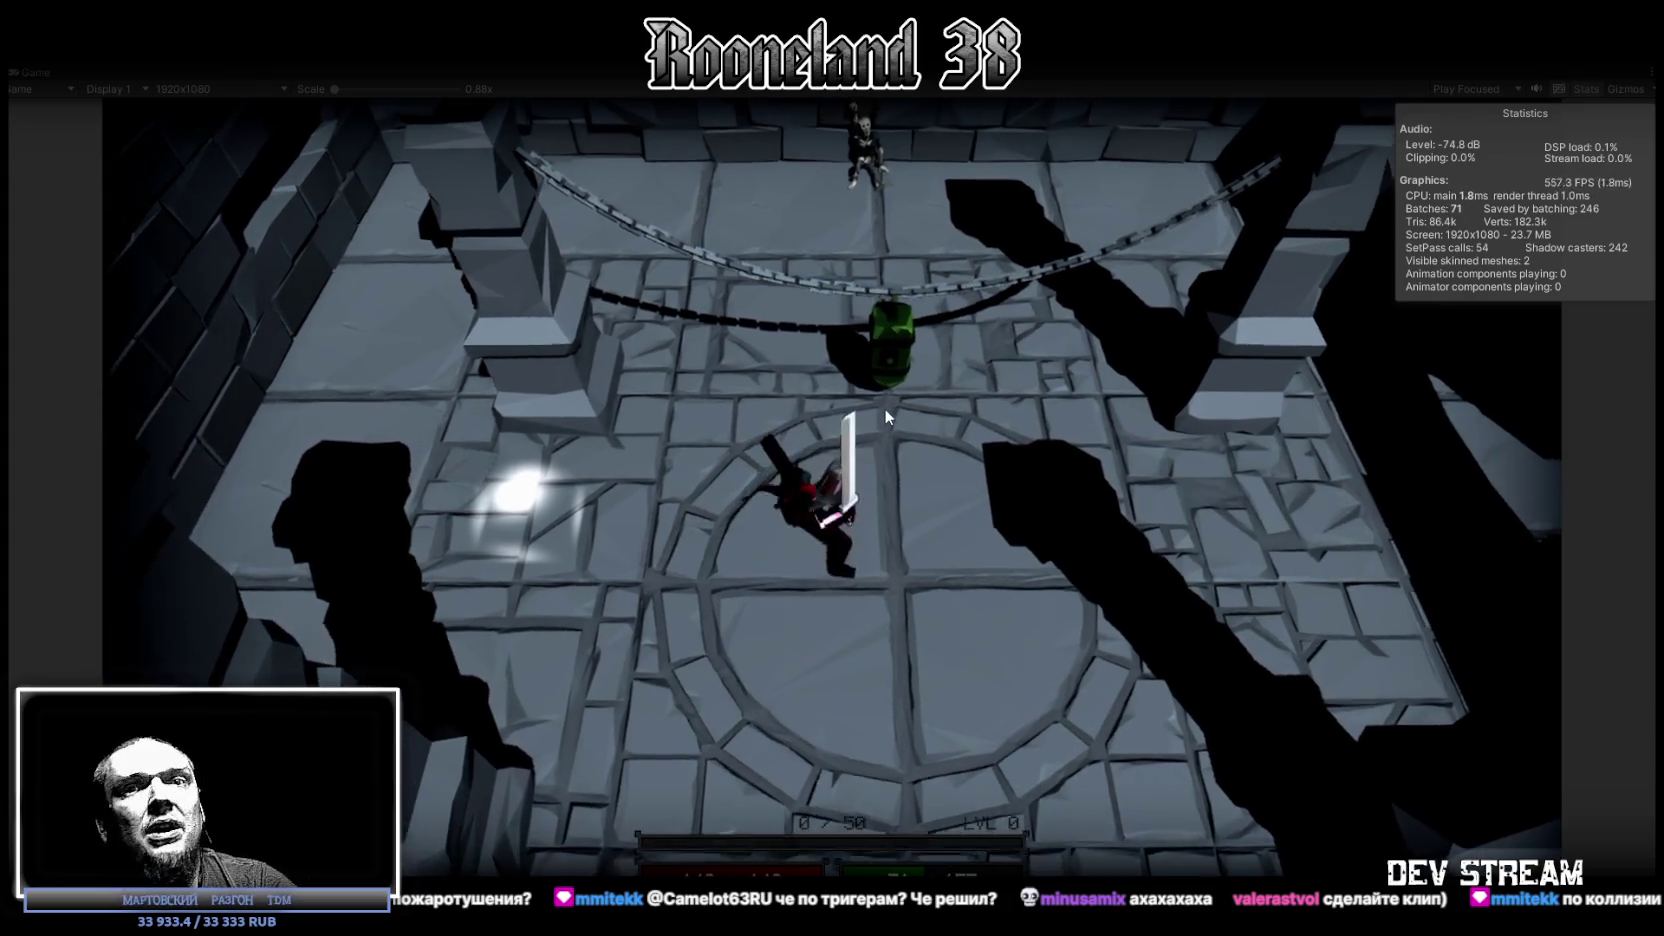
key(w)
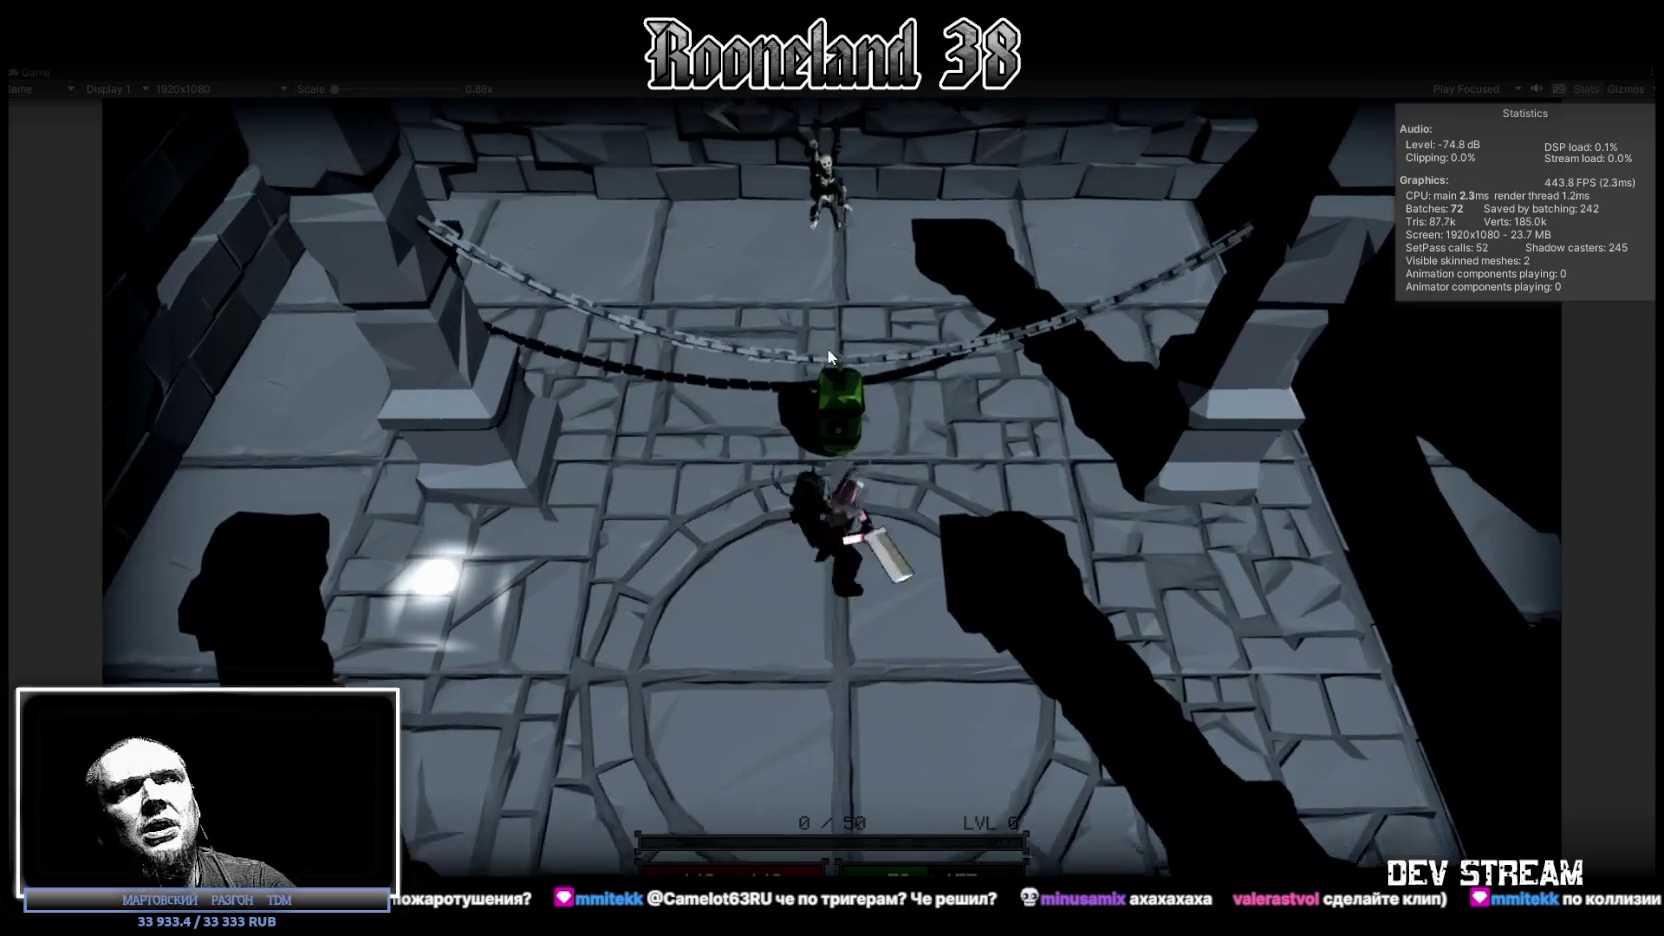
key(w)
click(827, 345)
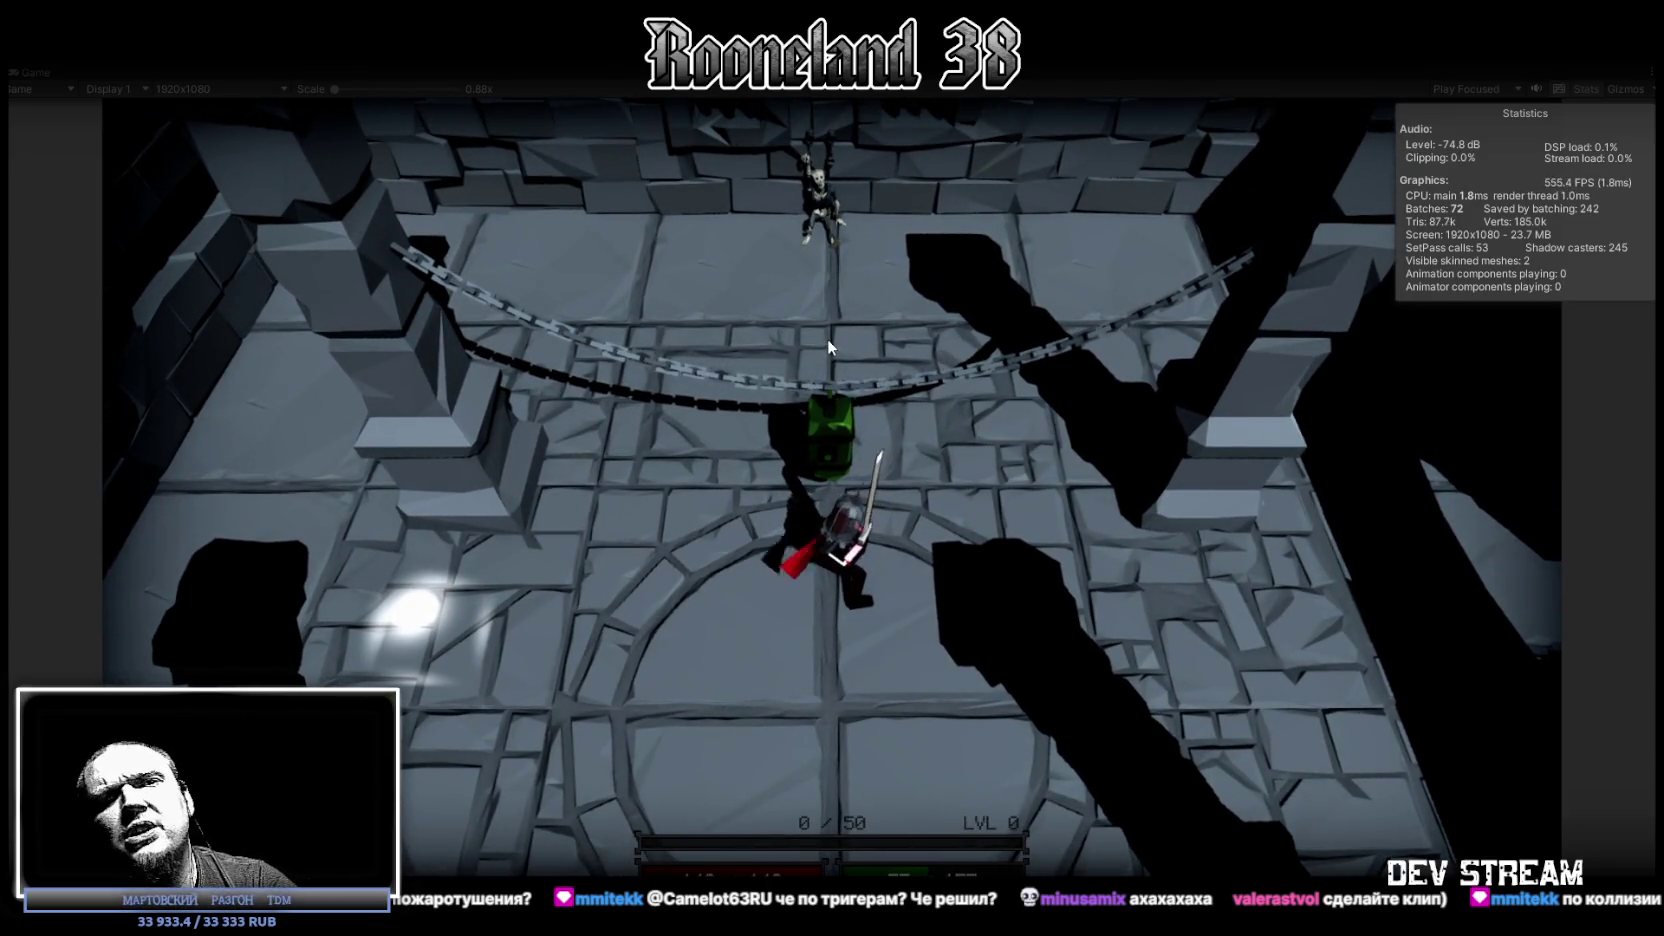
key(a)
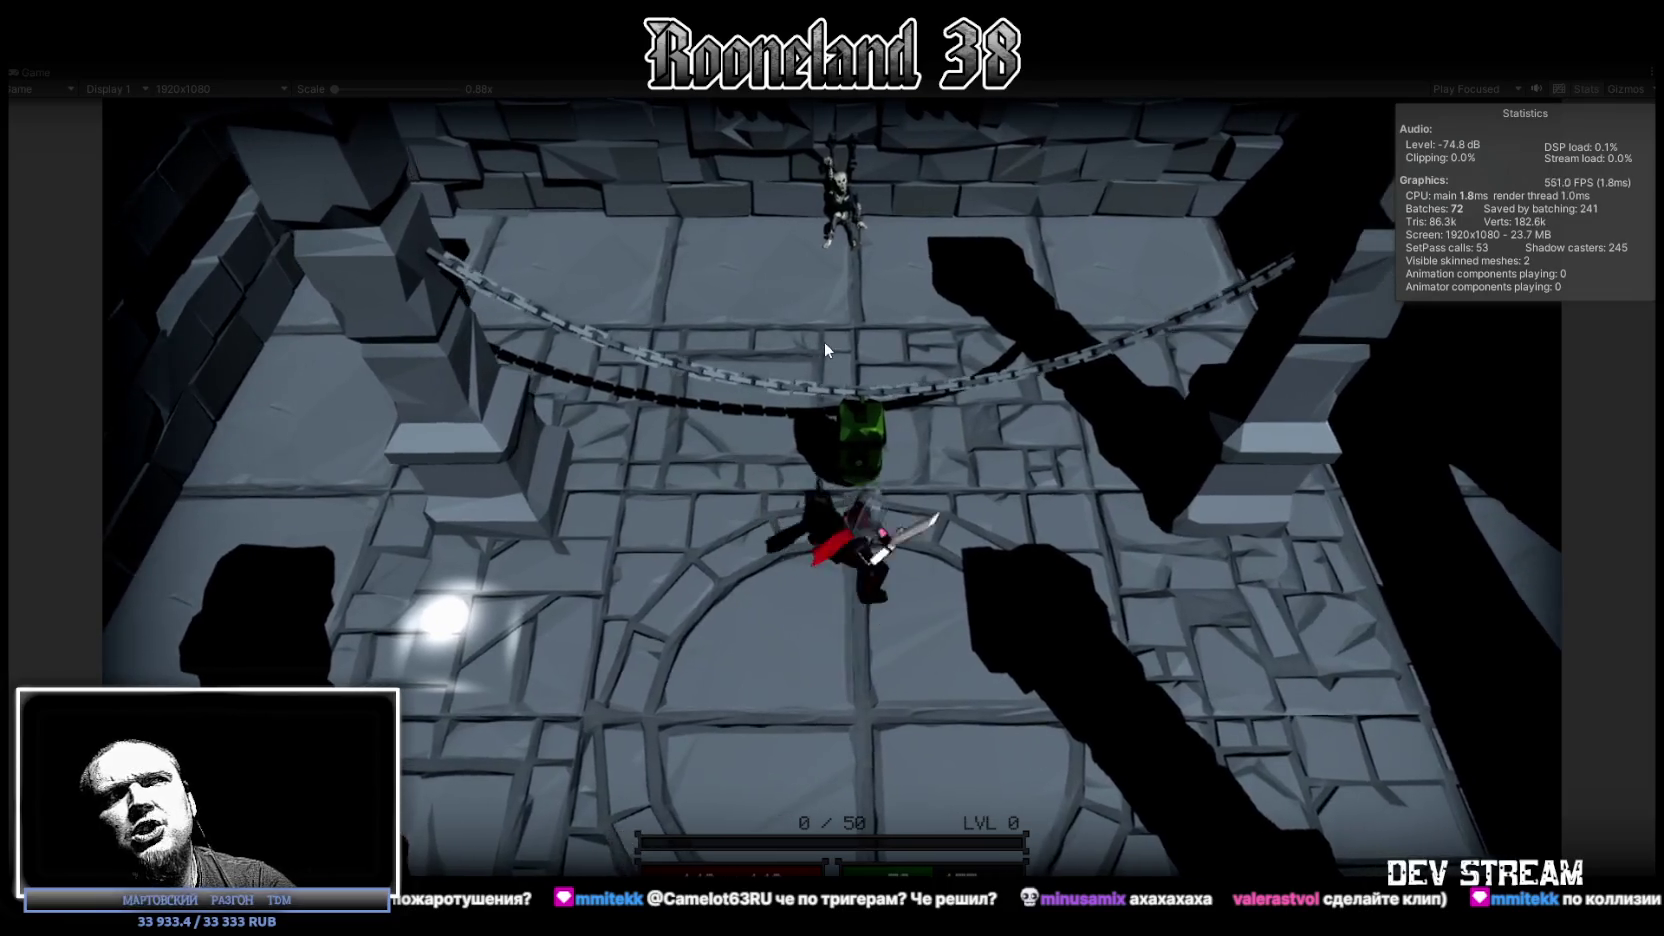
Step: Swing the sword repeatedly at the green object while advancing toward it
click(824, 341)
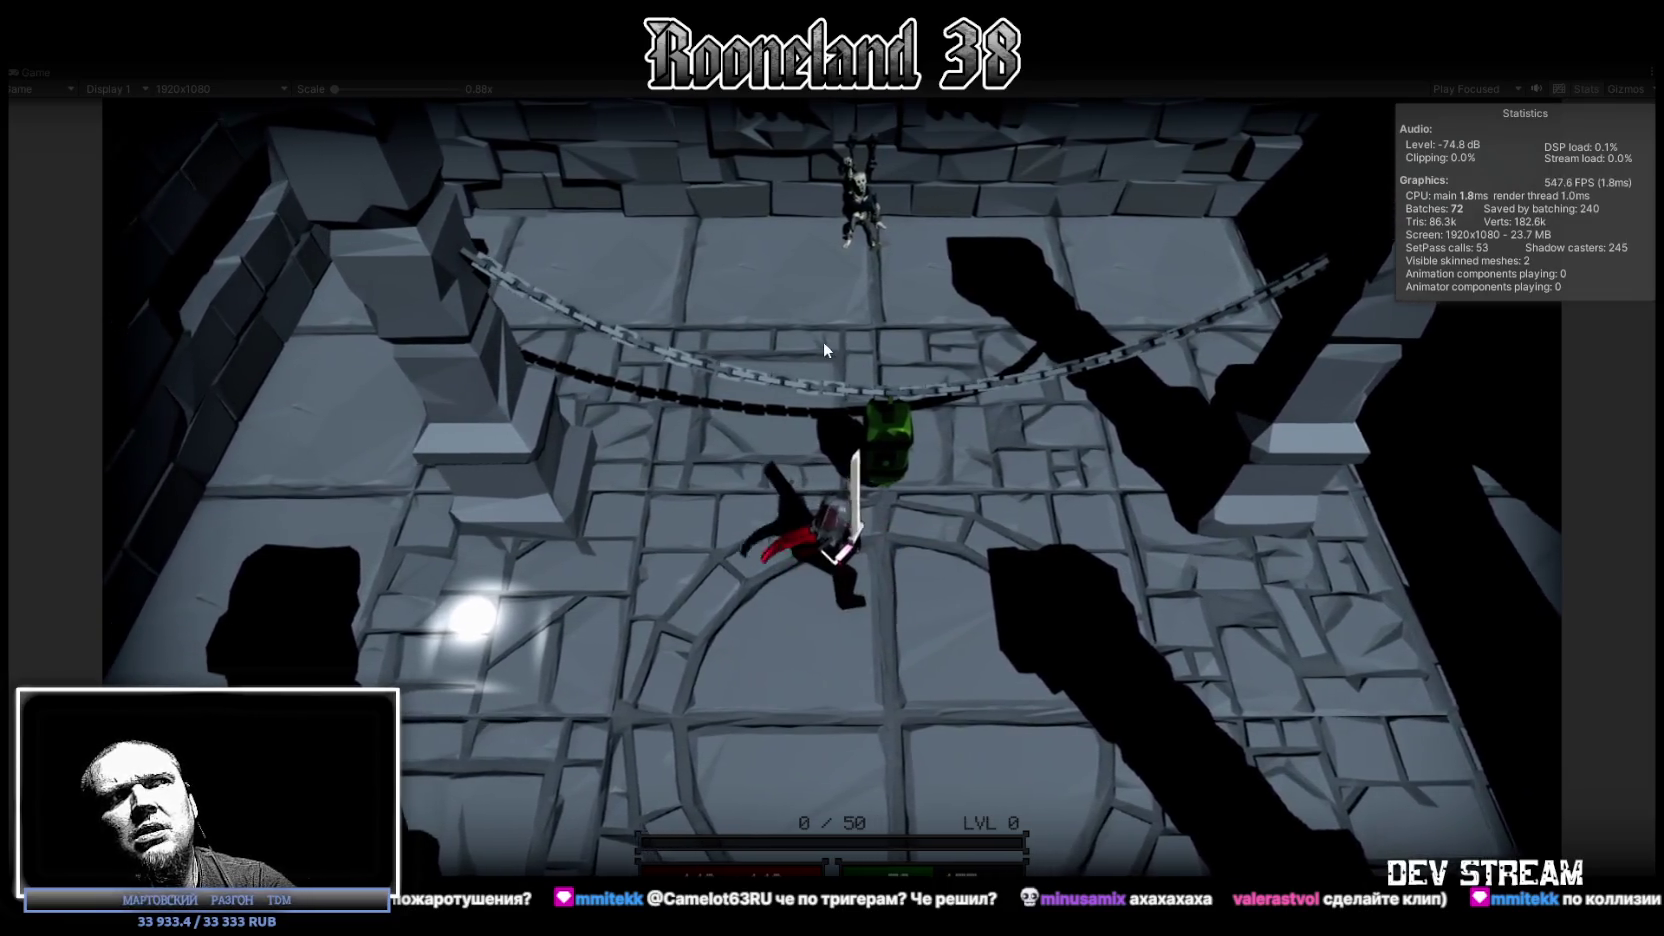
click(823, 341)
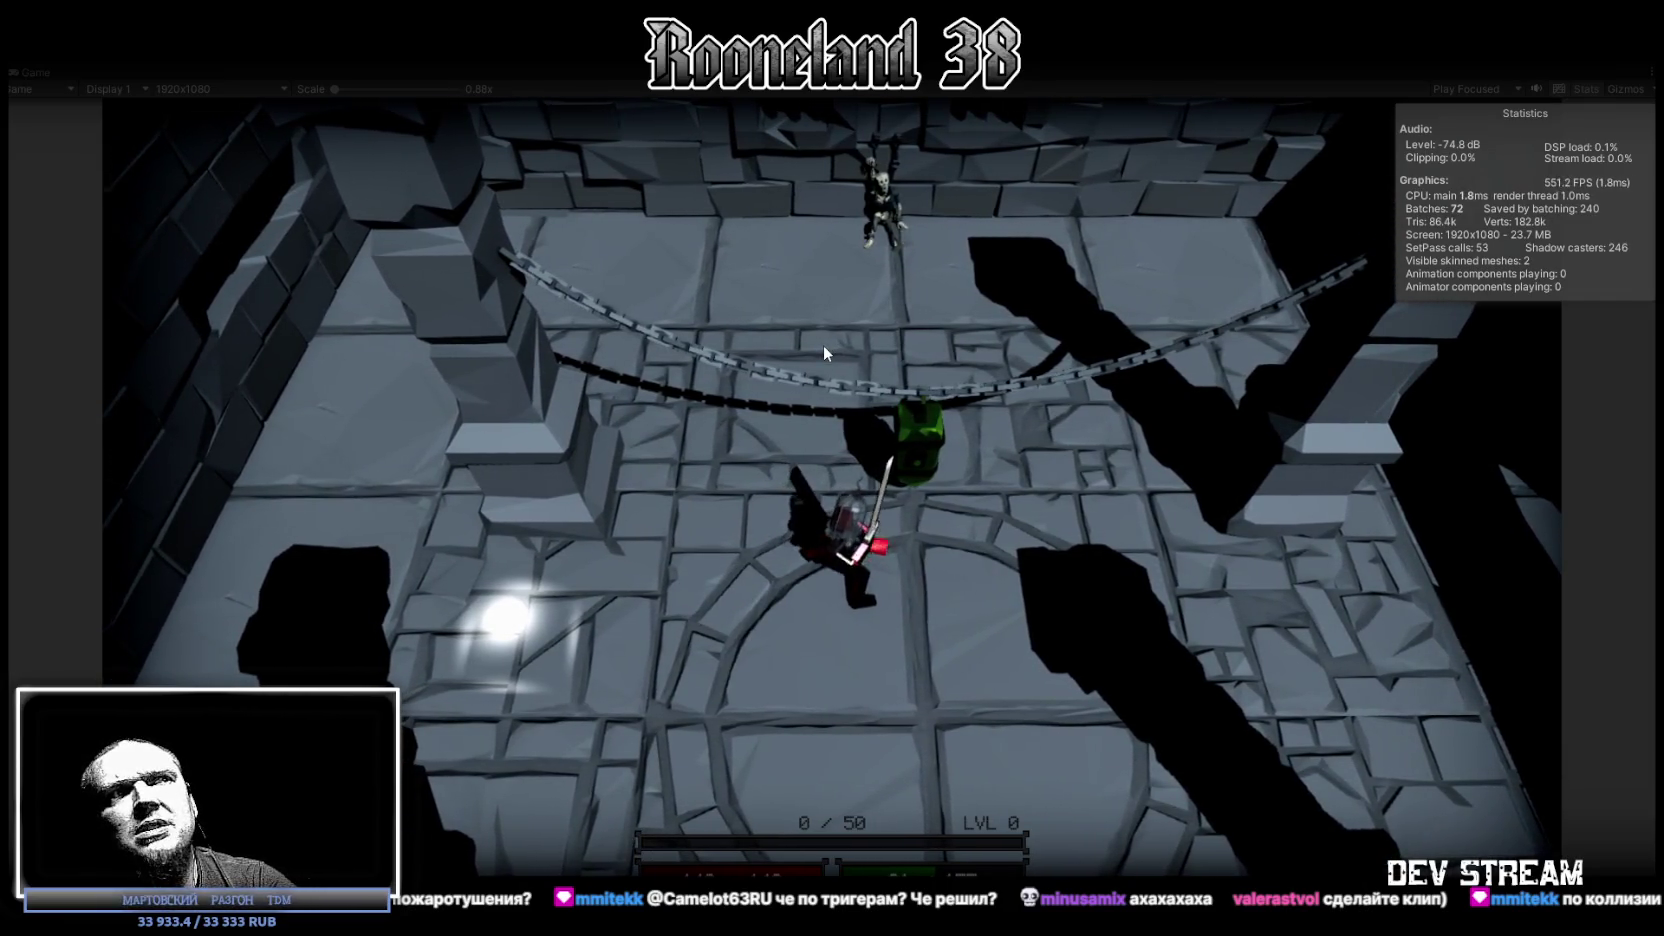
click(823, 344)
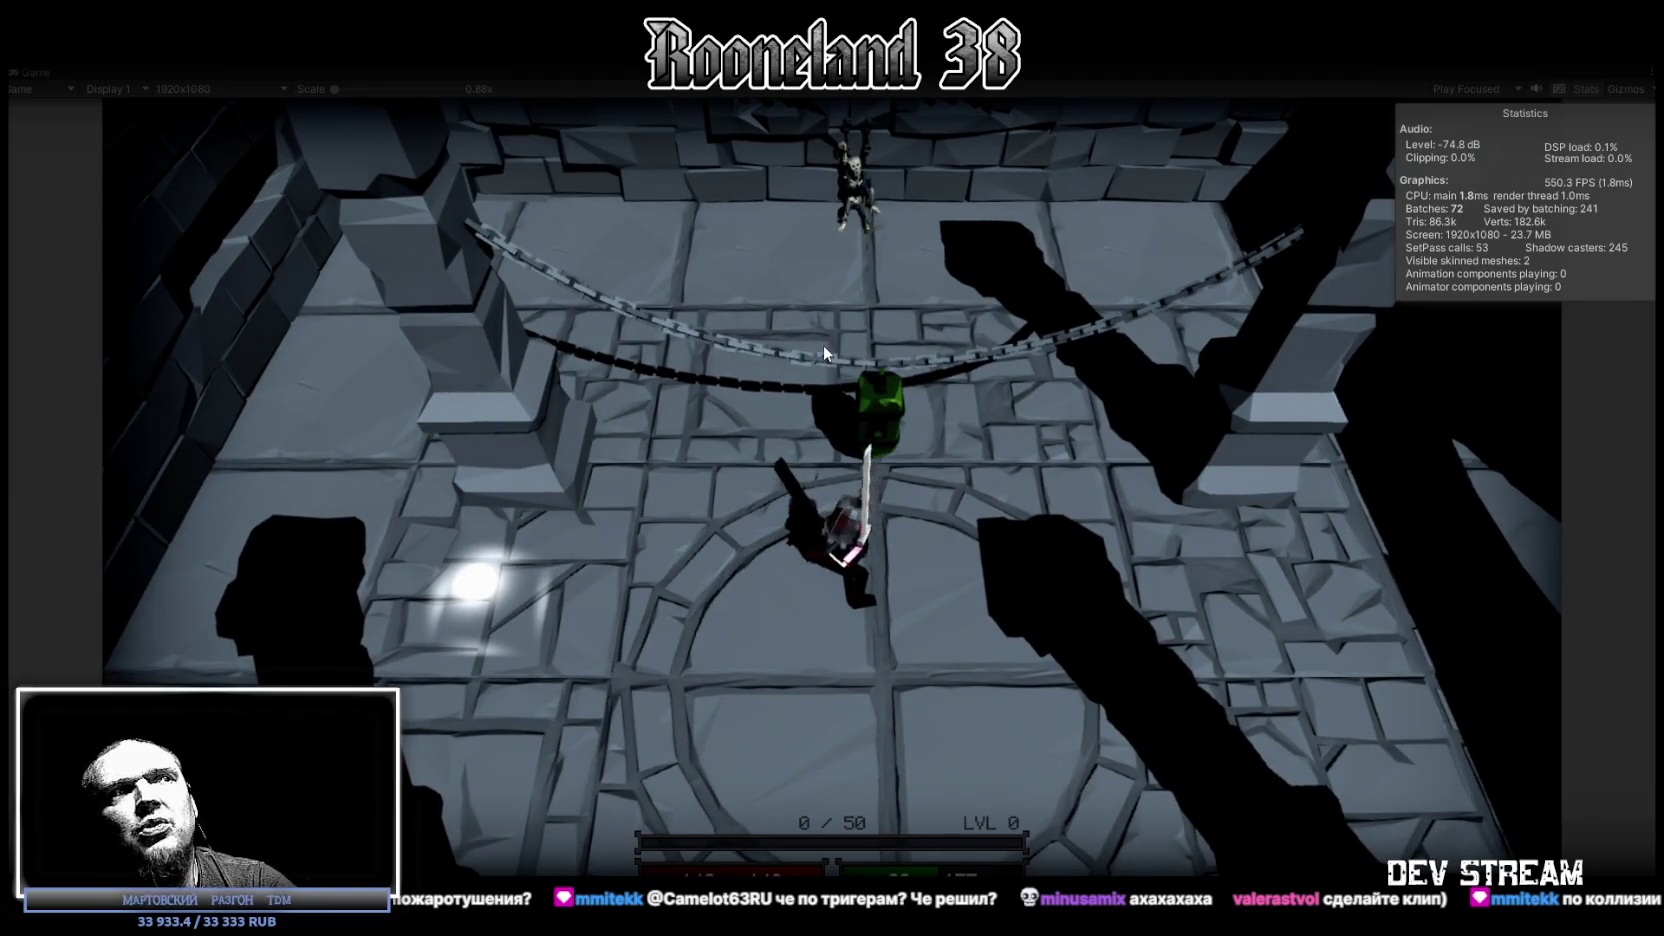
click(823, 344)
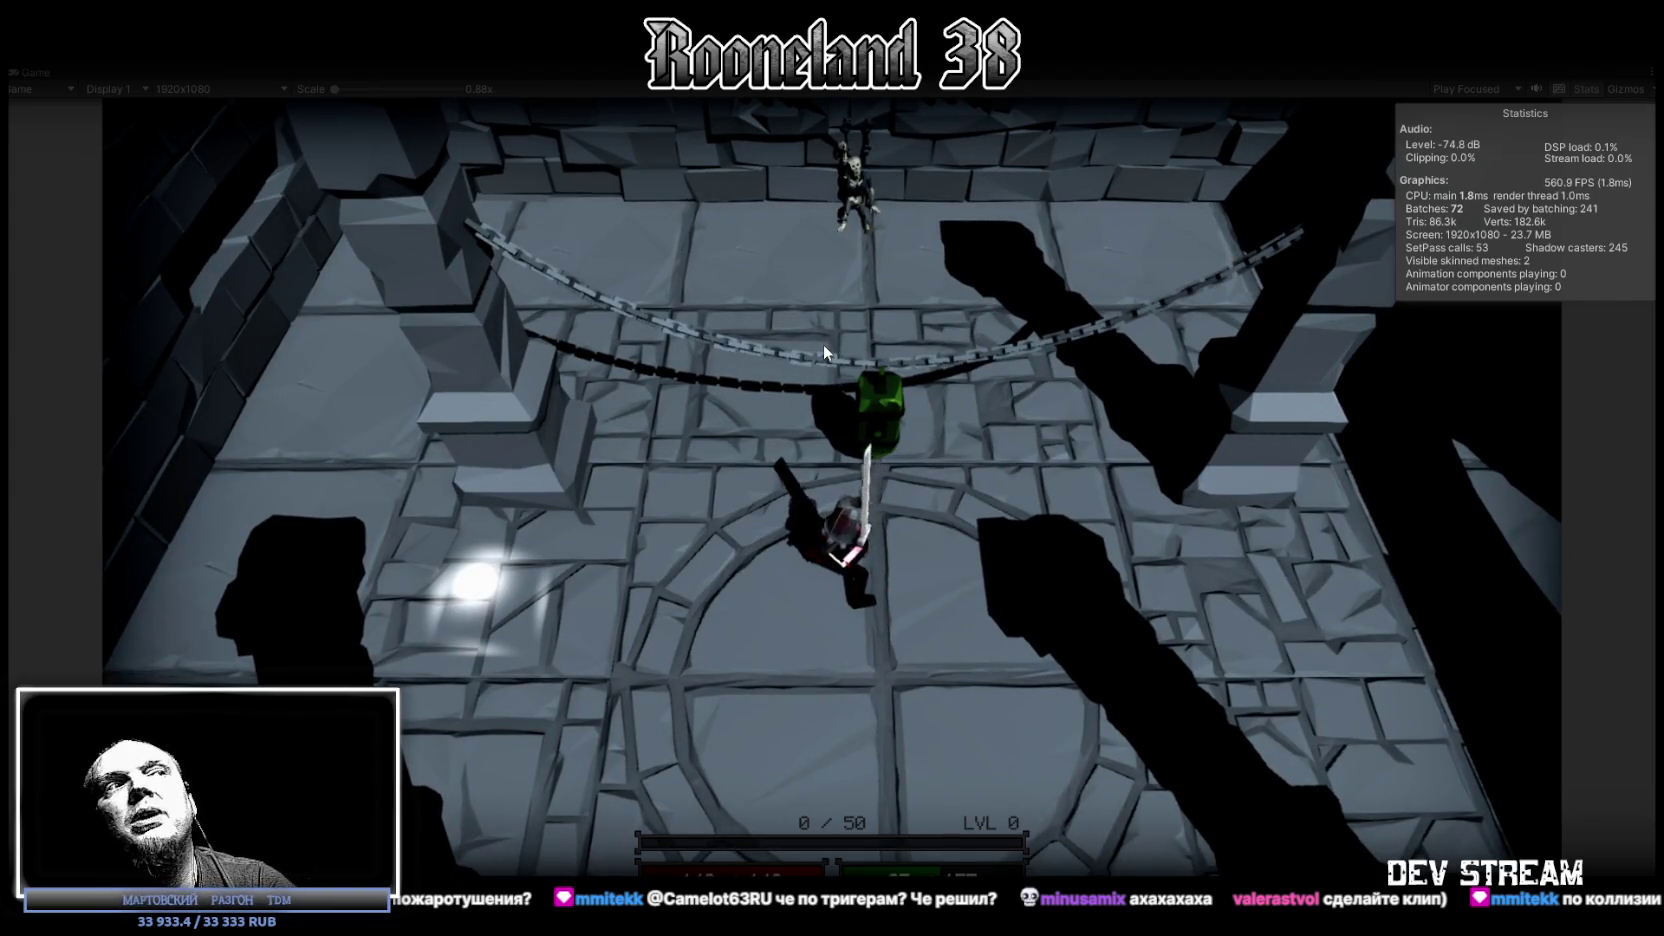
click(823, 344)
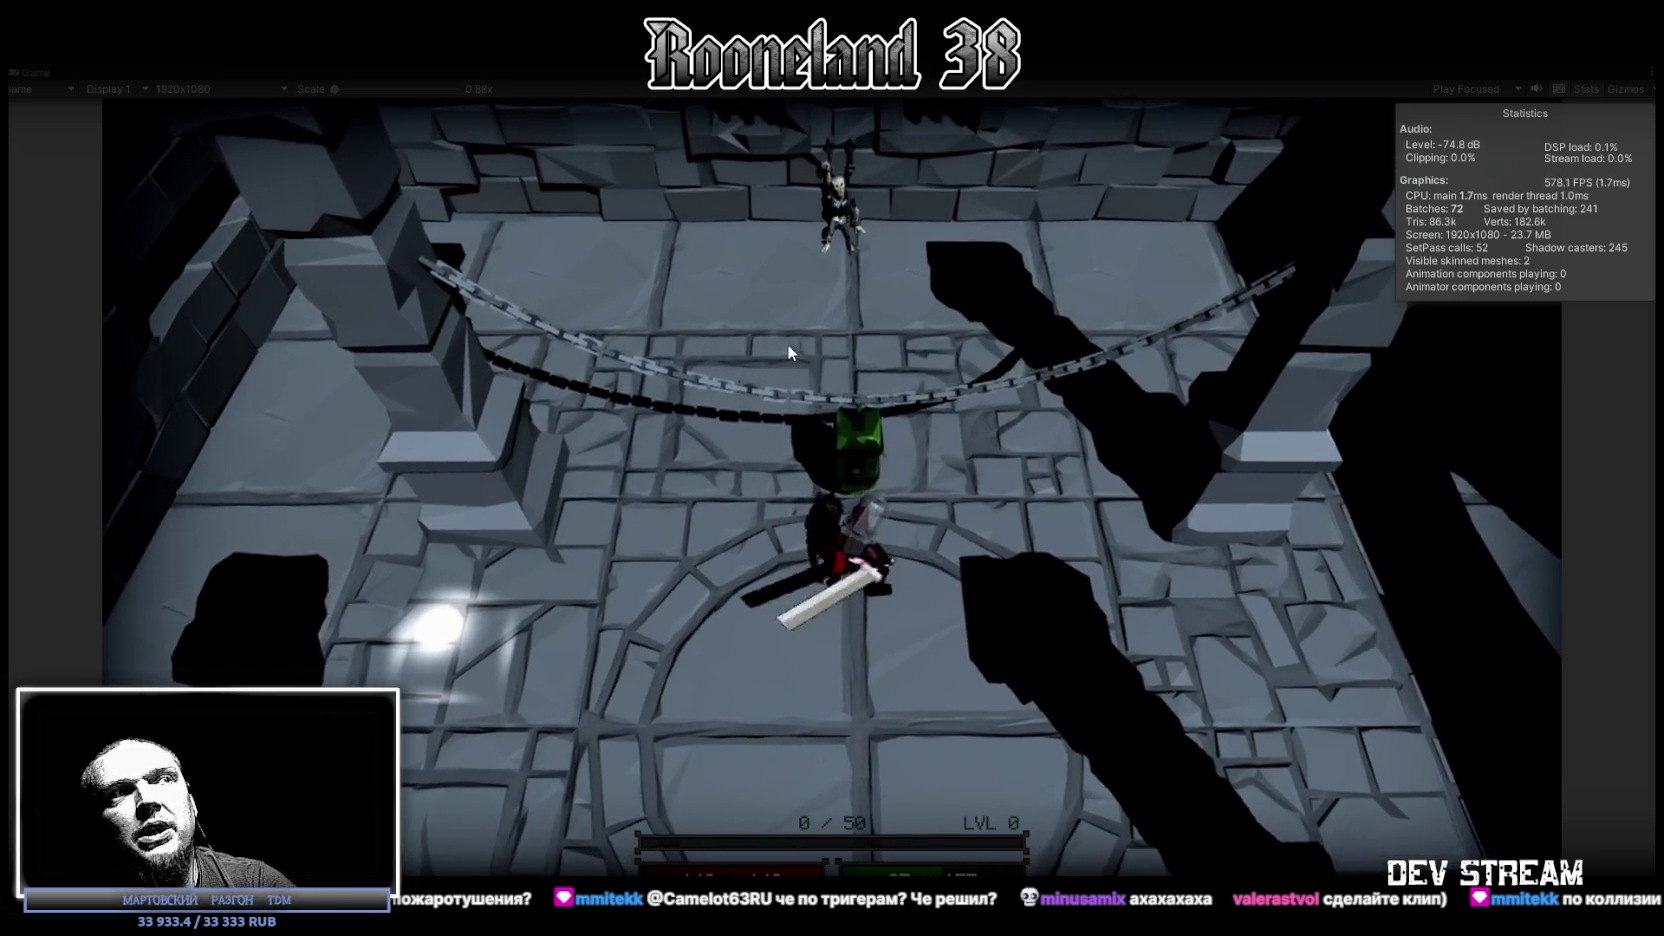
click(789, 346)
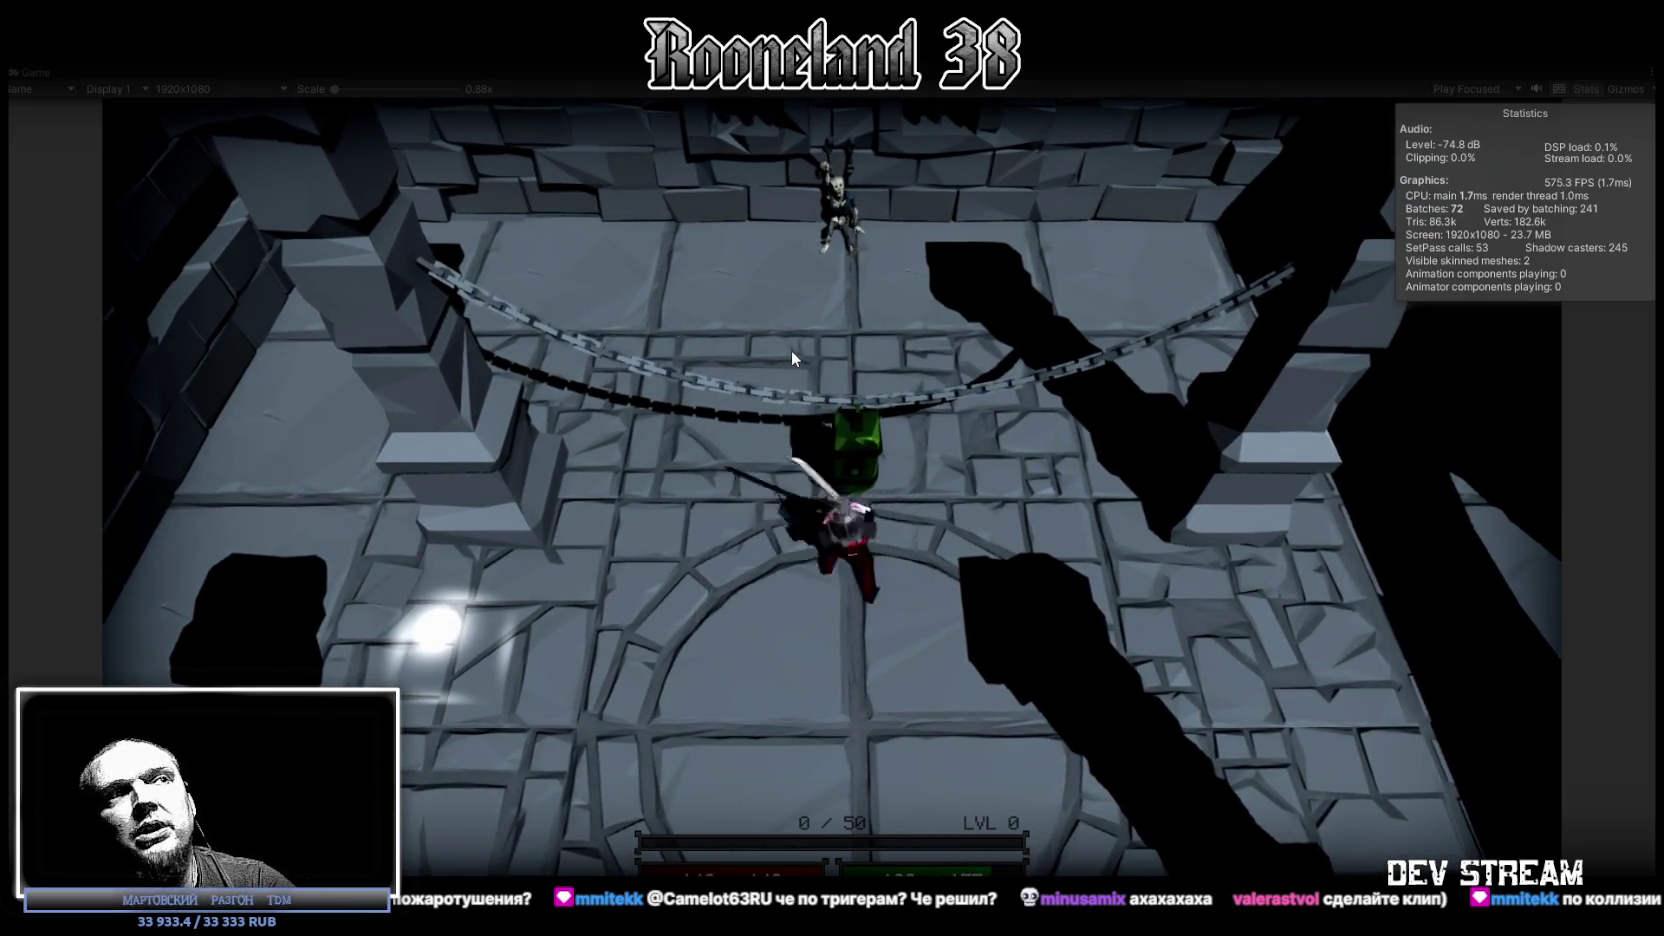
click(790, 350)
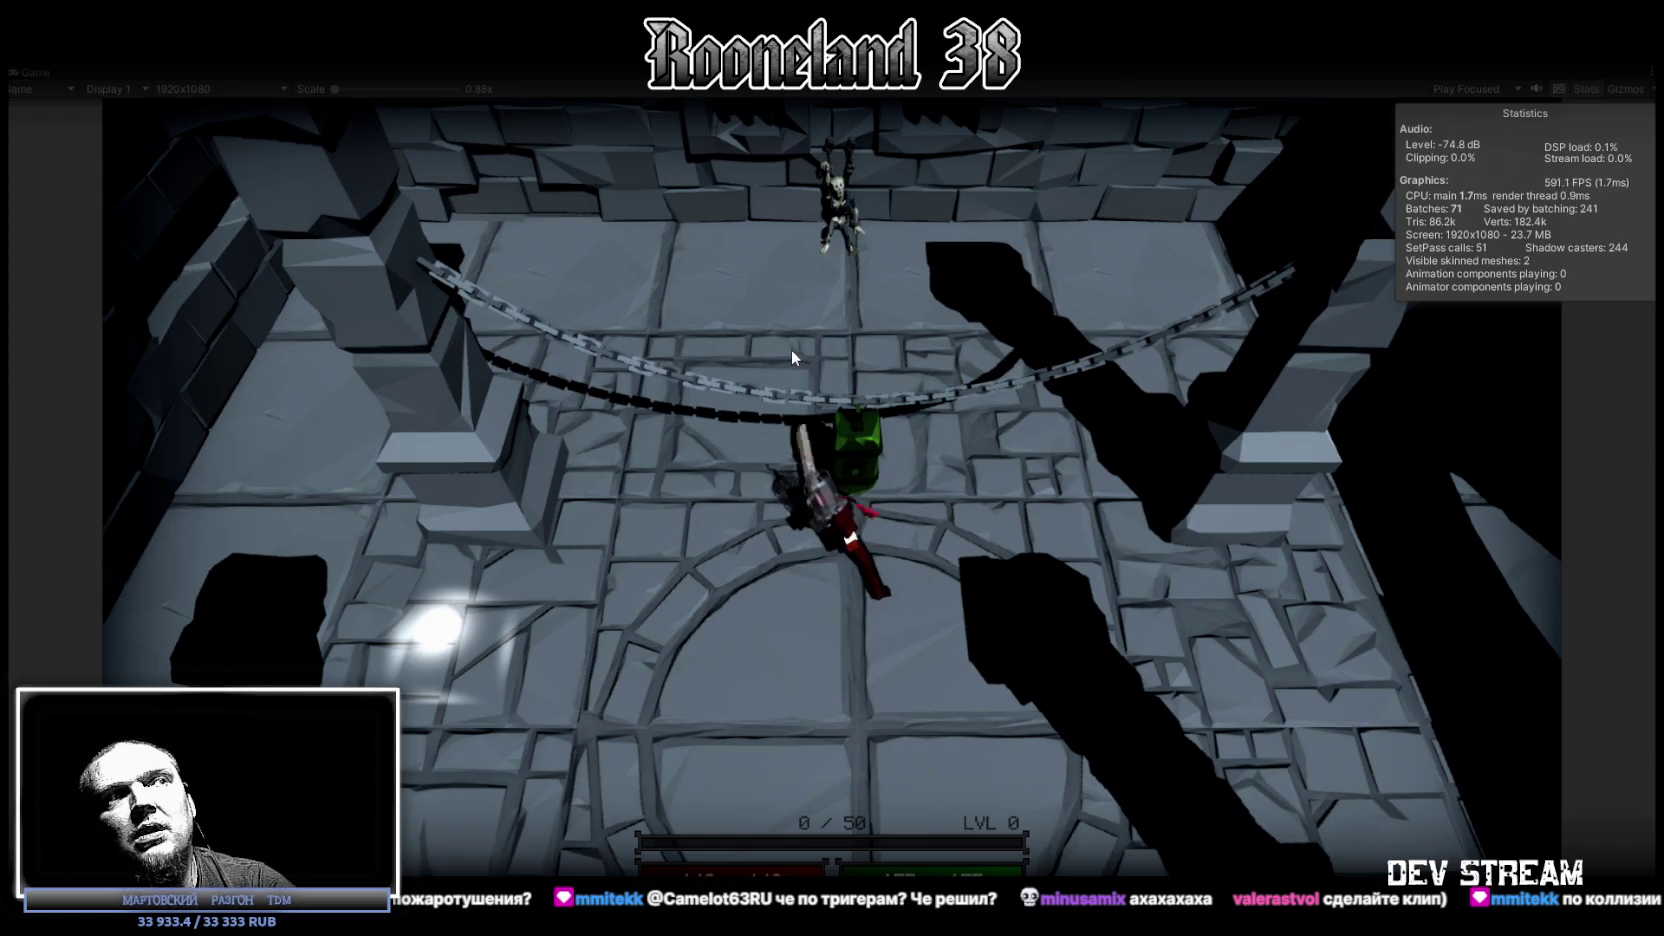
click(787, 344)
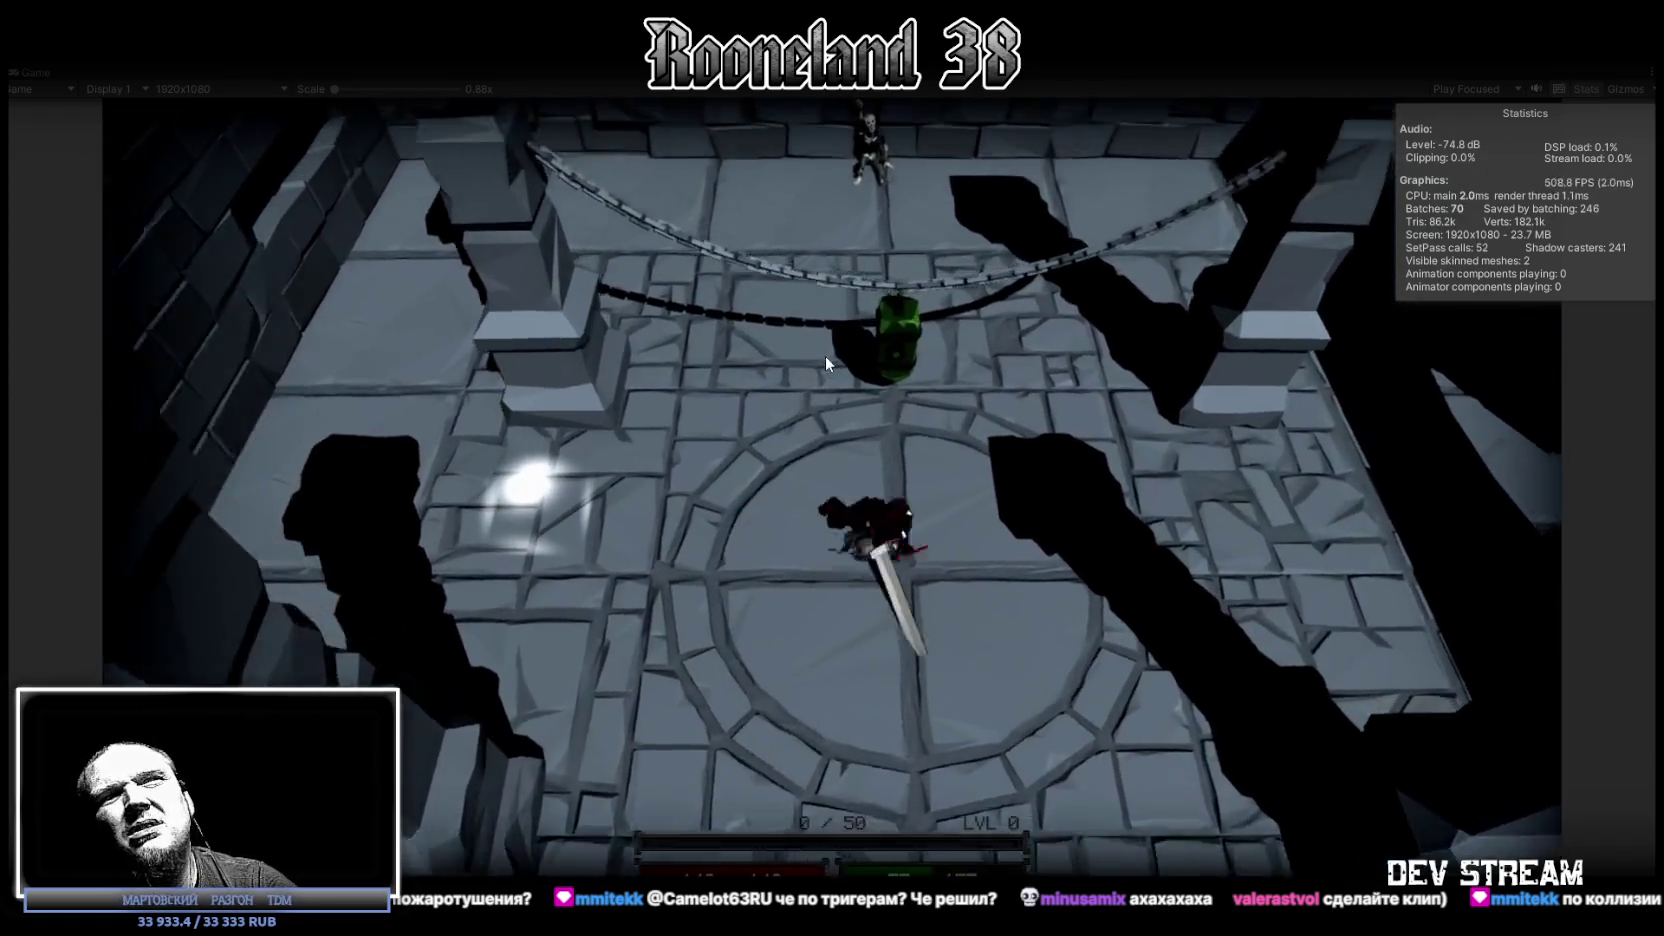
click(793, 352)
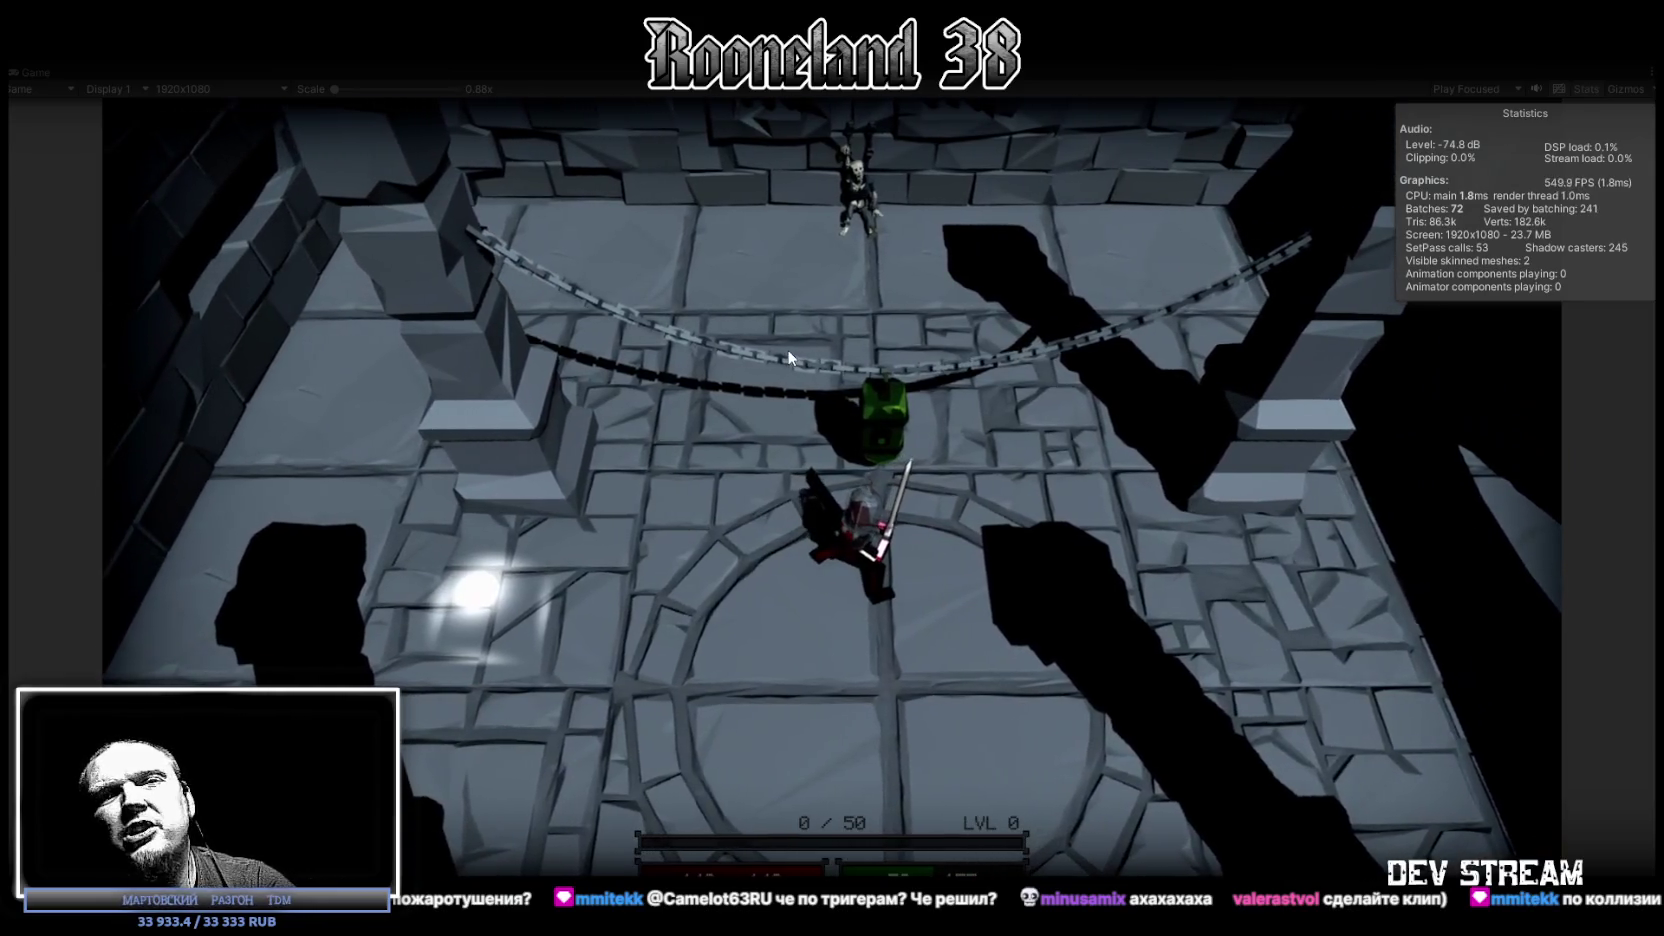
click(786, 348)
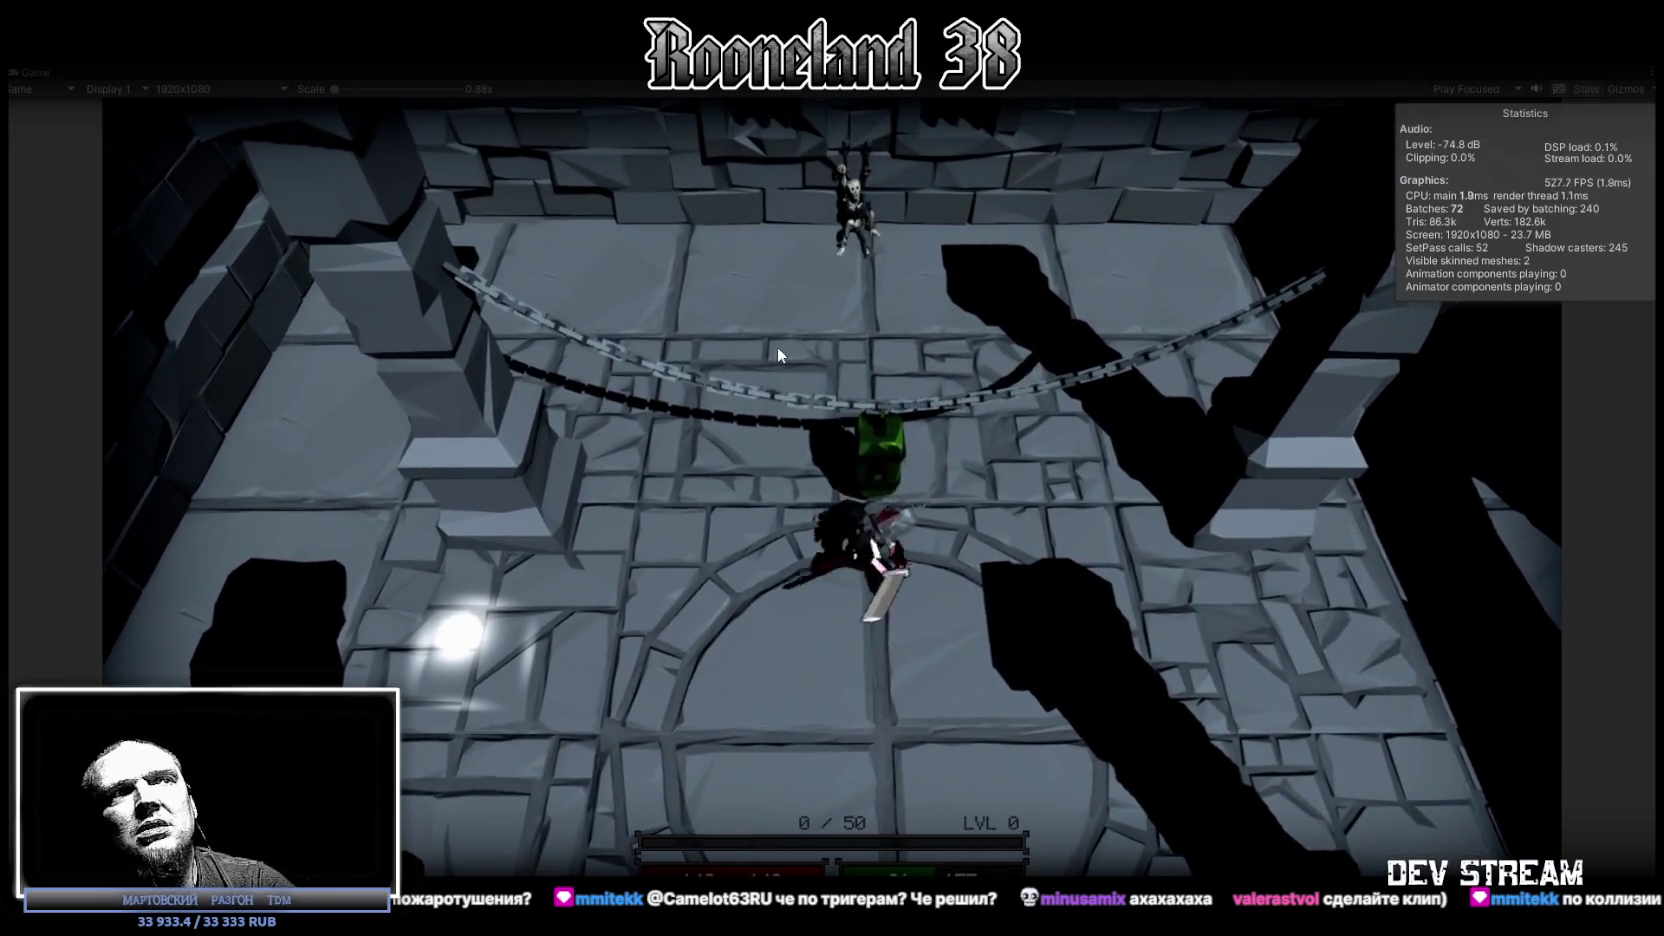
click(777, 346)
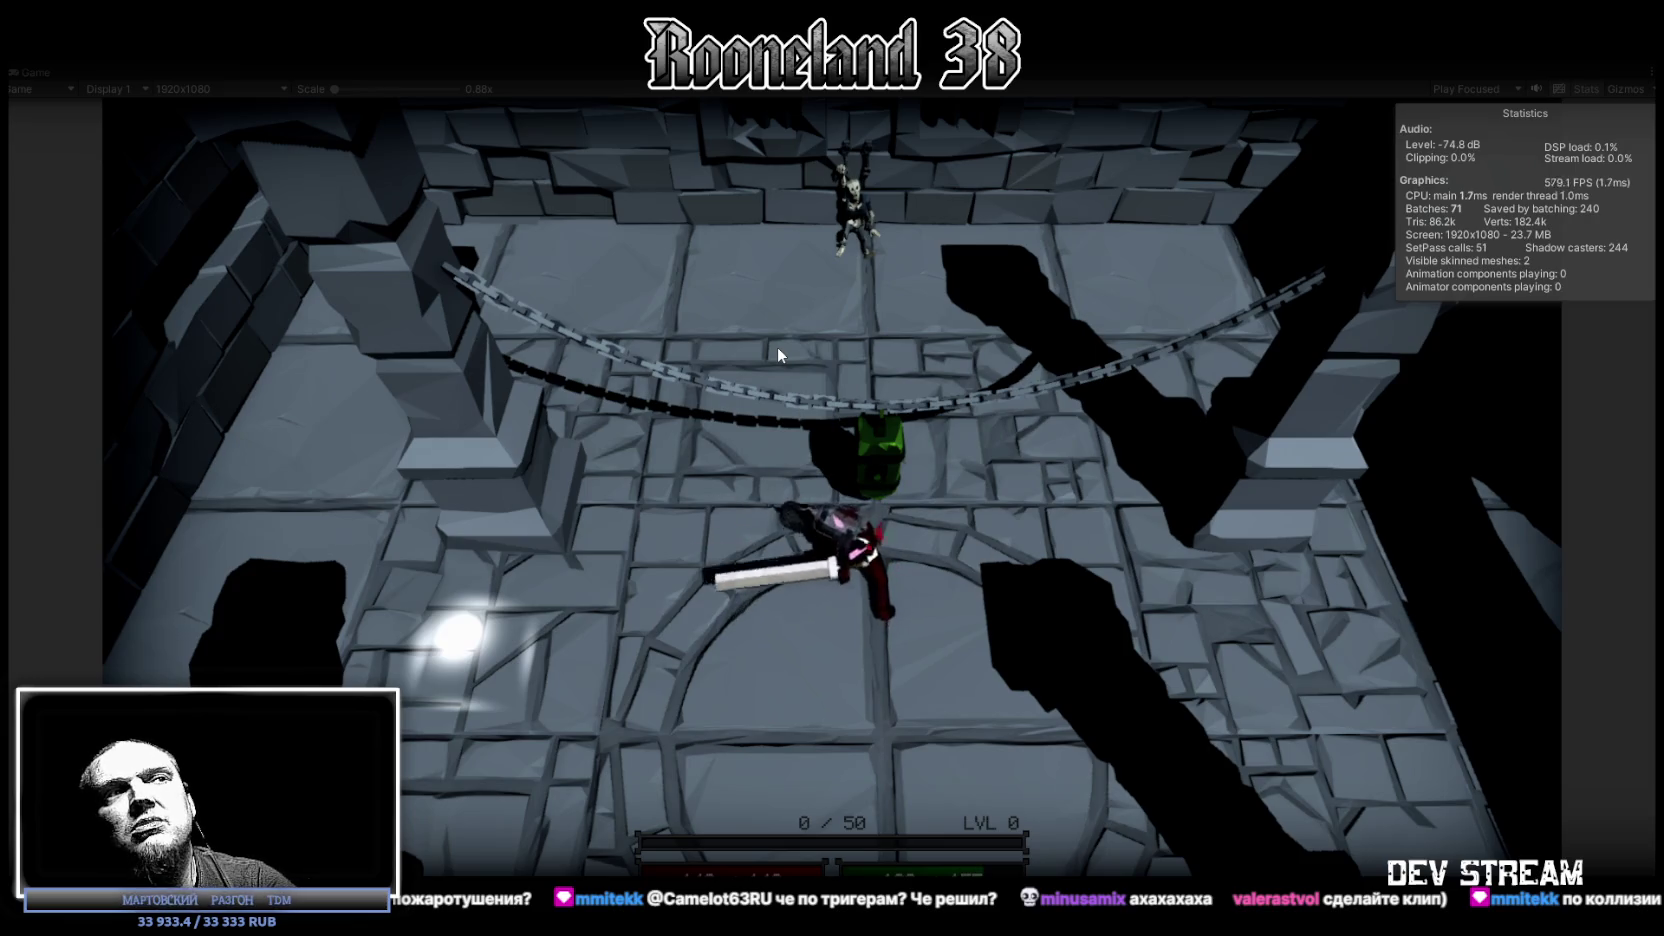
click(777, 346)
click(777, 346)
Step: Chain sword attacks while walking the character down and back up the room
key(s)
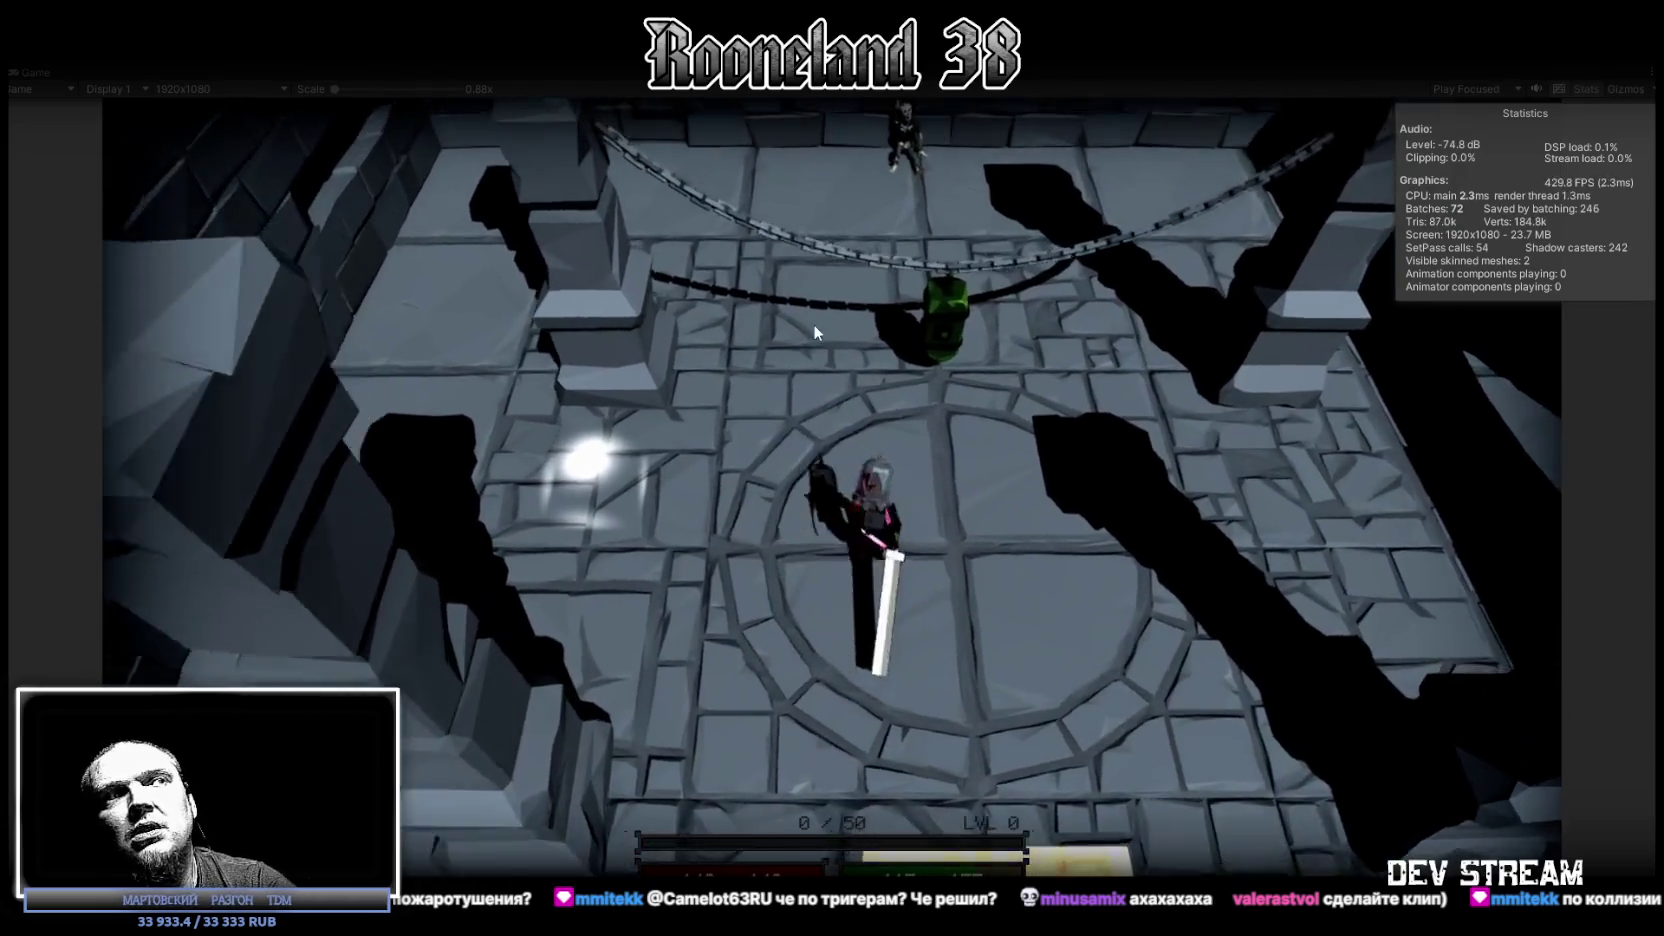
click(813, 327)
key(w)
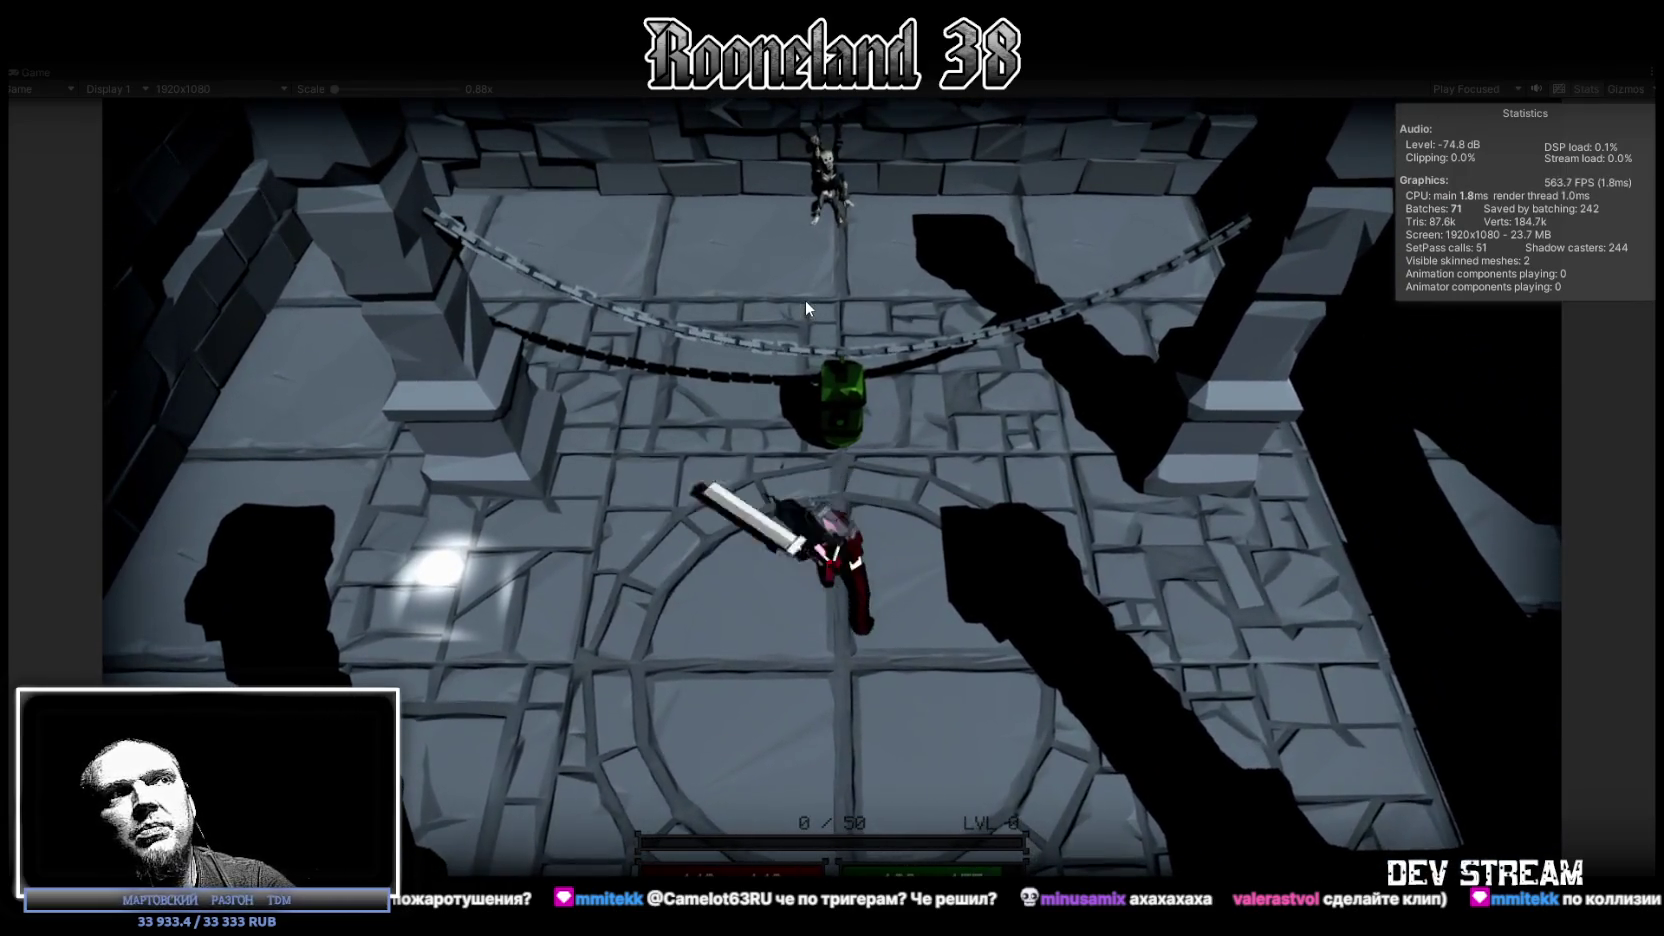
click(800, 302)
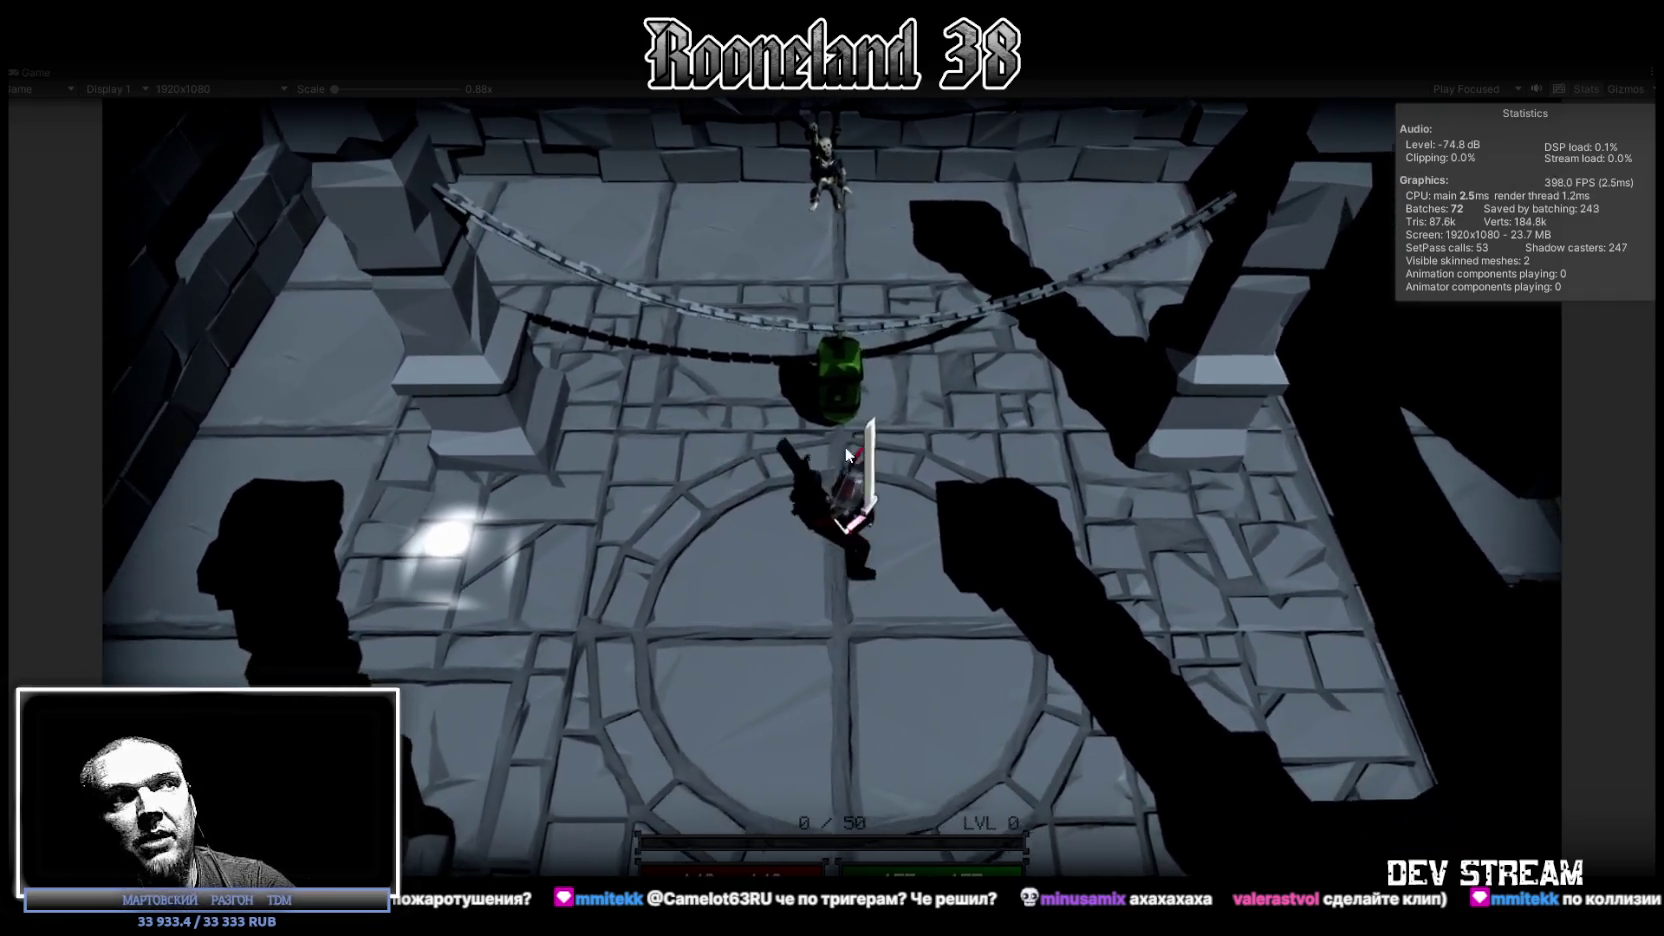
click(845, 380)
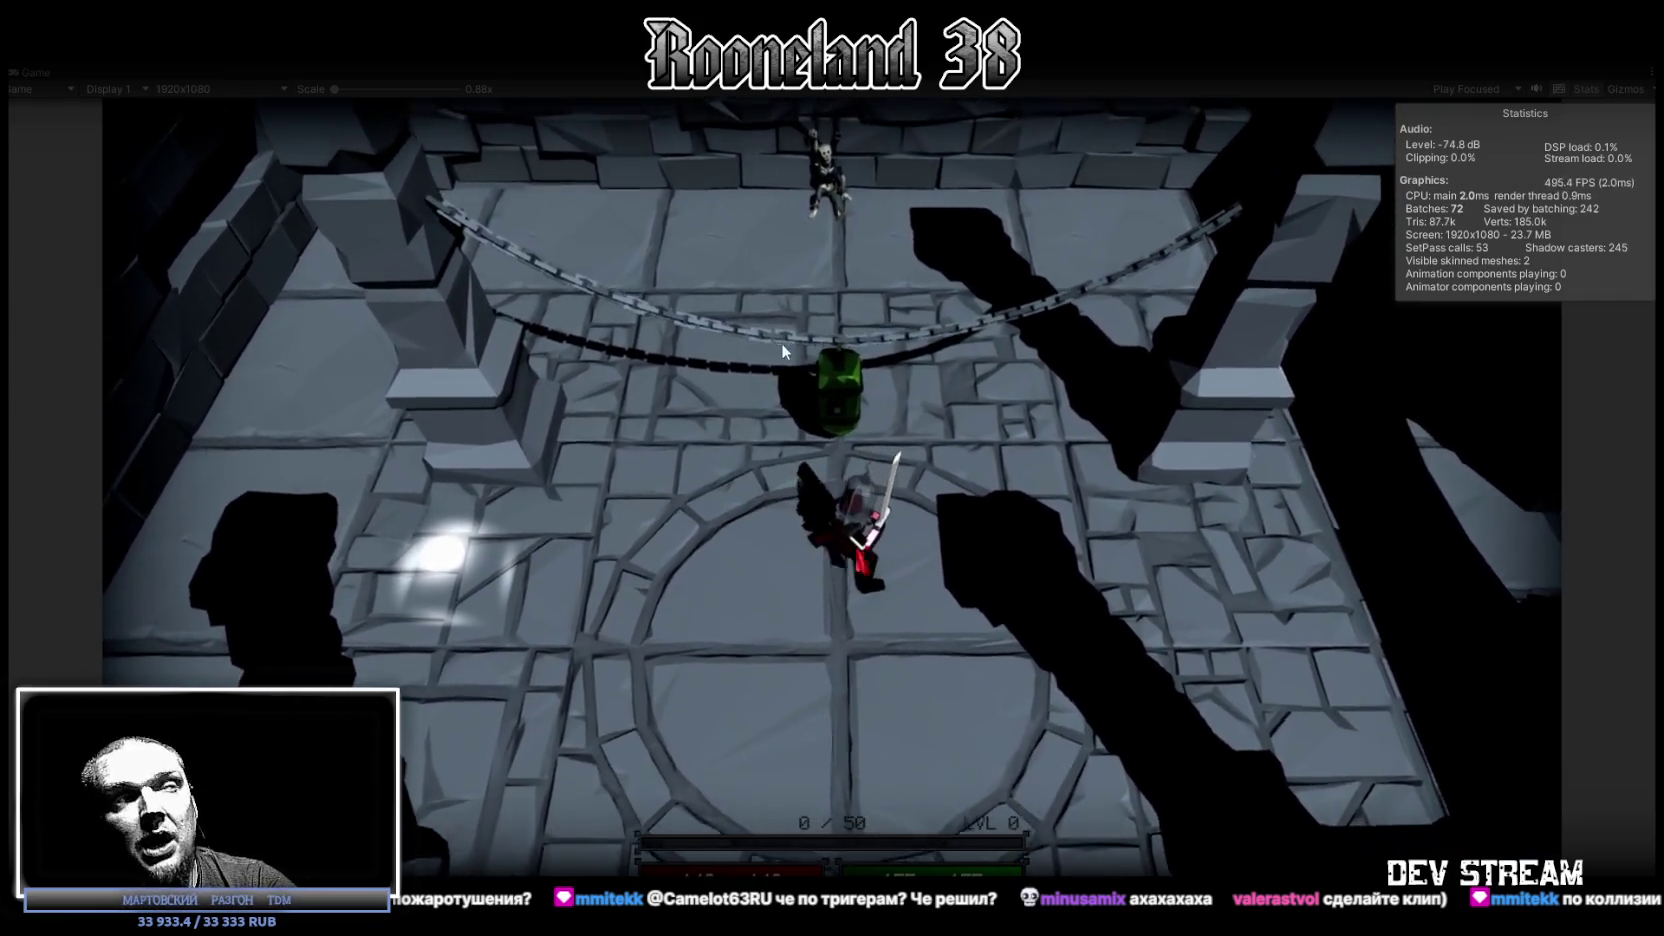
click(853, 382)
click(852, 381)
key(w)
click(811, 422)
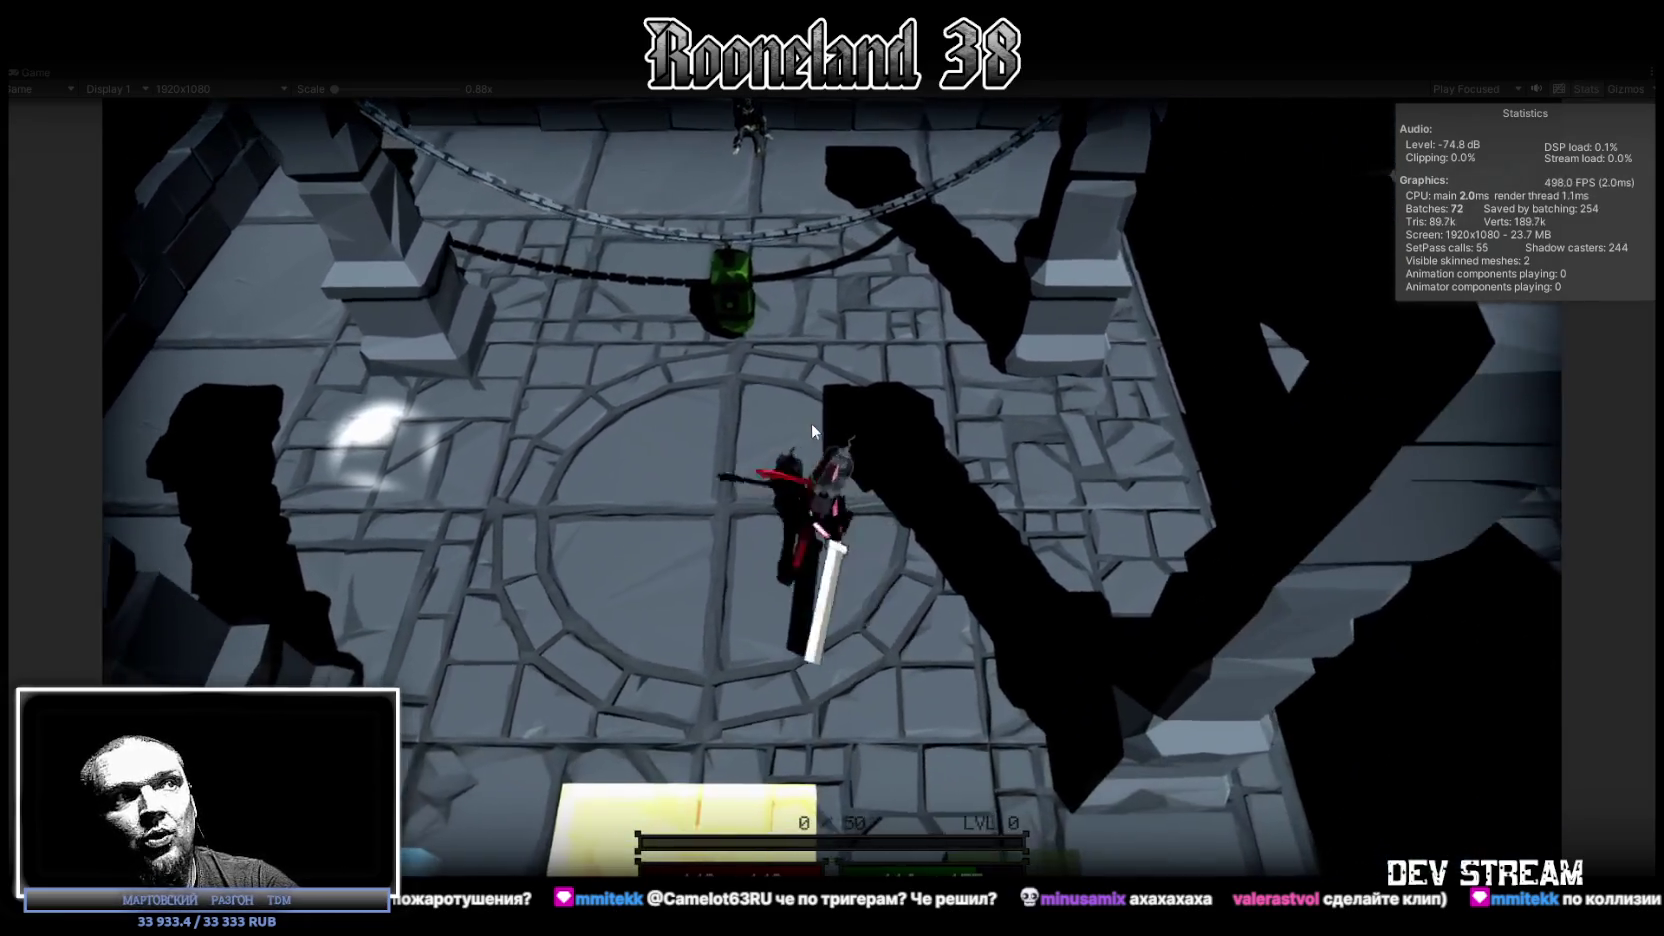
click(852, 436)
click(892, 460)
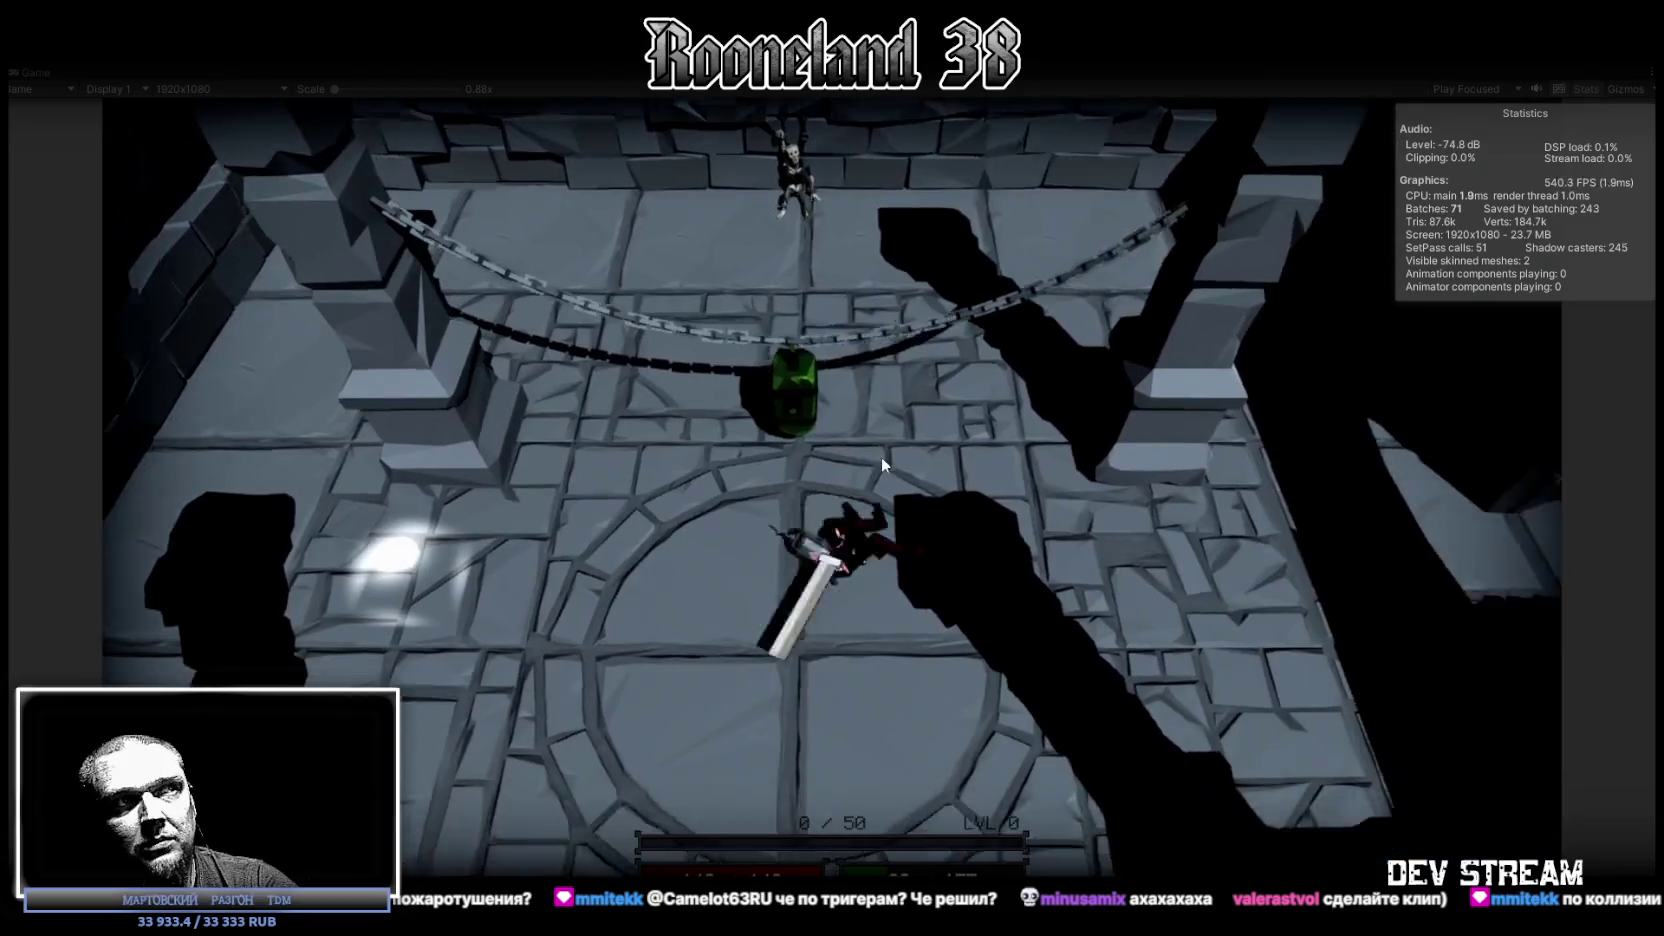
Step: Advance just below the green dummy and keep swinging the sword in place
key(w)
click(833, 376)
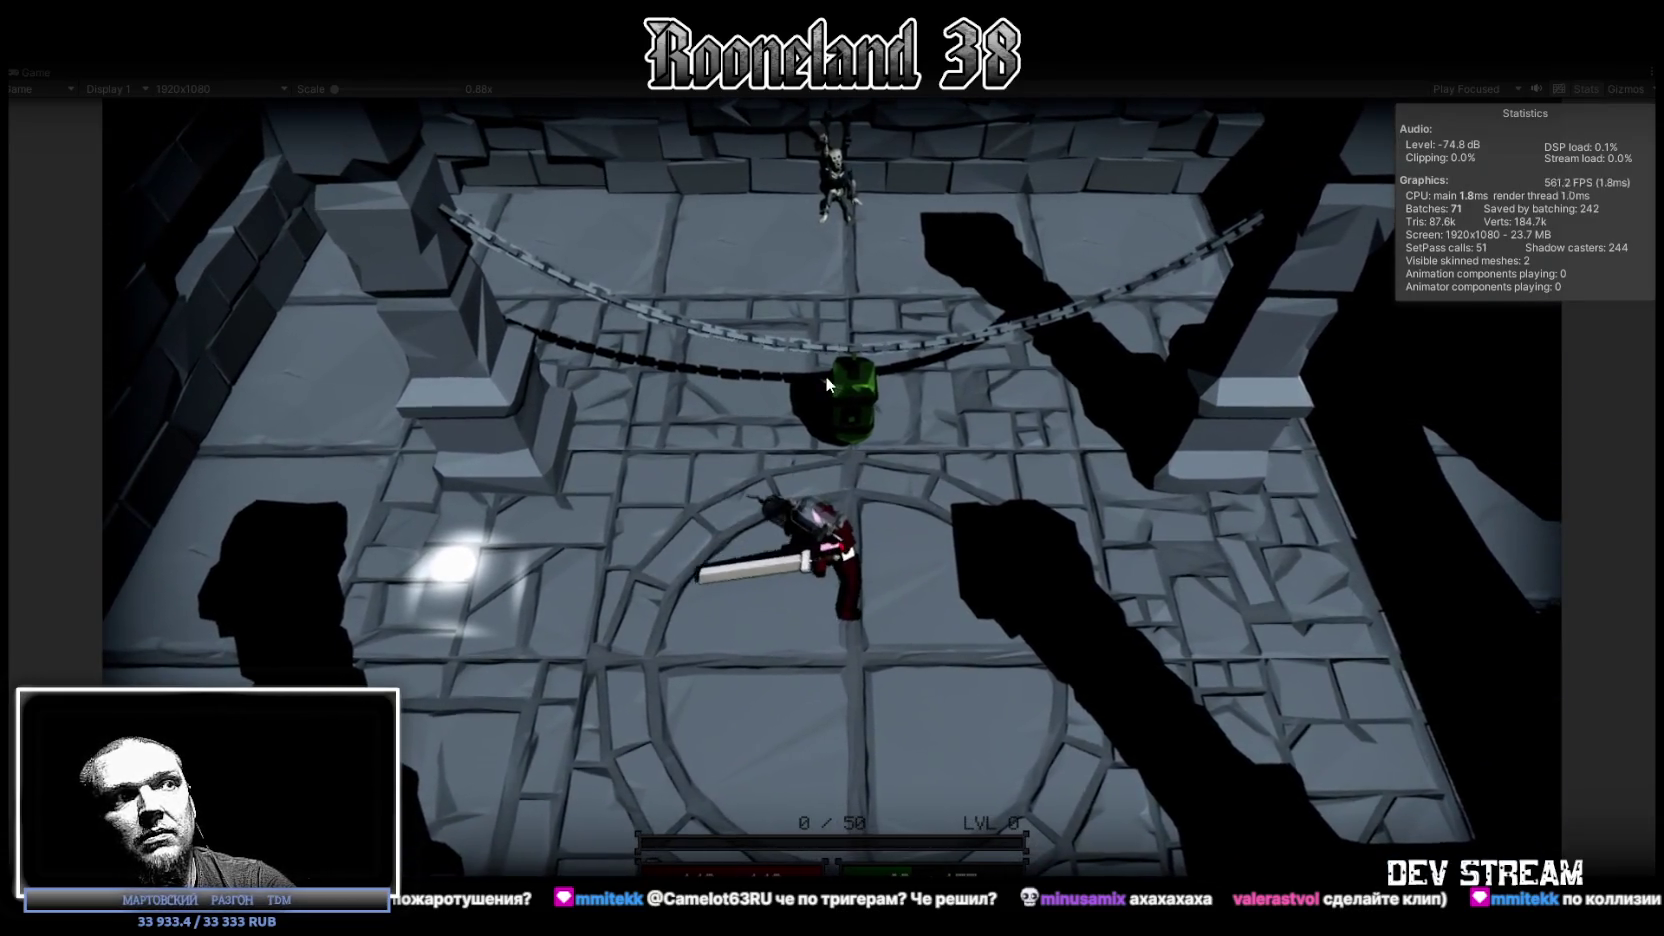
click(826, 377)
click(823, 377)
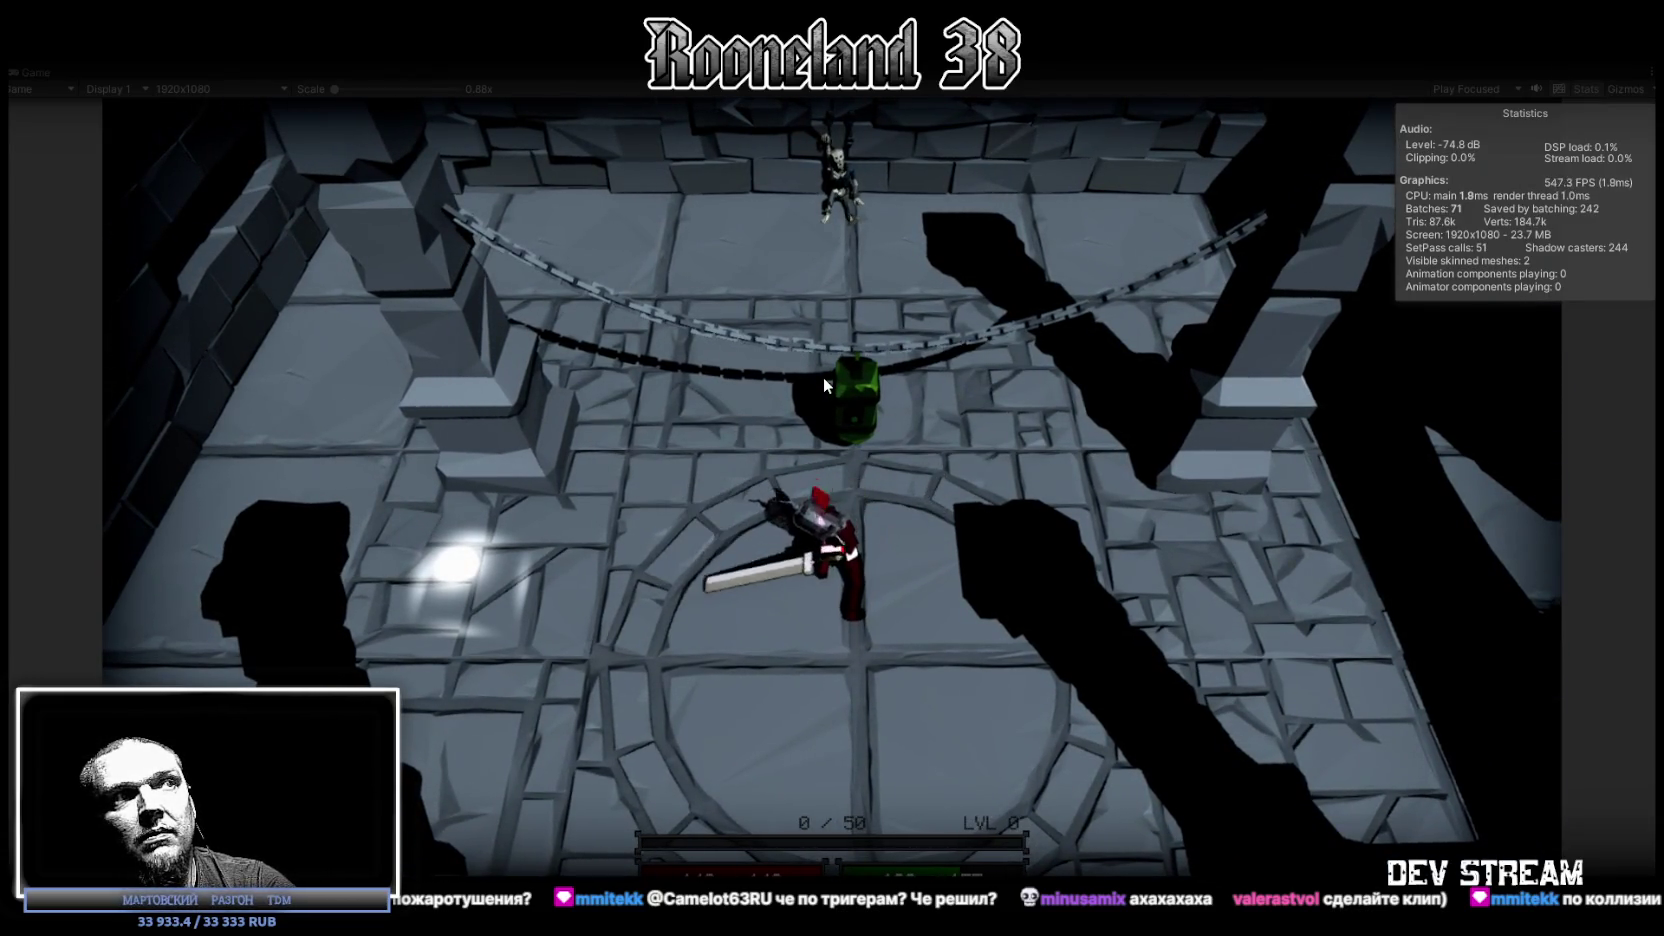
click(823, 377)
click(826, 376)
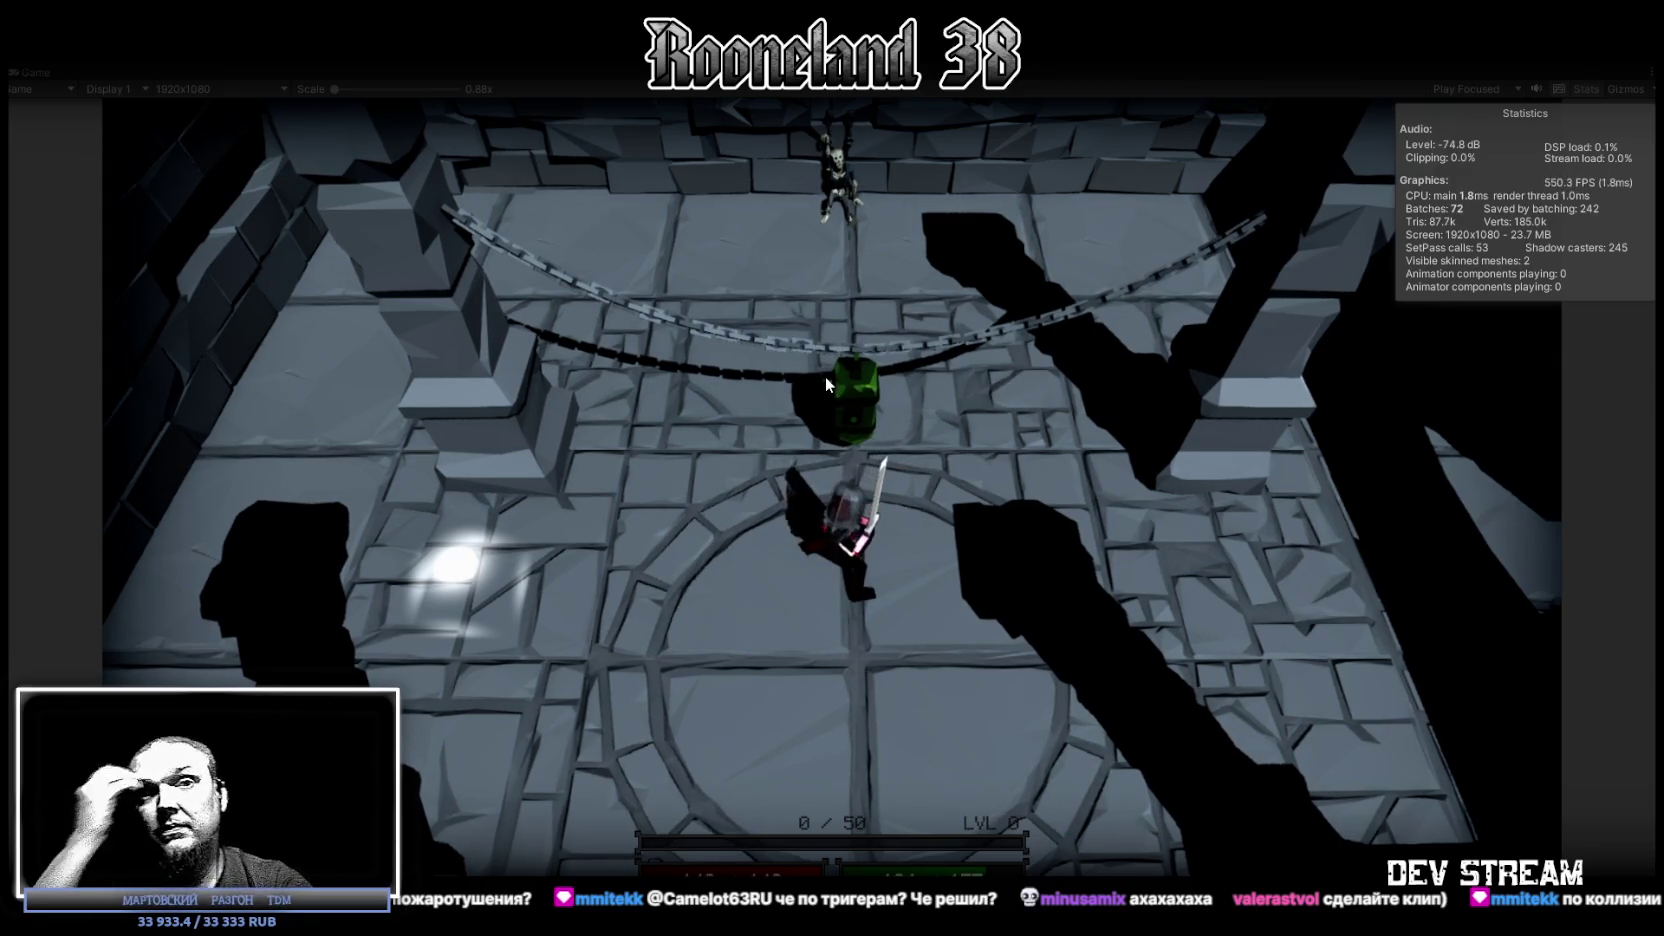
click(826, 376)
click(826, 376)
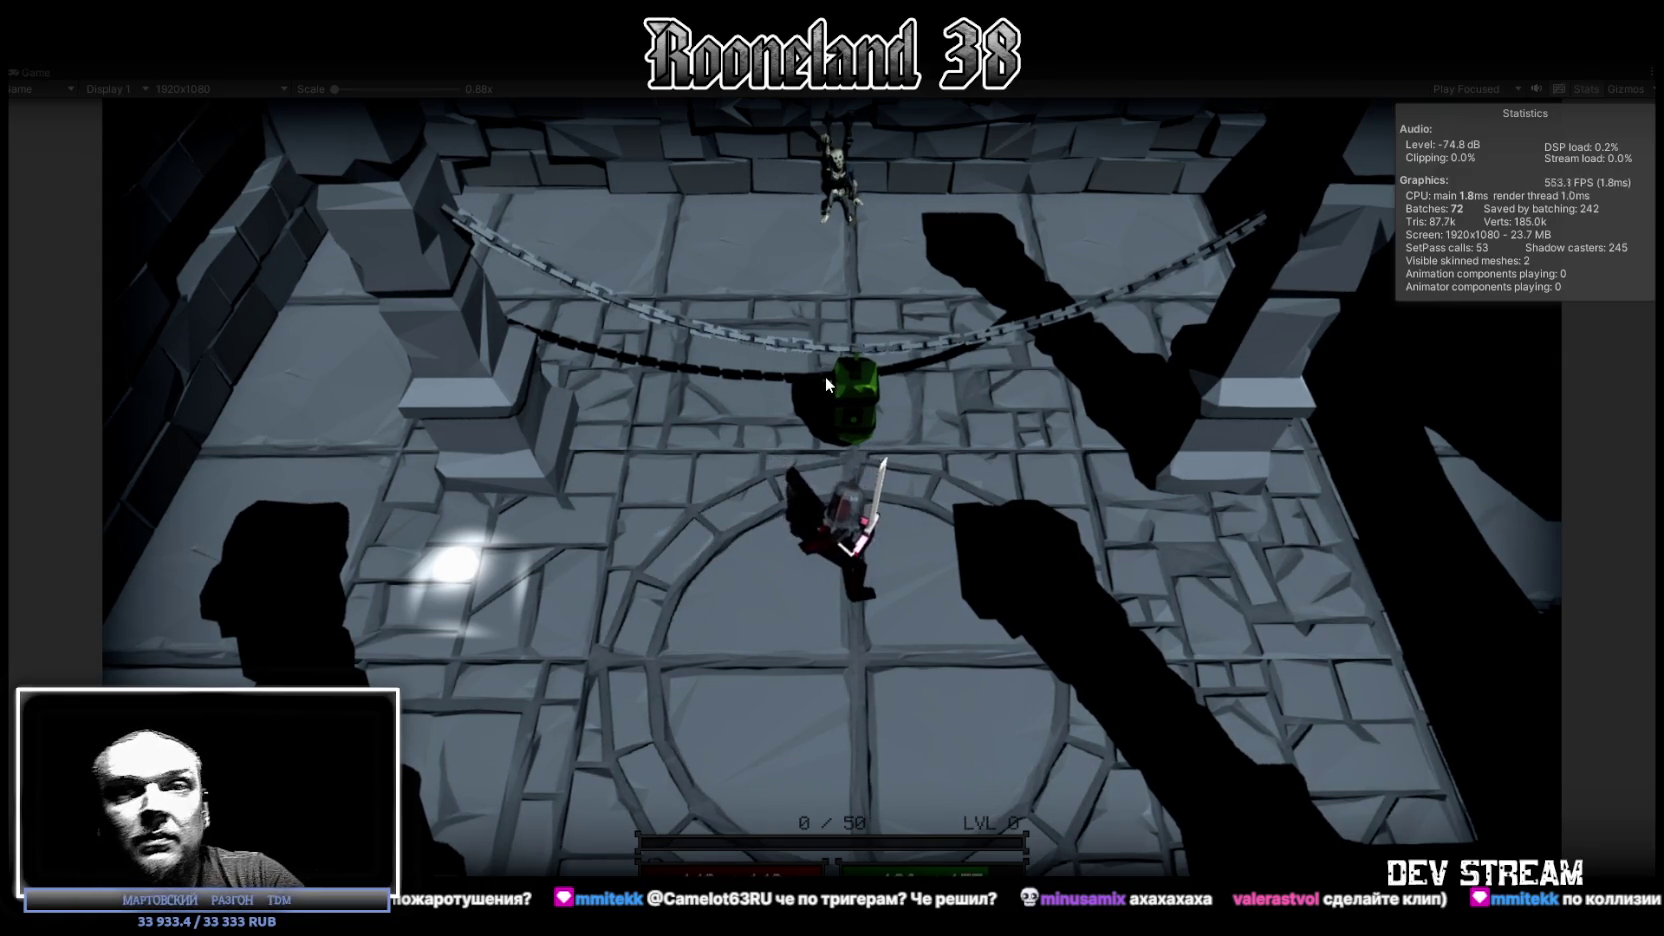
click(826, 376)
click(814, 376)
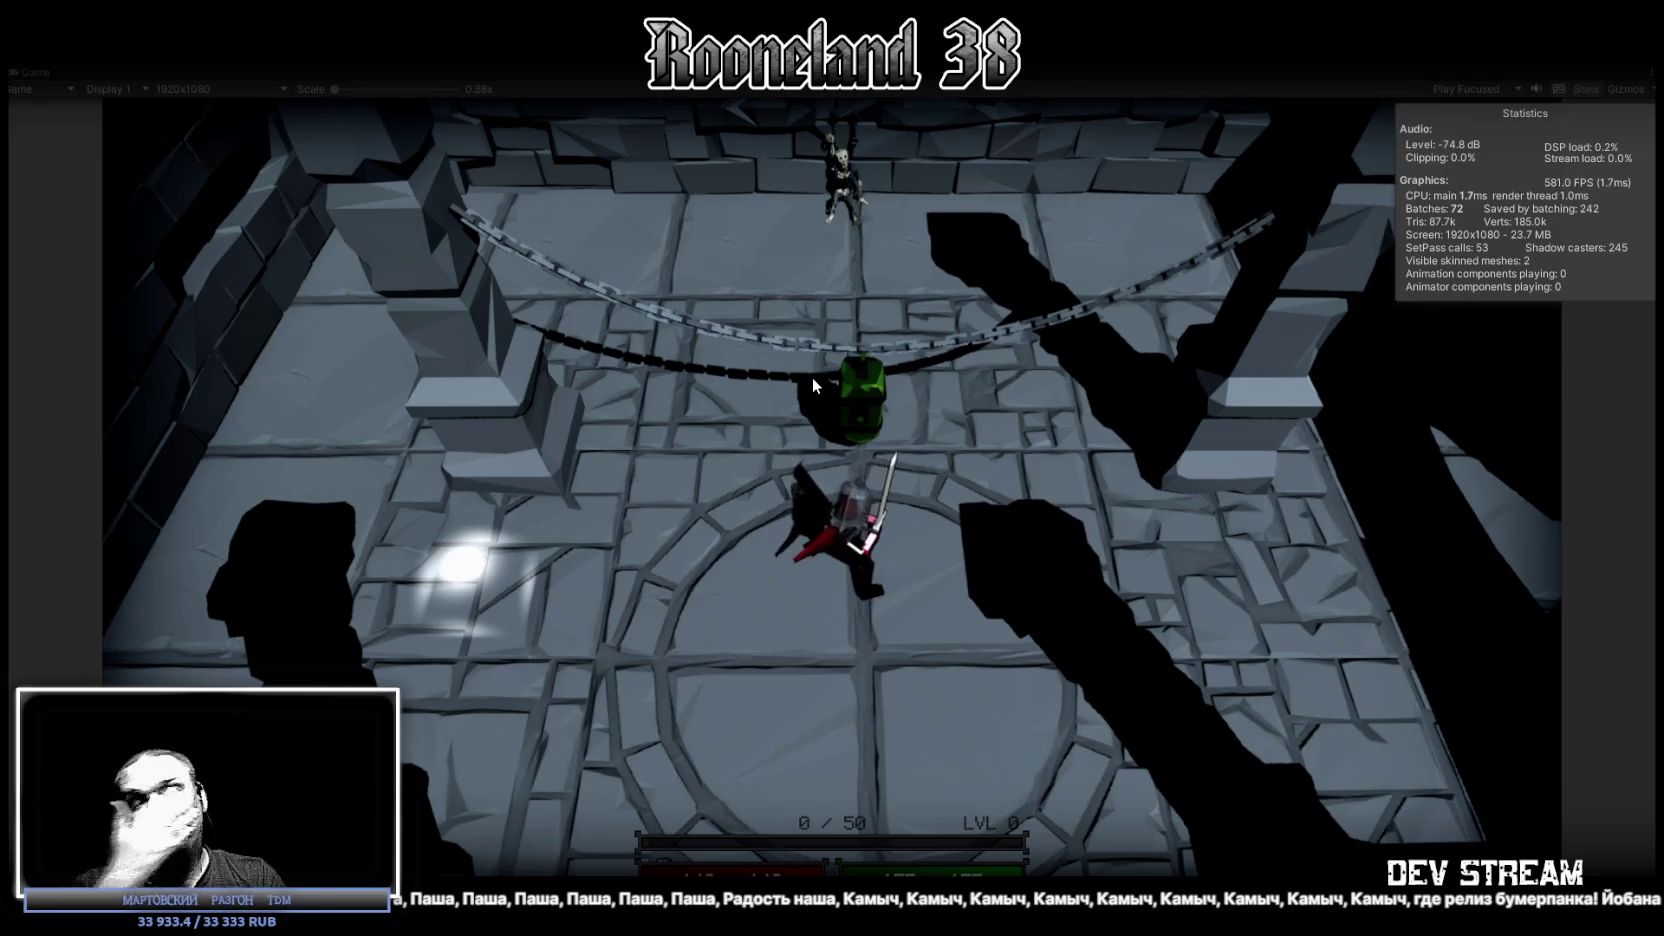
key(w)
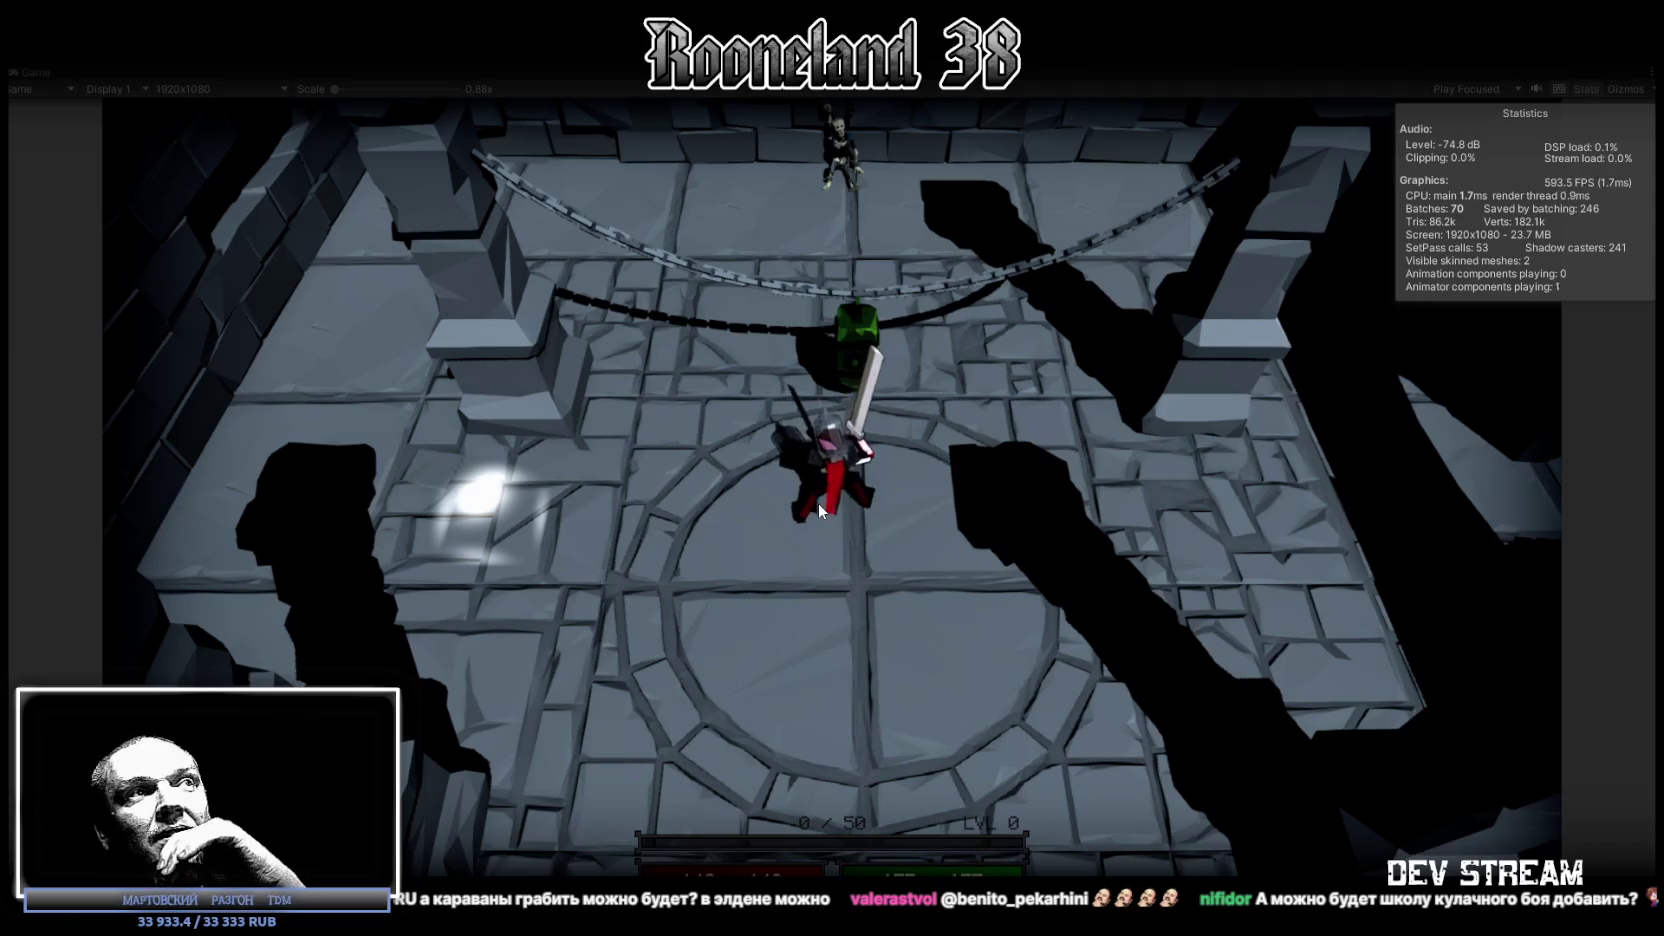
Step: Swing the sword five times, then run the swordsman north toward the green barrel
click(818, 503)
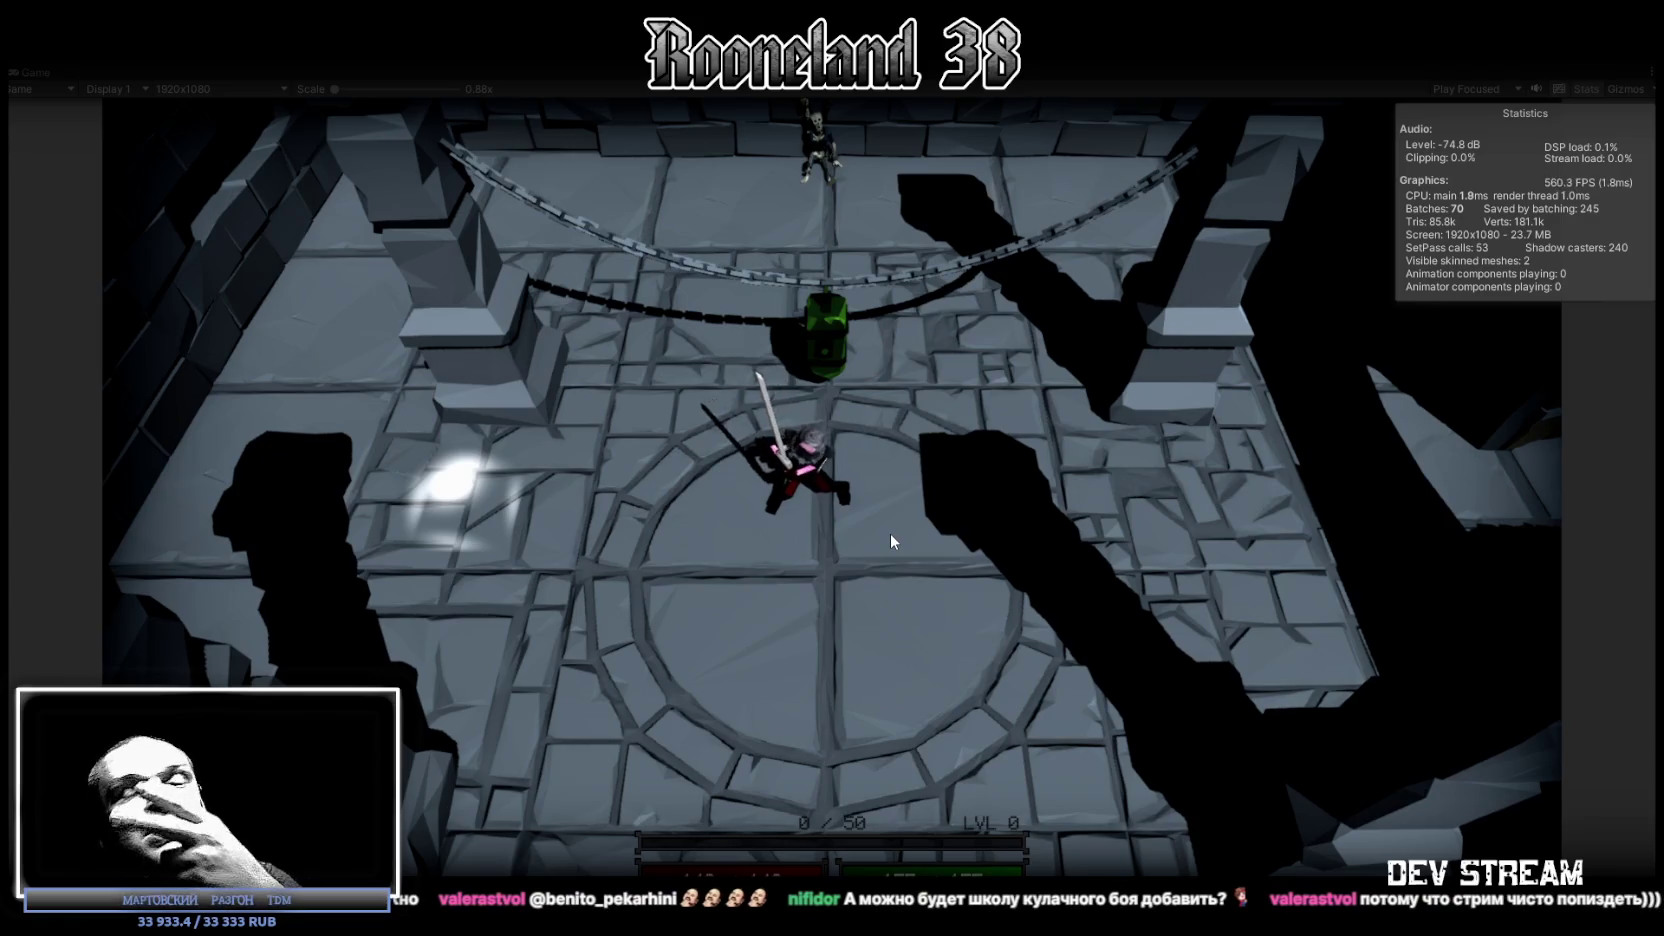
click(889, 532)
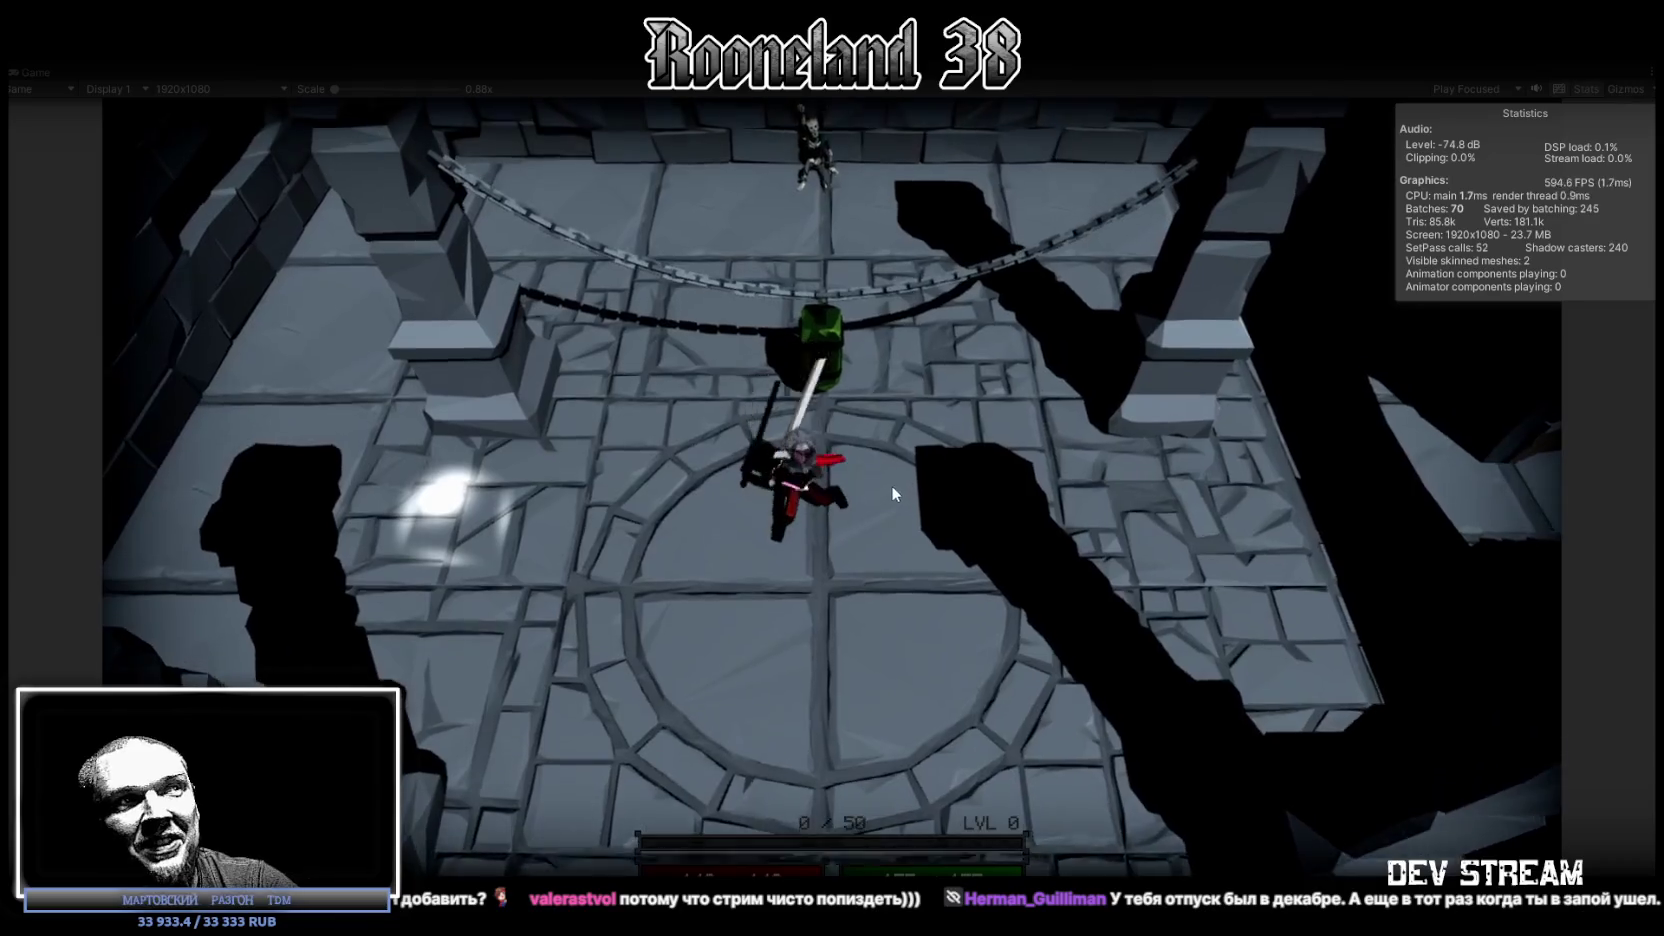
click(888, 486)
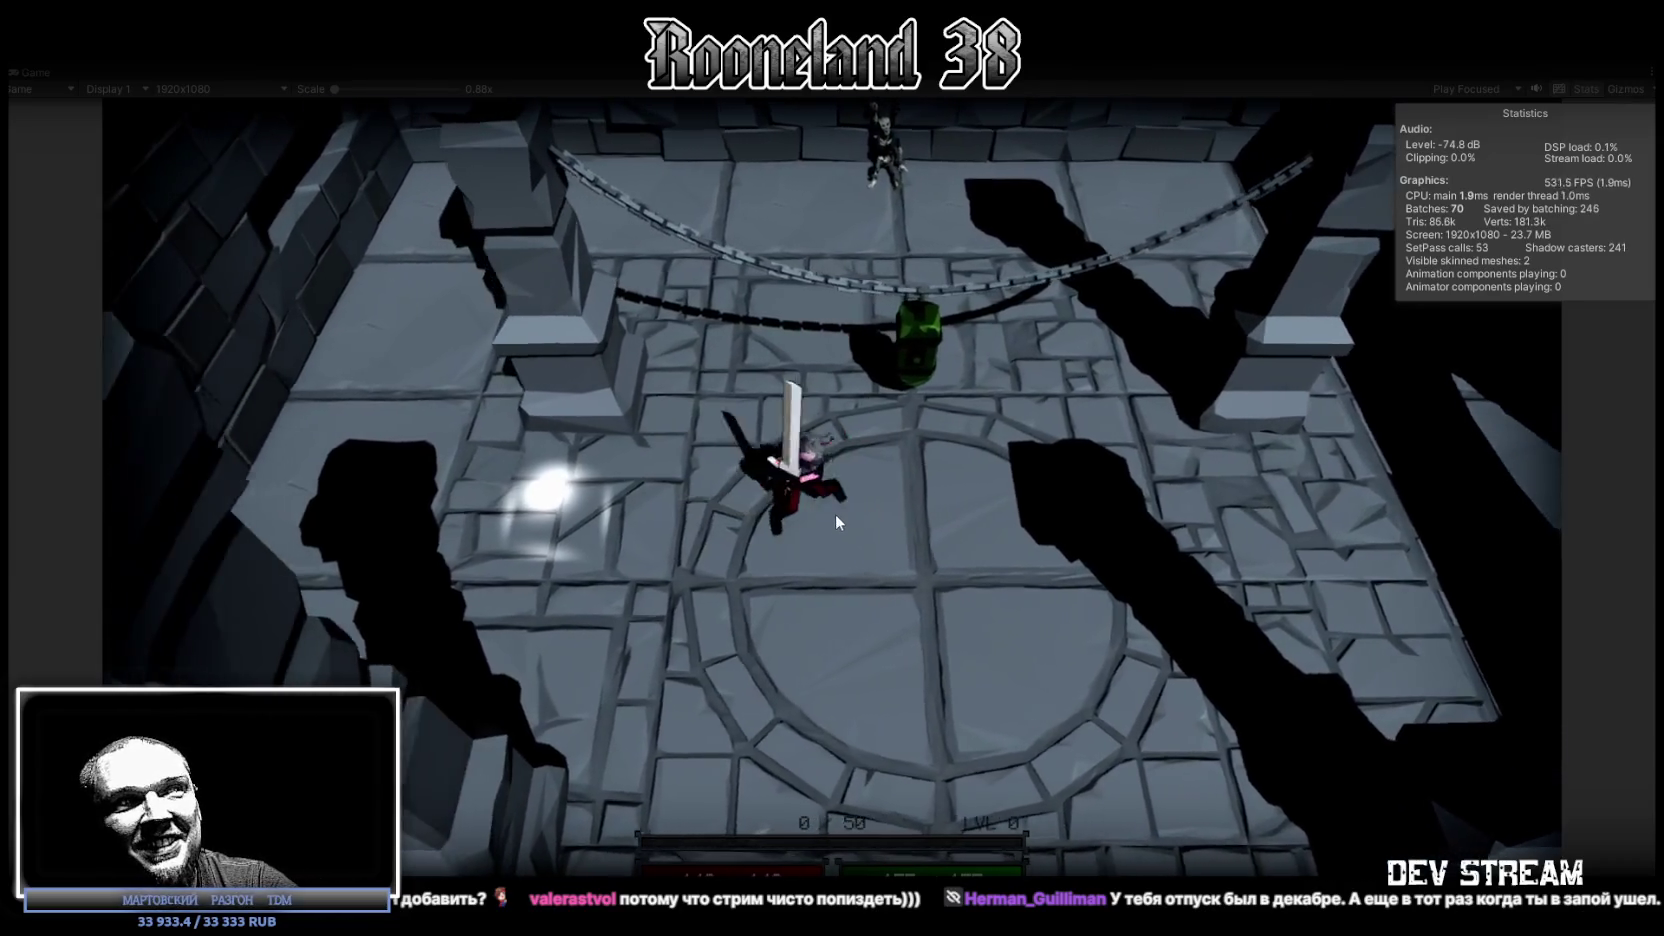
click(855, 529)
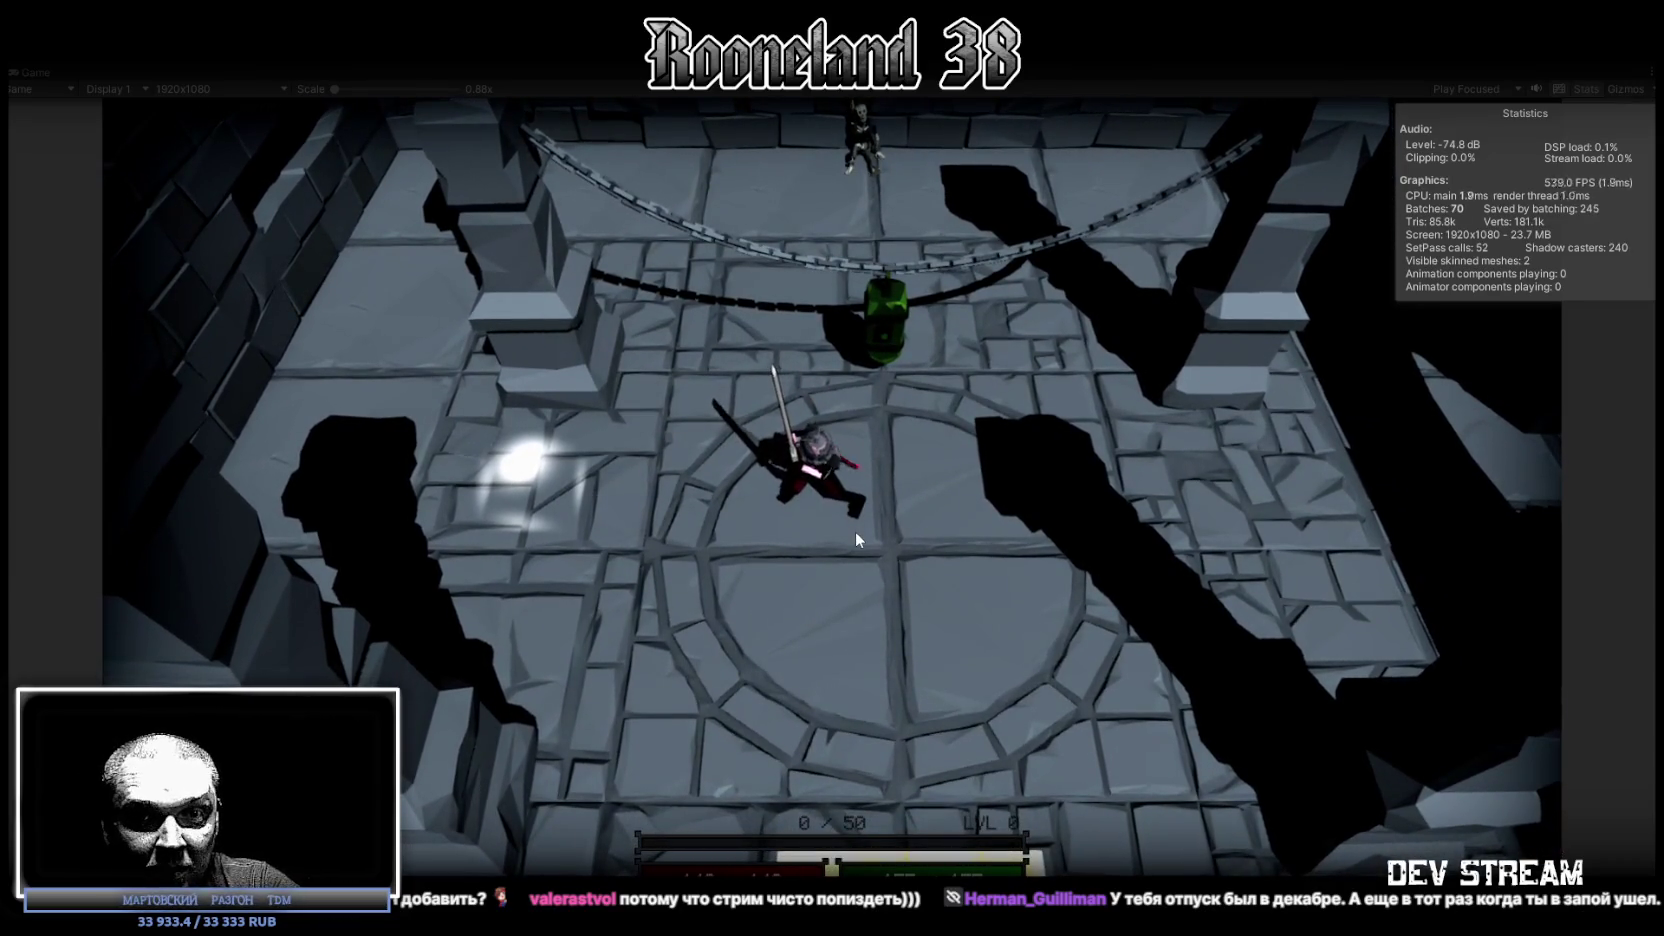
click(855, 529)
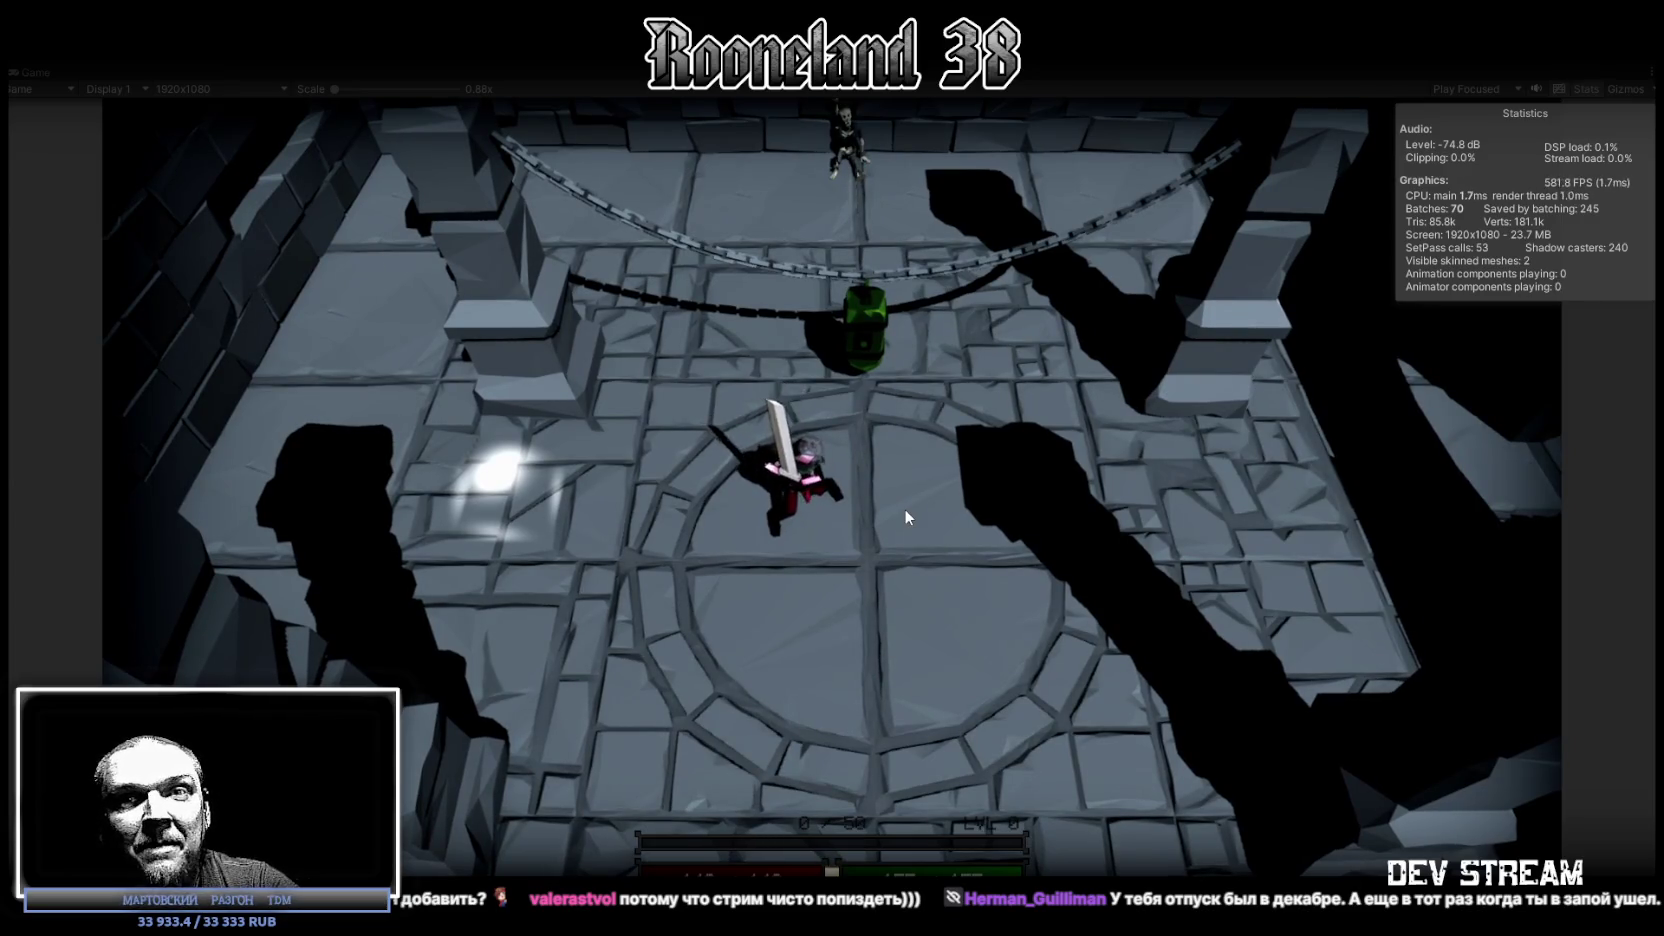
key(w)
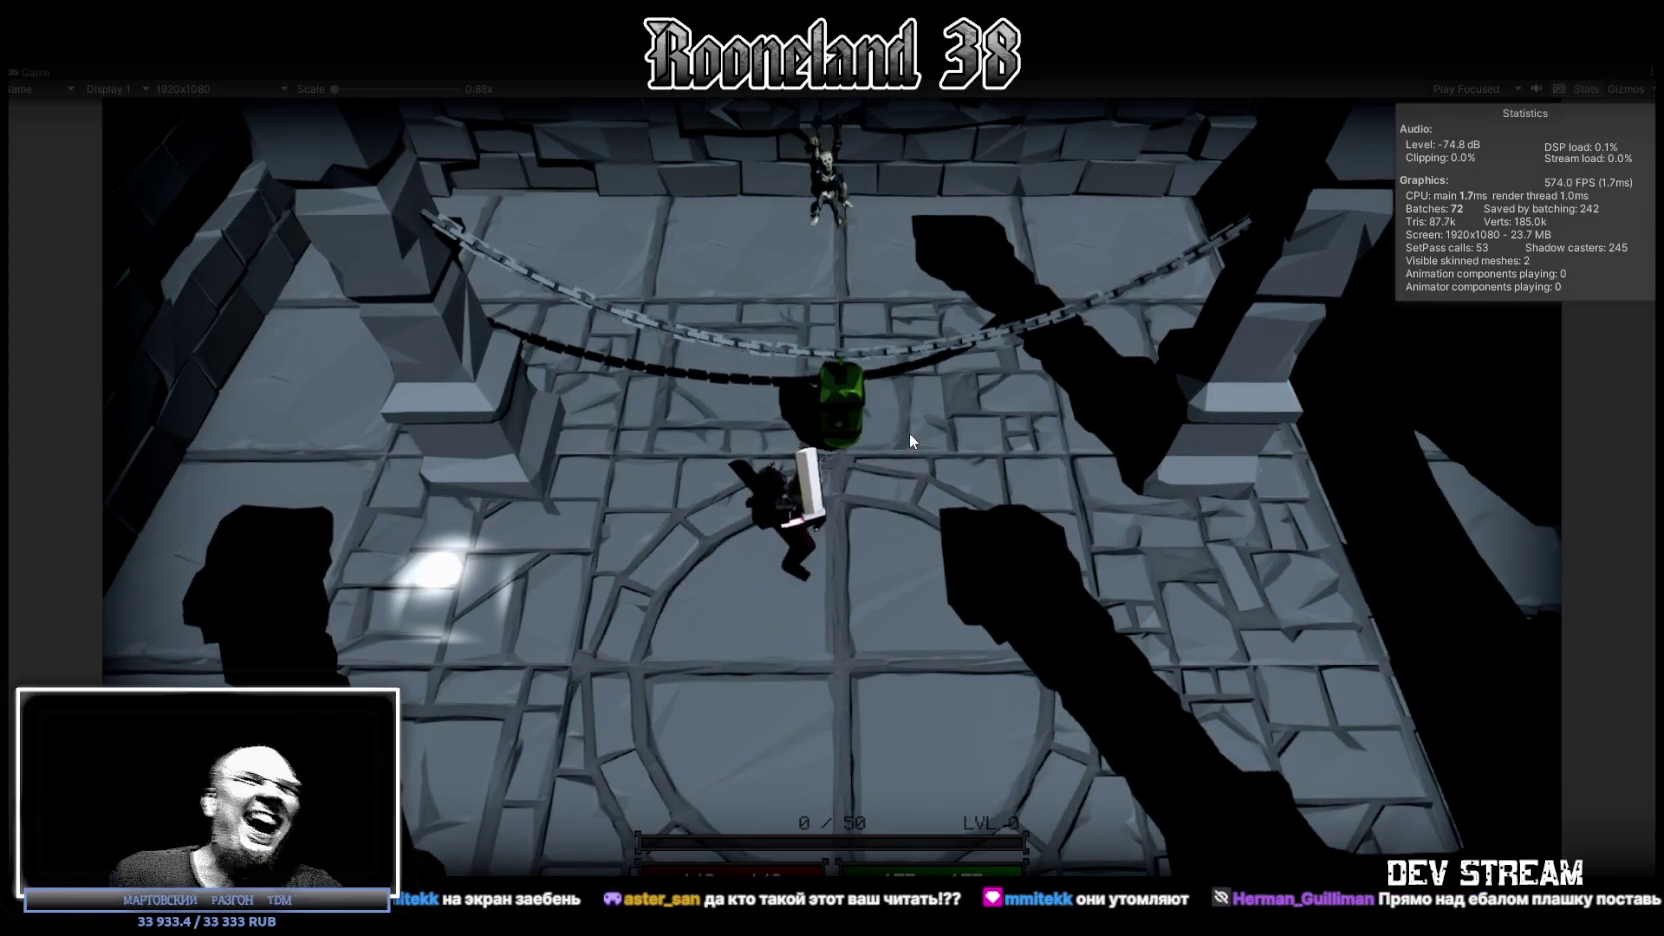
key(w)
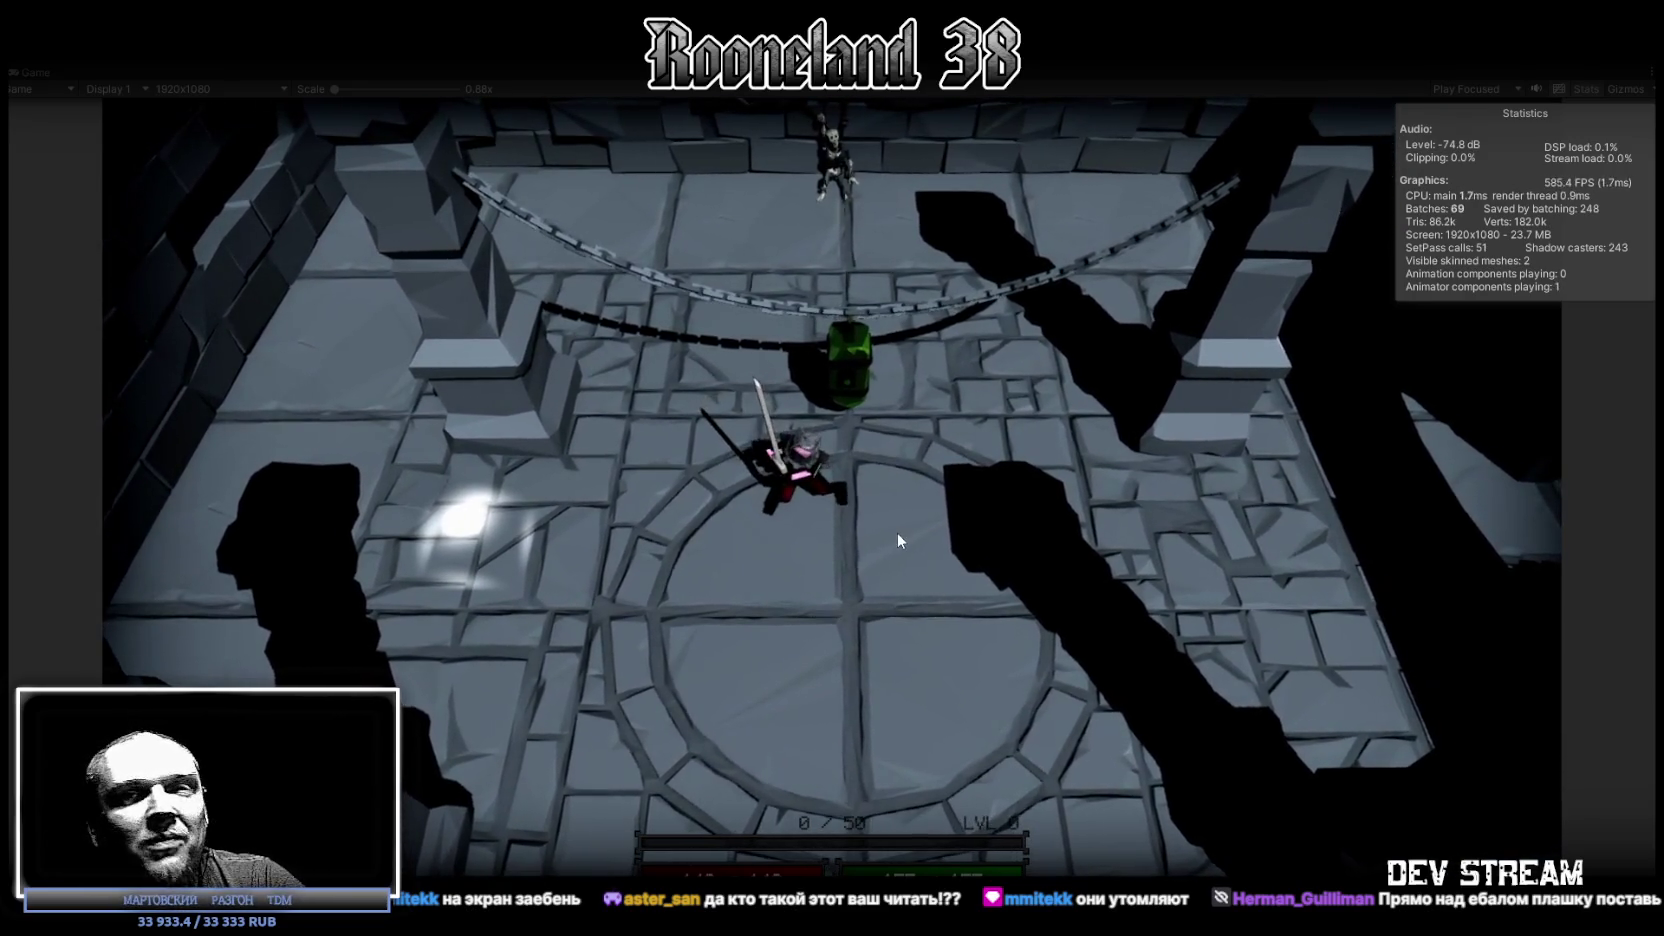
key(s)
key(w)
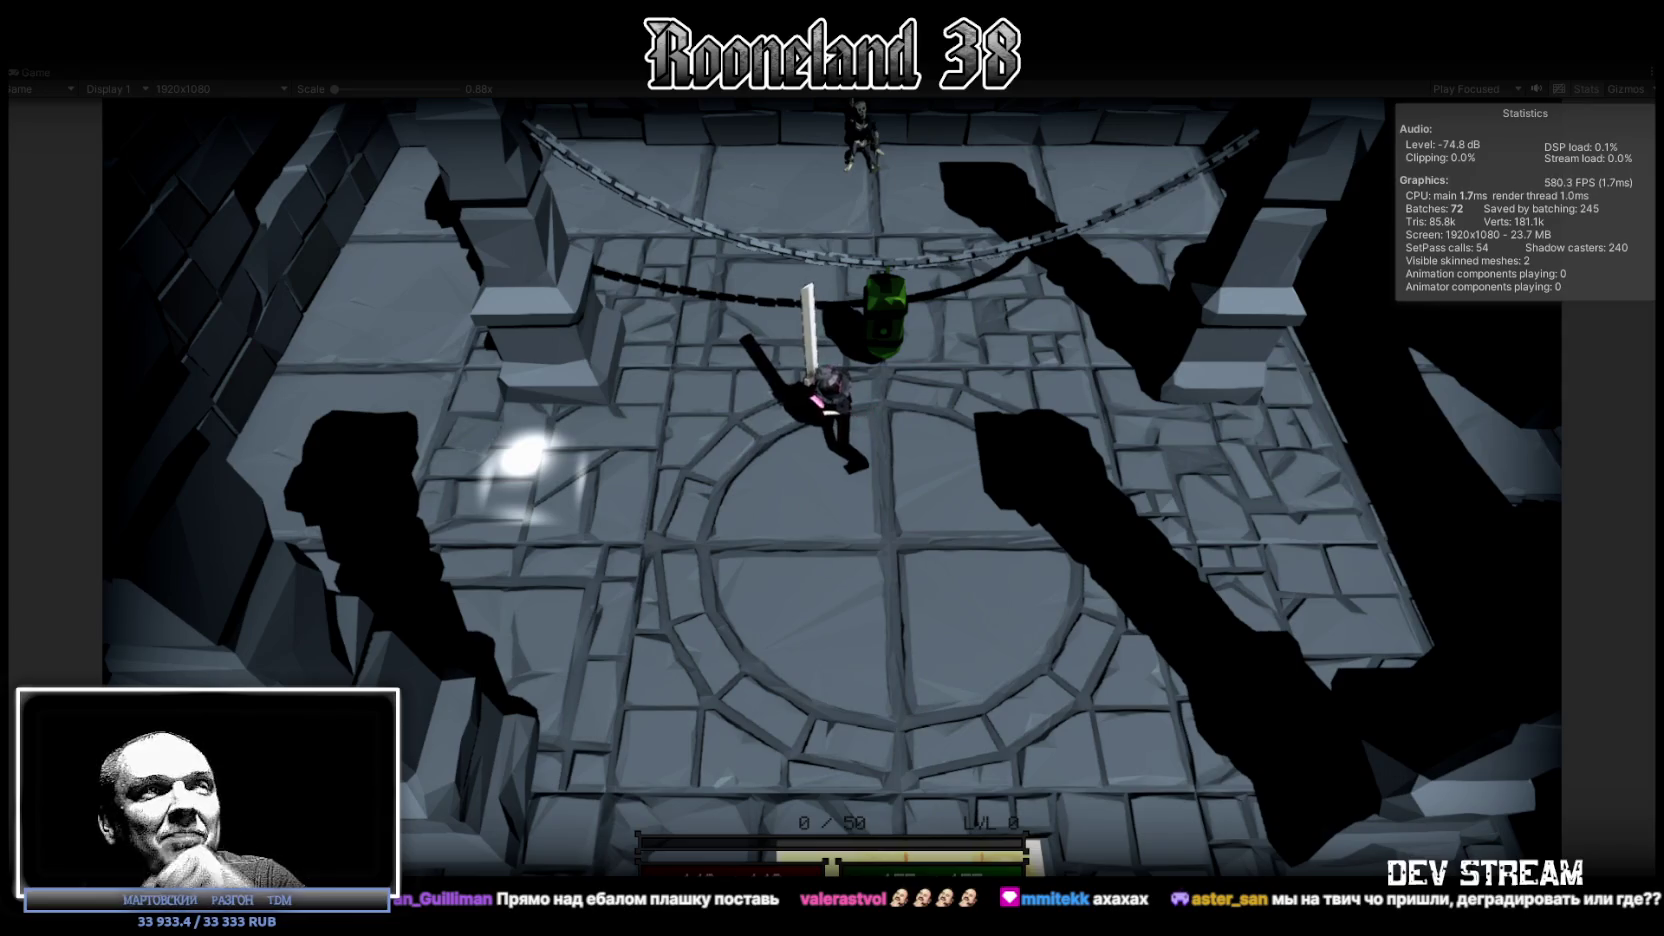
key(s)
key(a)
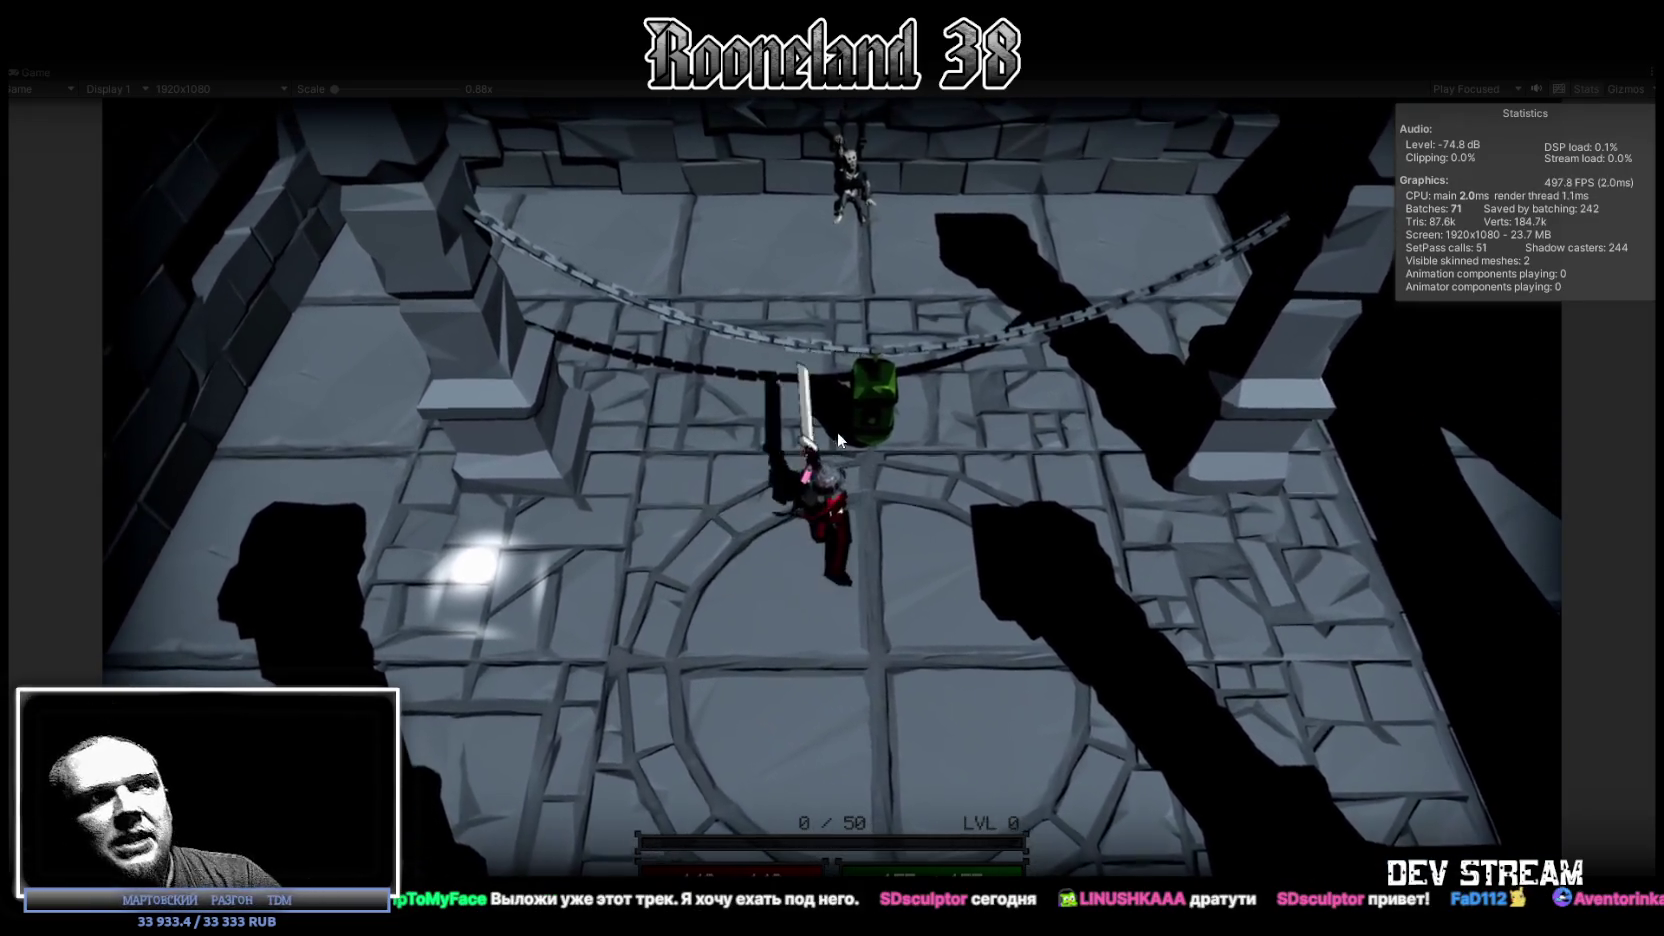
Step: Walk the knight down, then up to the green barrel, swing once, and shift right then left
key(s)
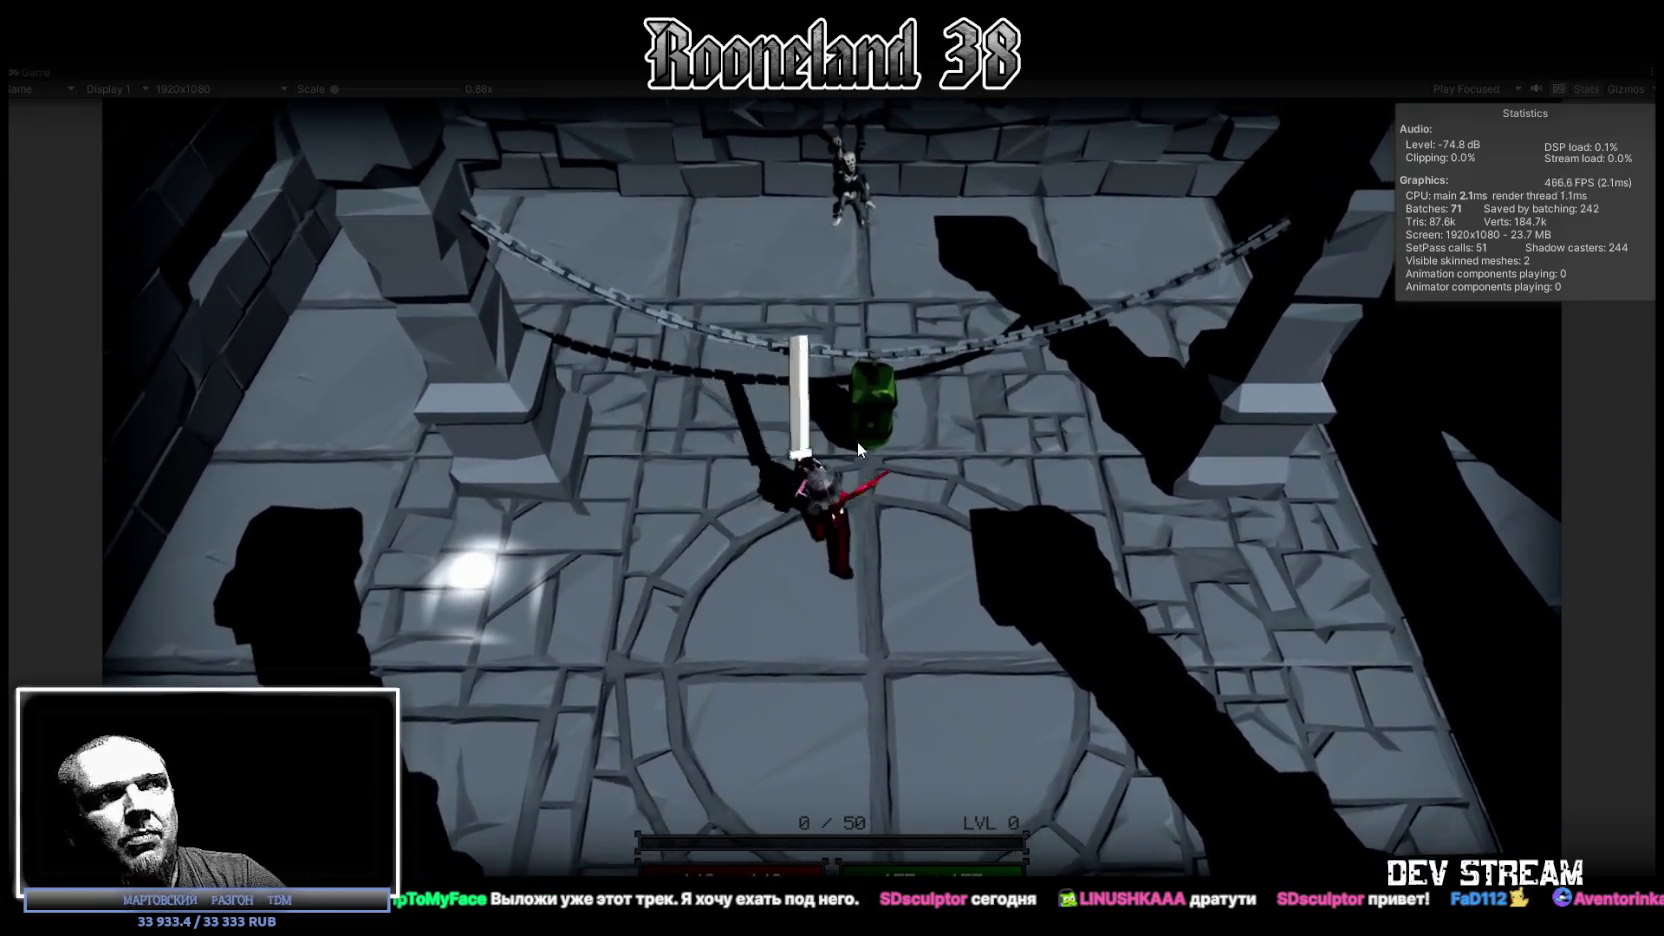
key(w)
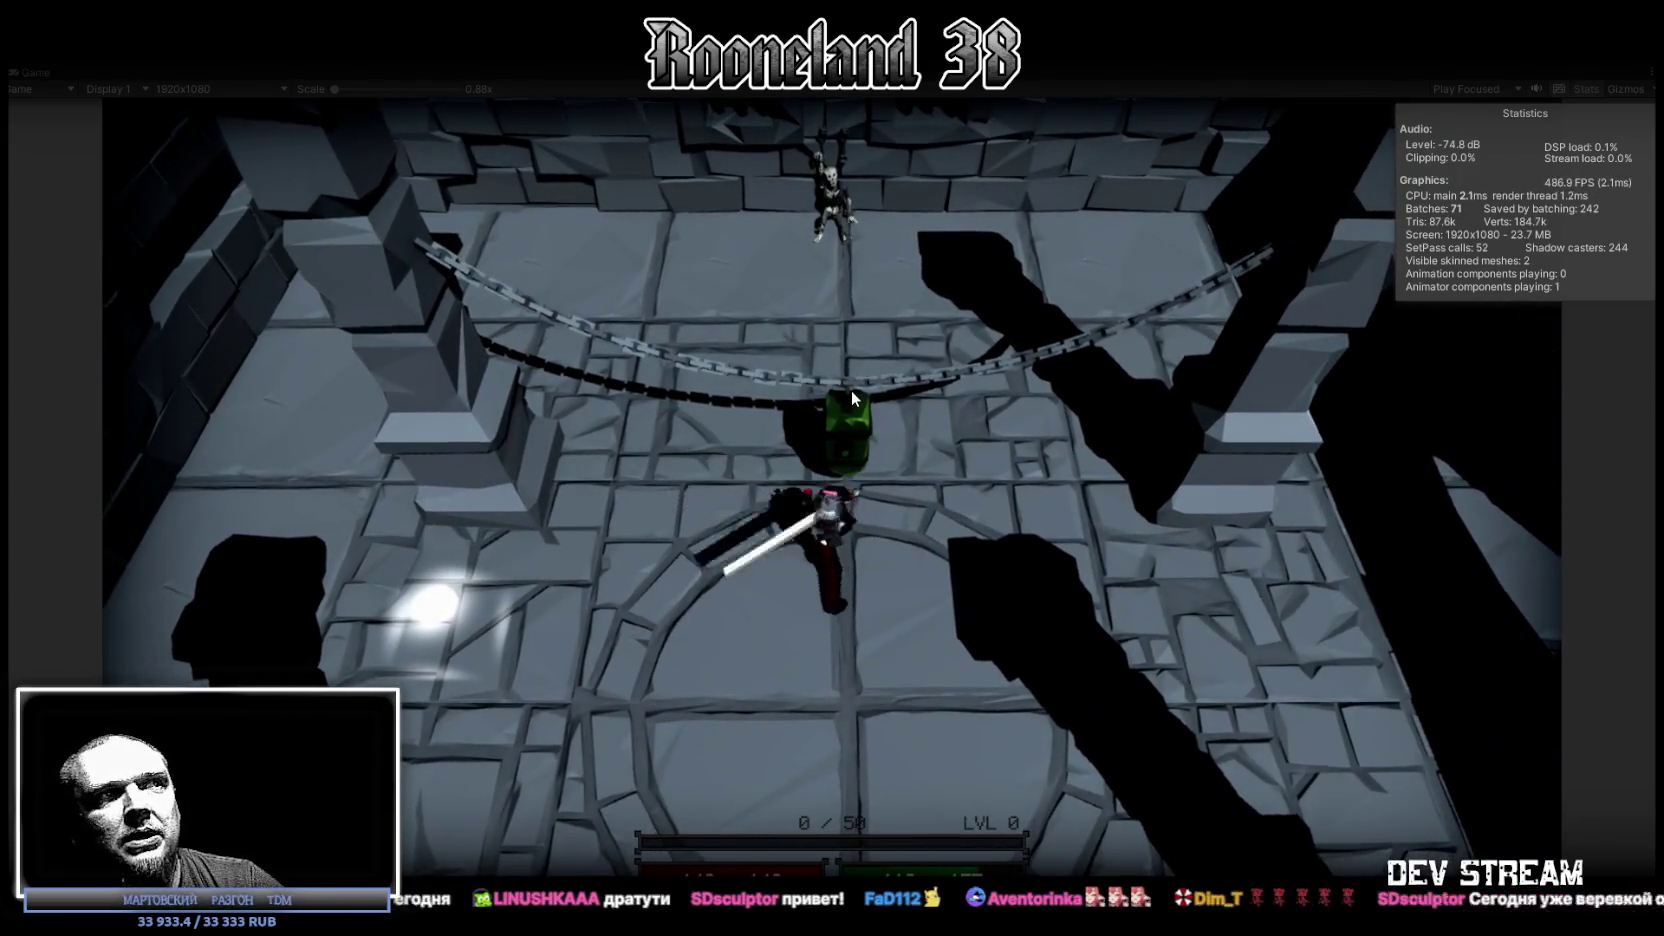
click(852, 390)
key(d)
key(a)
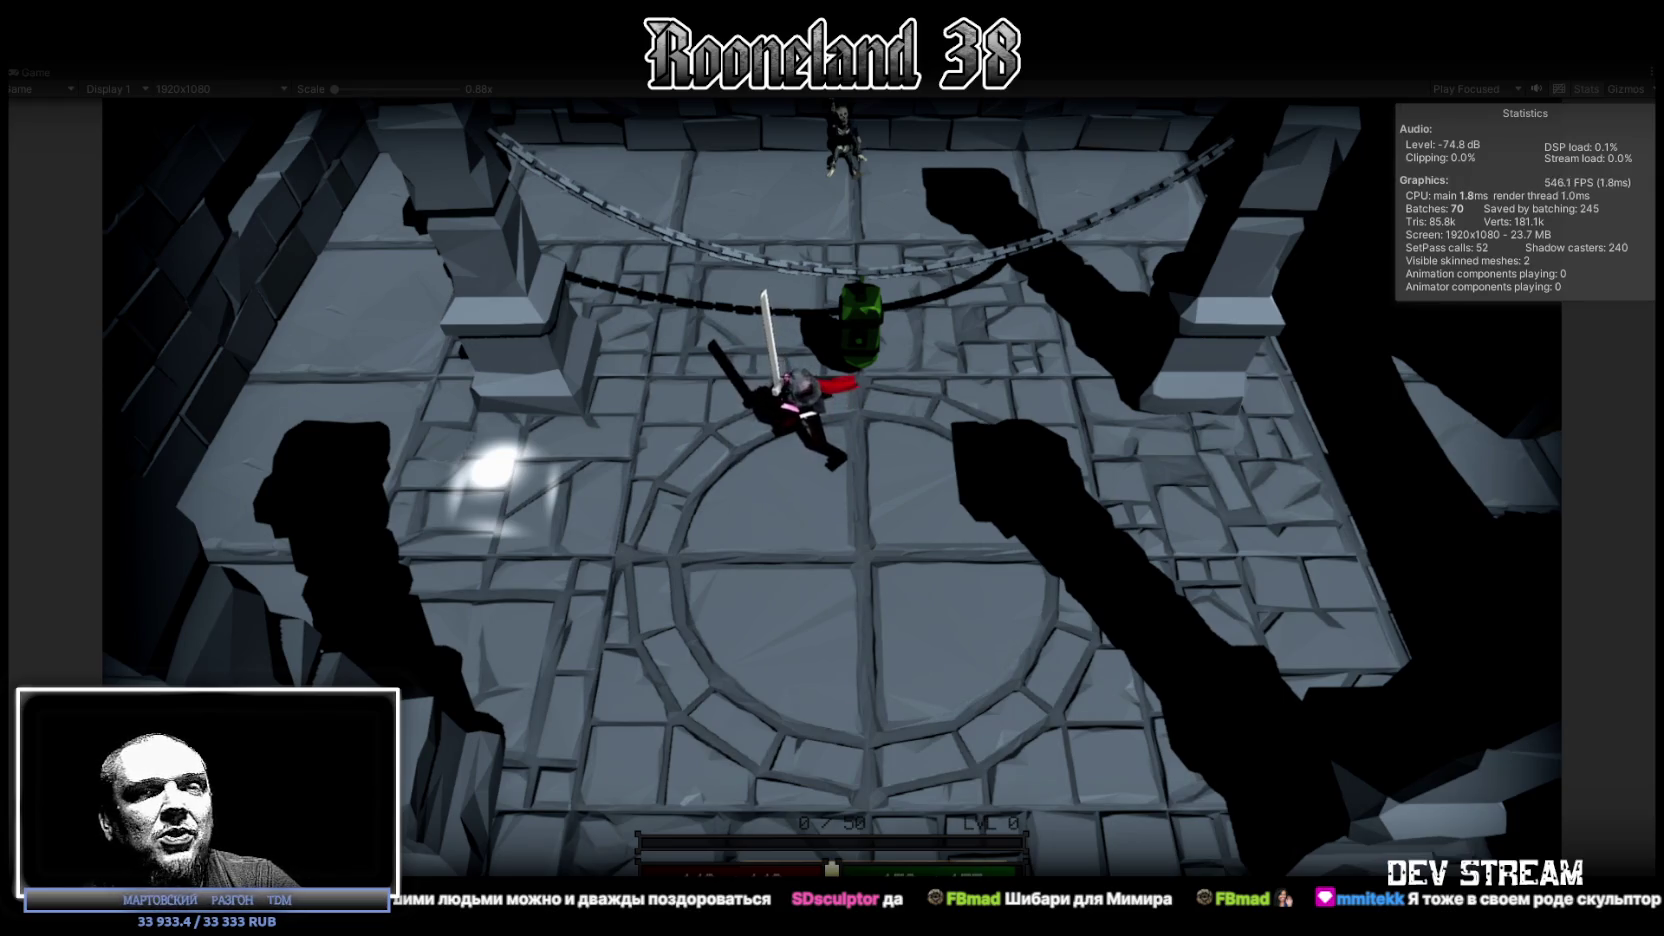
Step: Walk the knight south, north, and back into position at the green barrel
key(s)
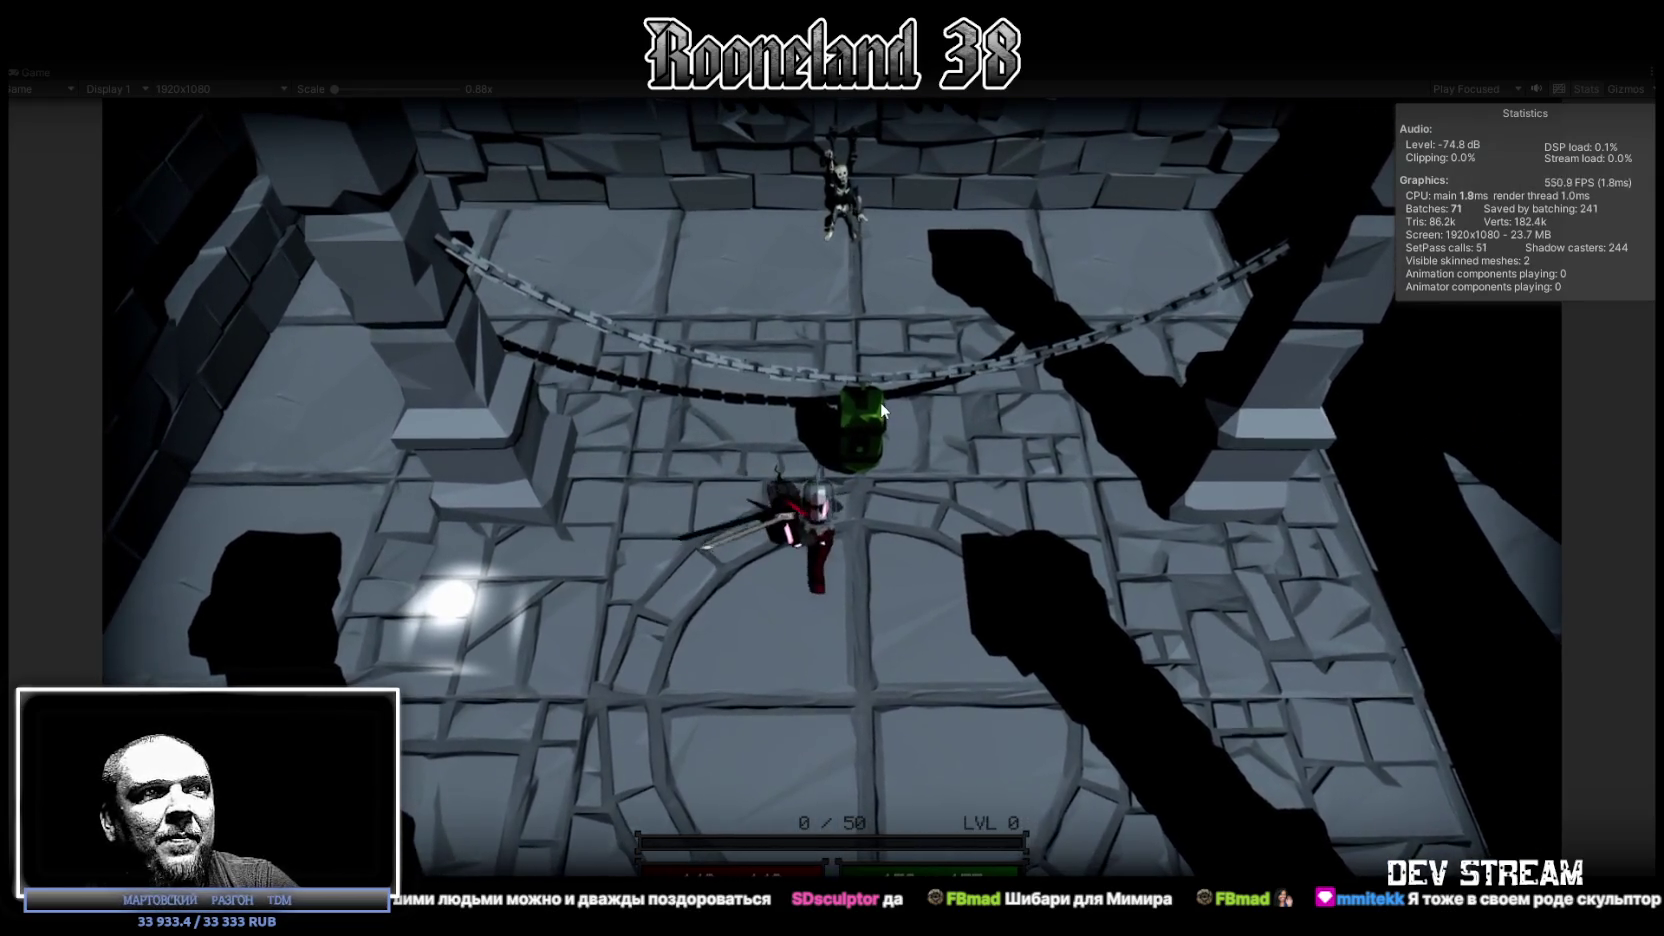
key(w)
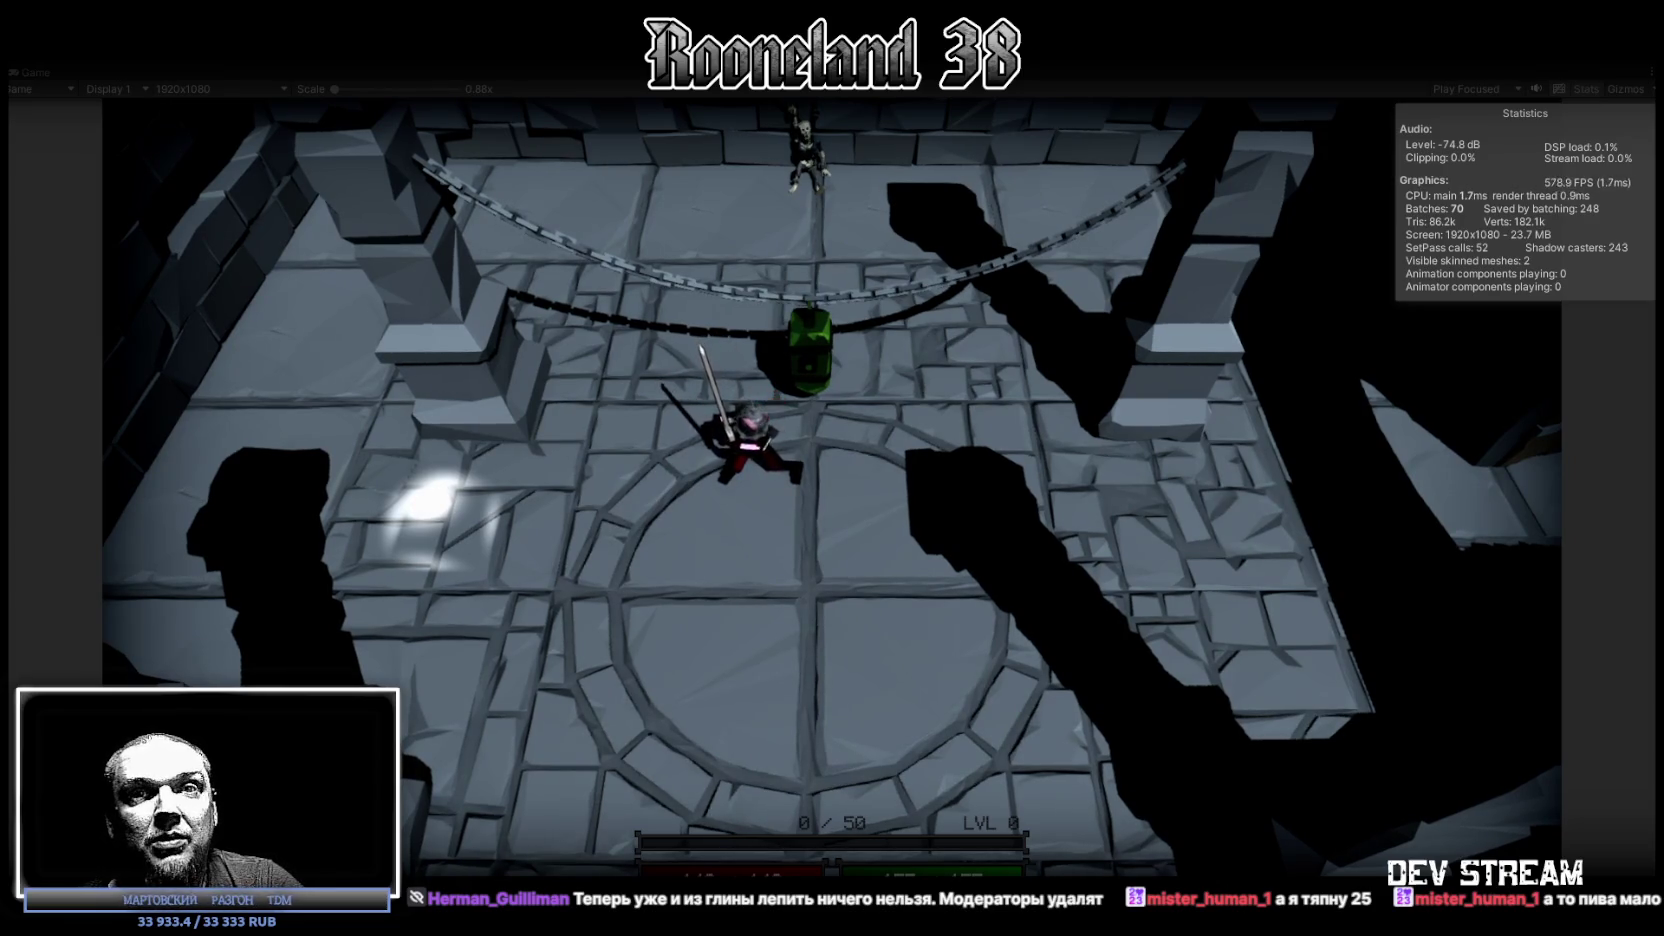
key(s)
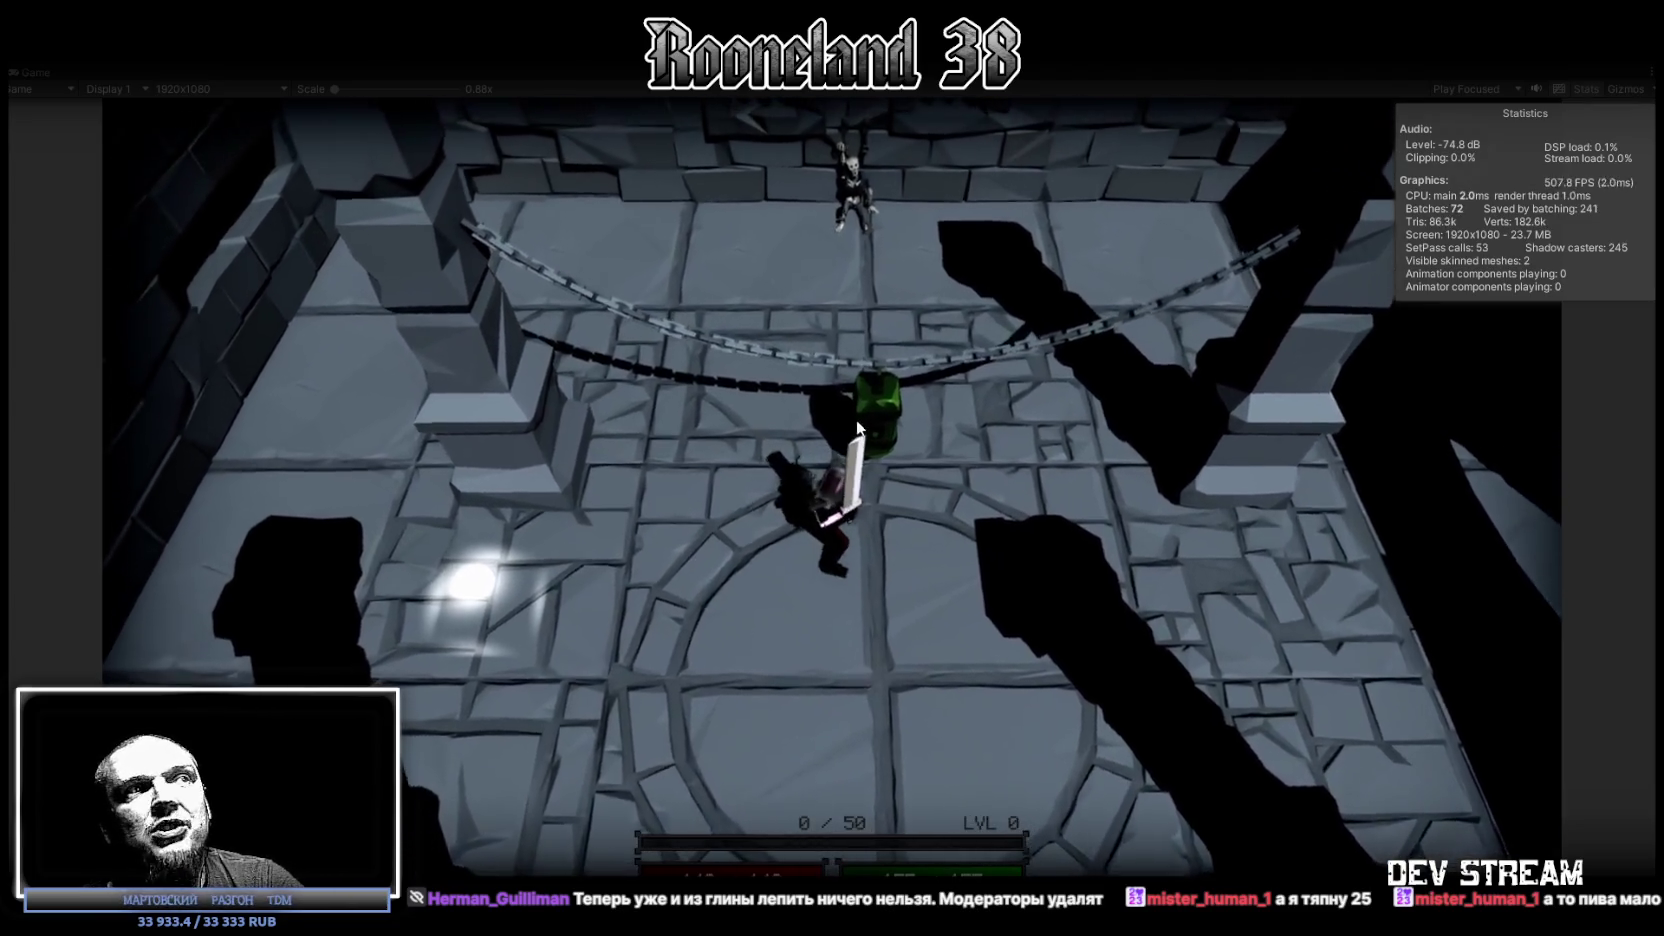
Step: Strike the green barrel six times, leaving red slash trails, then edge north
click(871, 413)
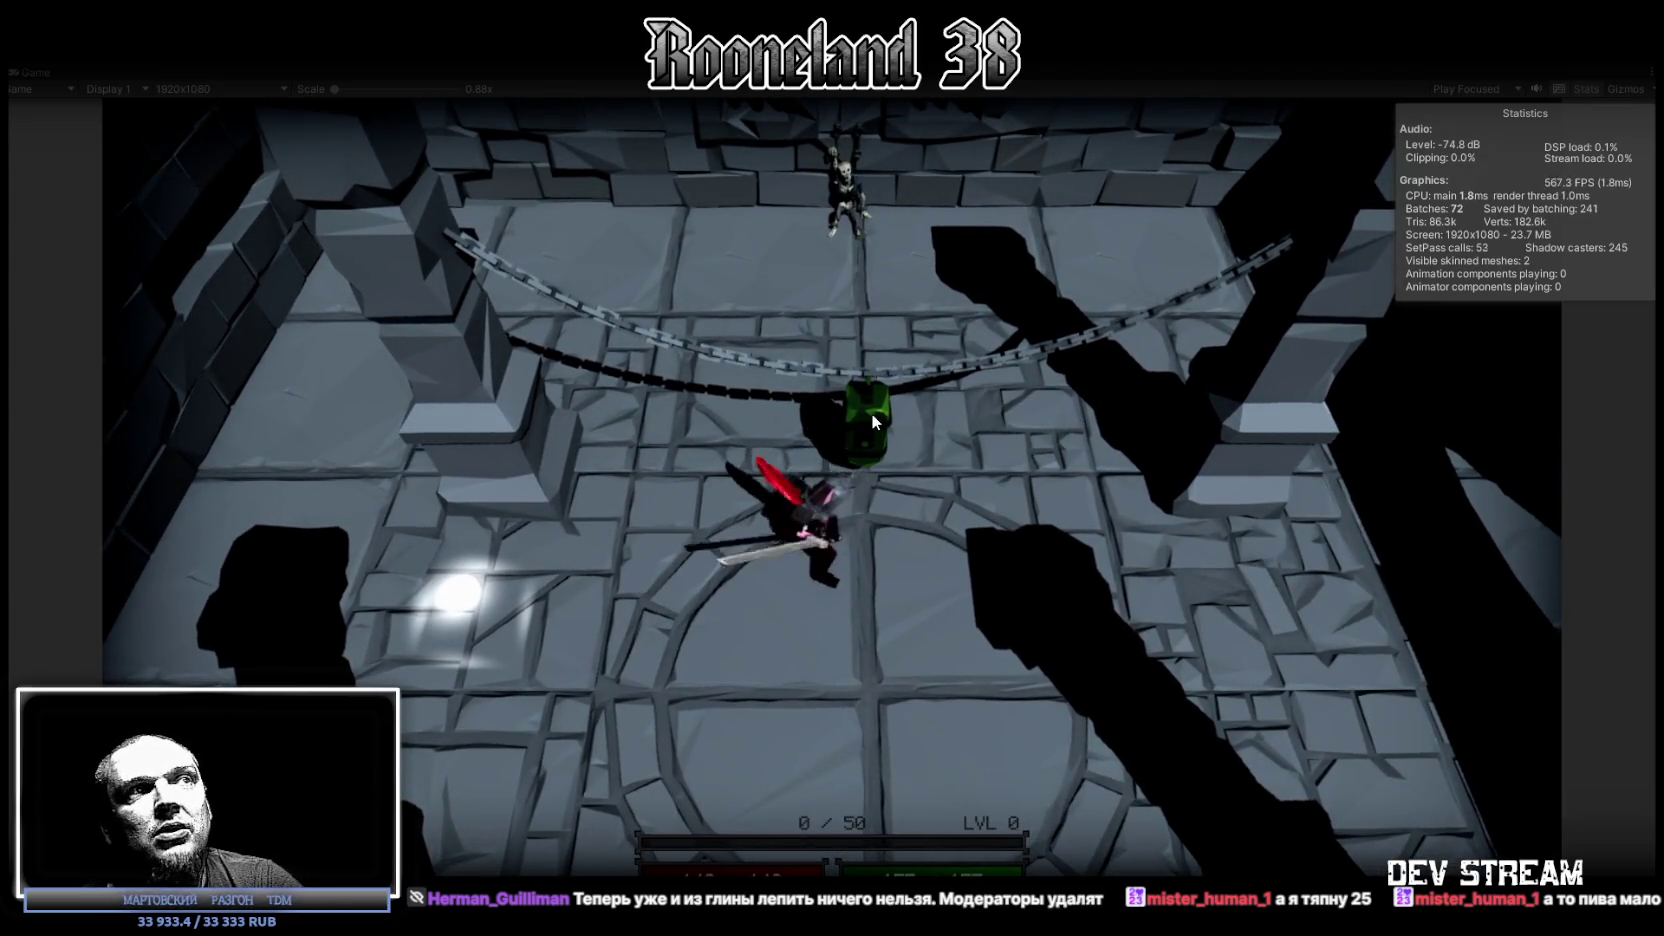
click(870, 411)
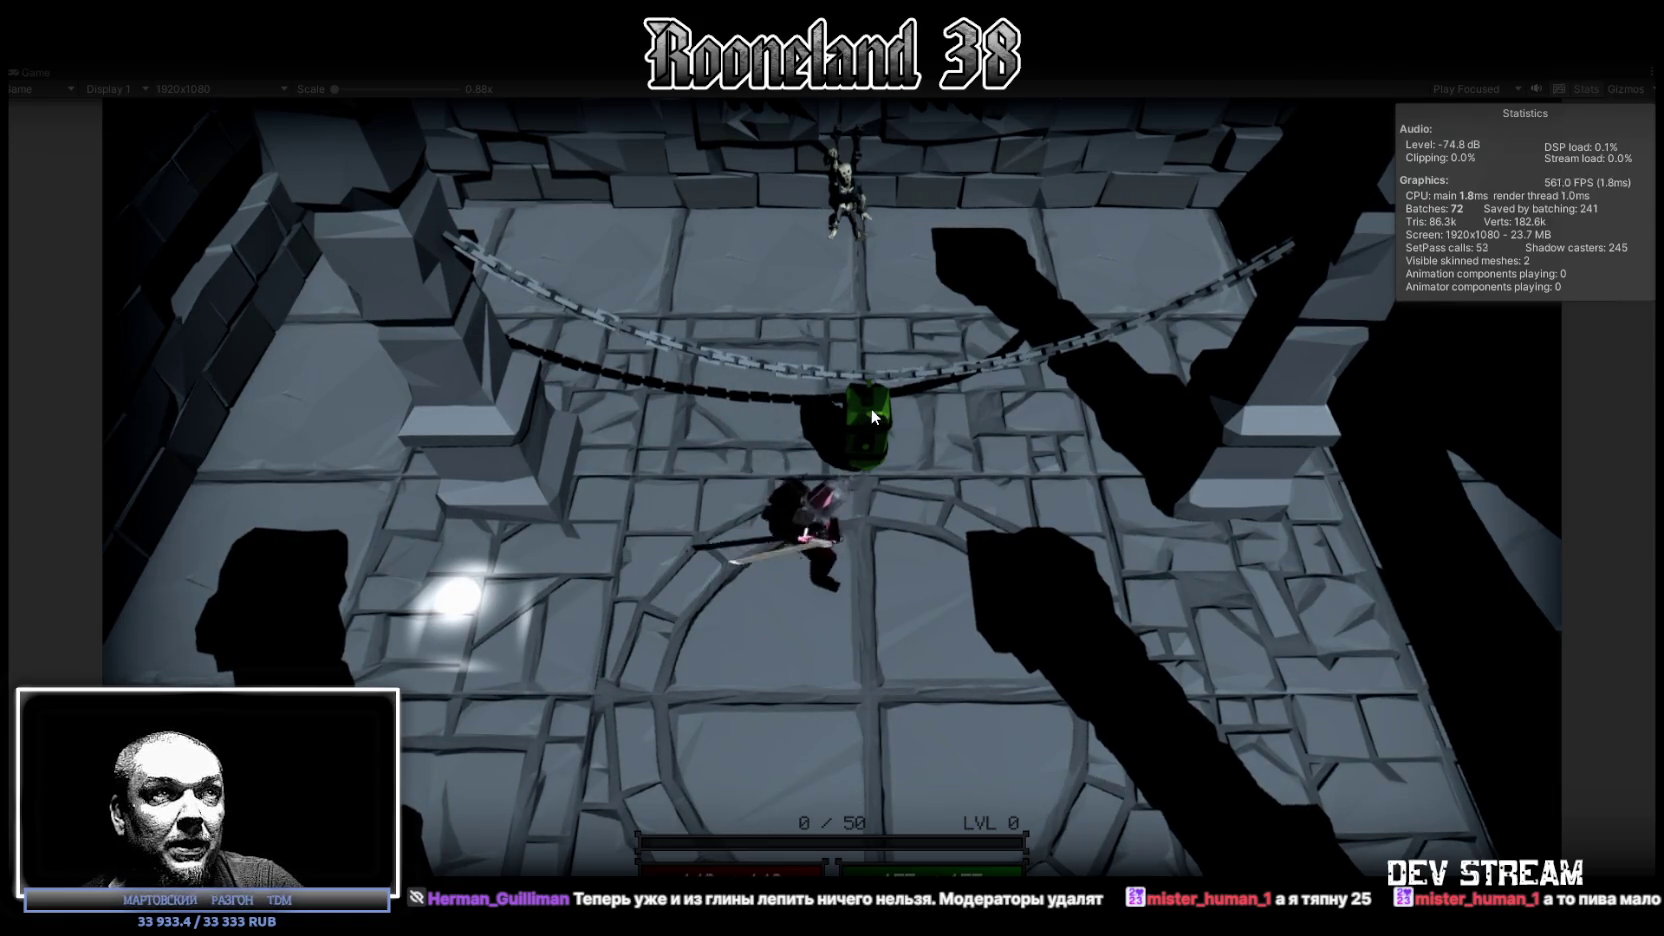
click(870, 407)
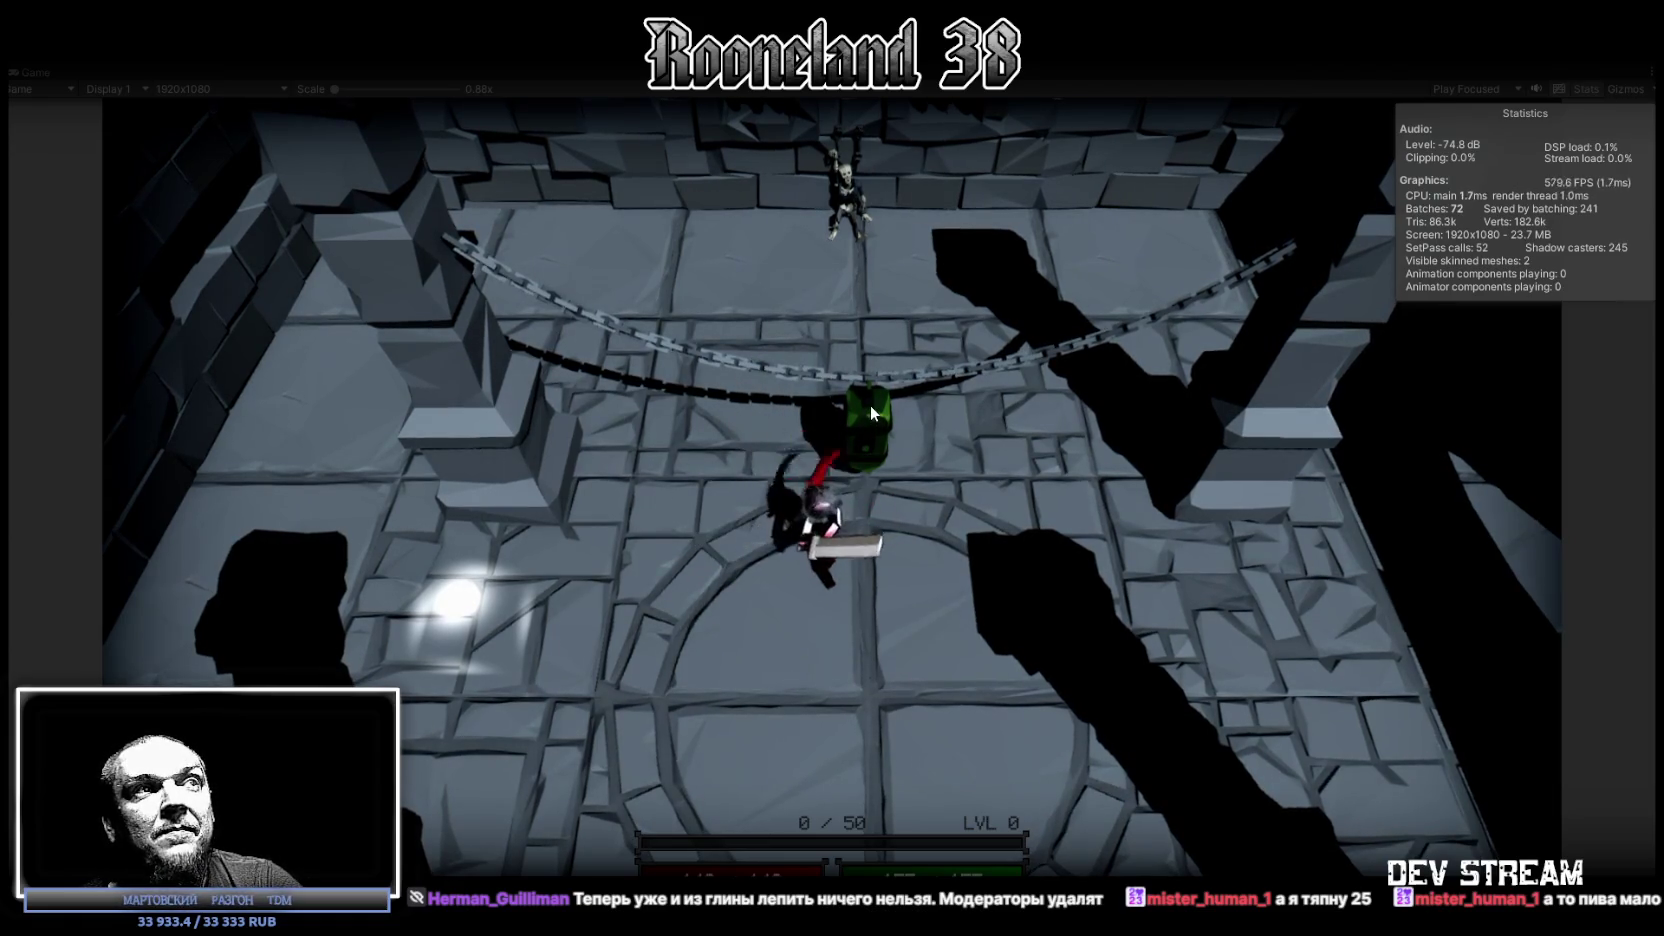
click(870, 404)
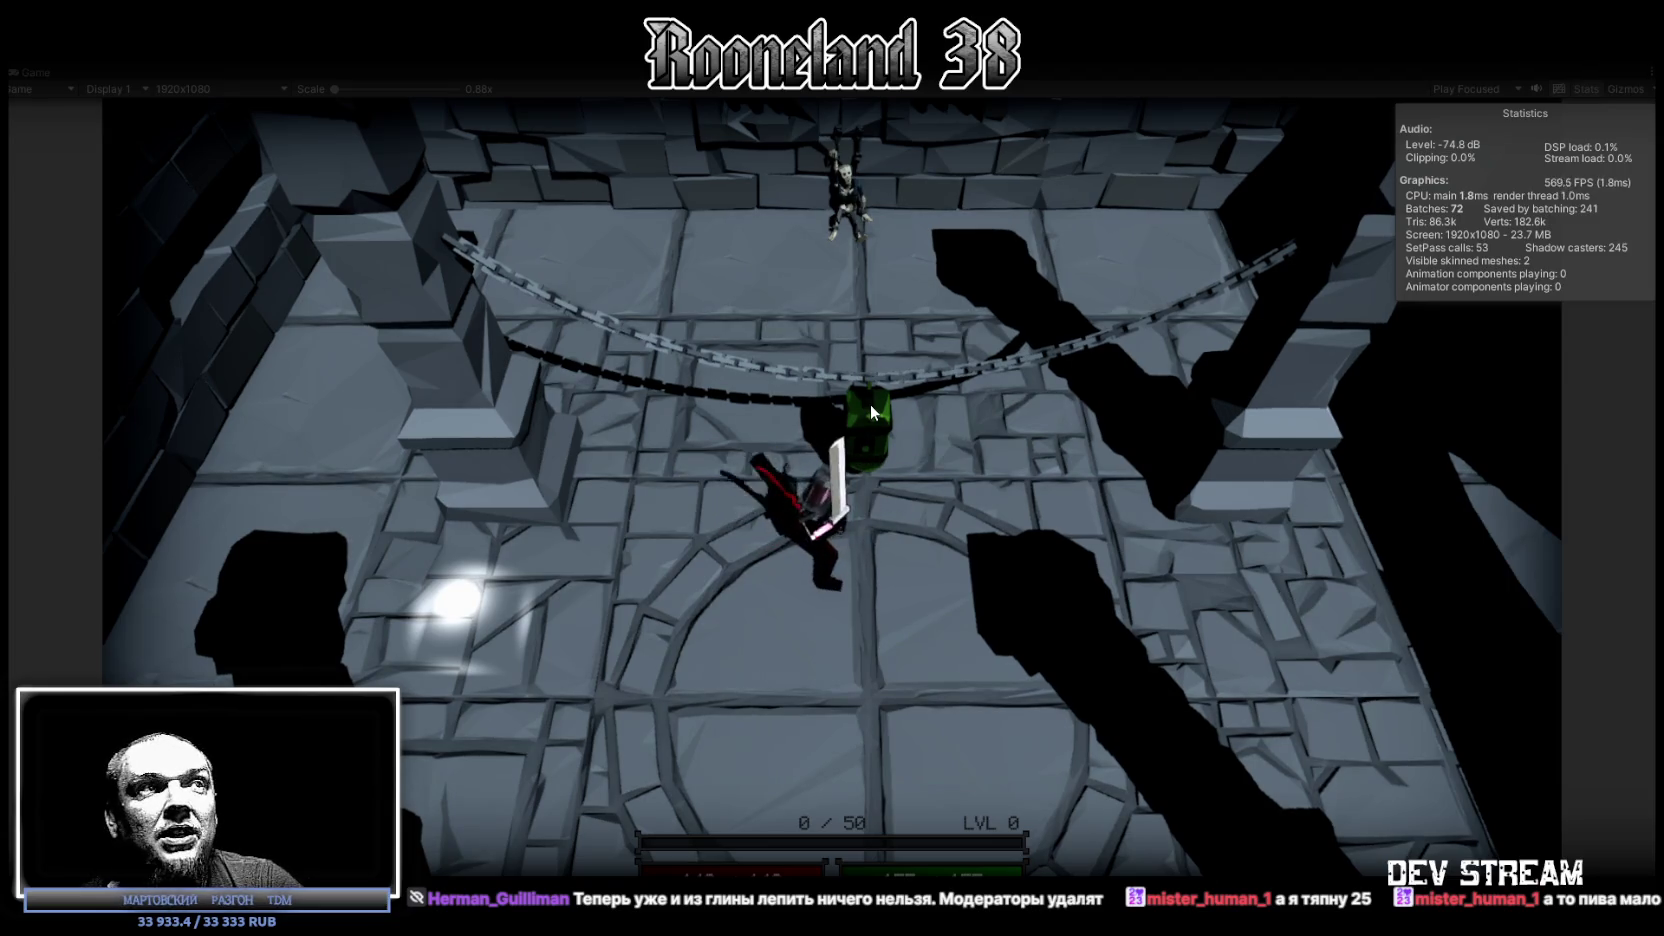
click(870, 407)
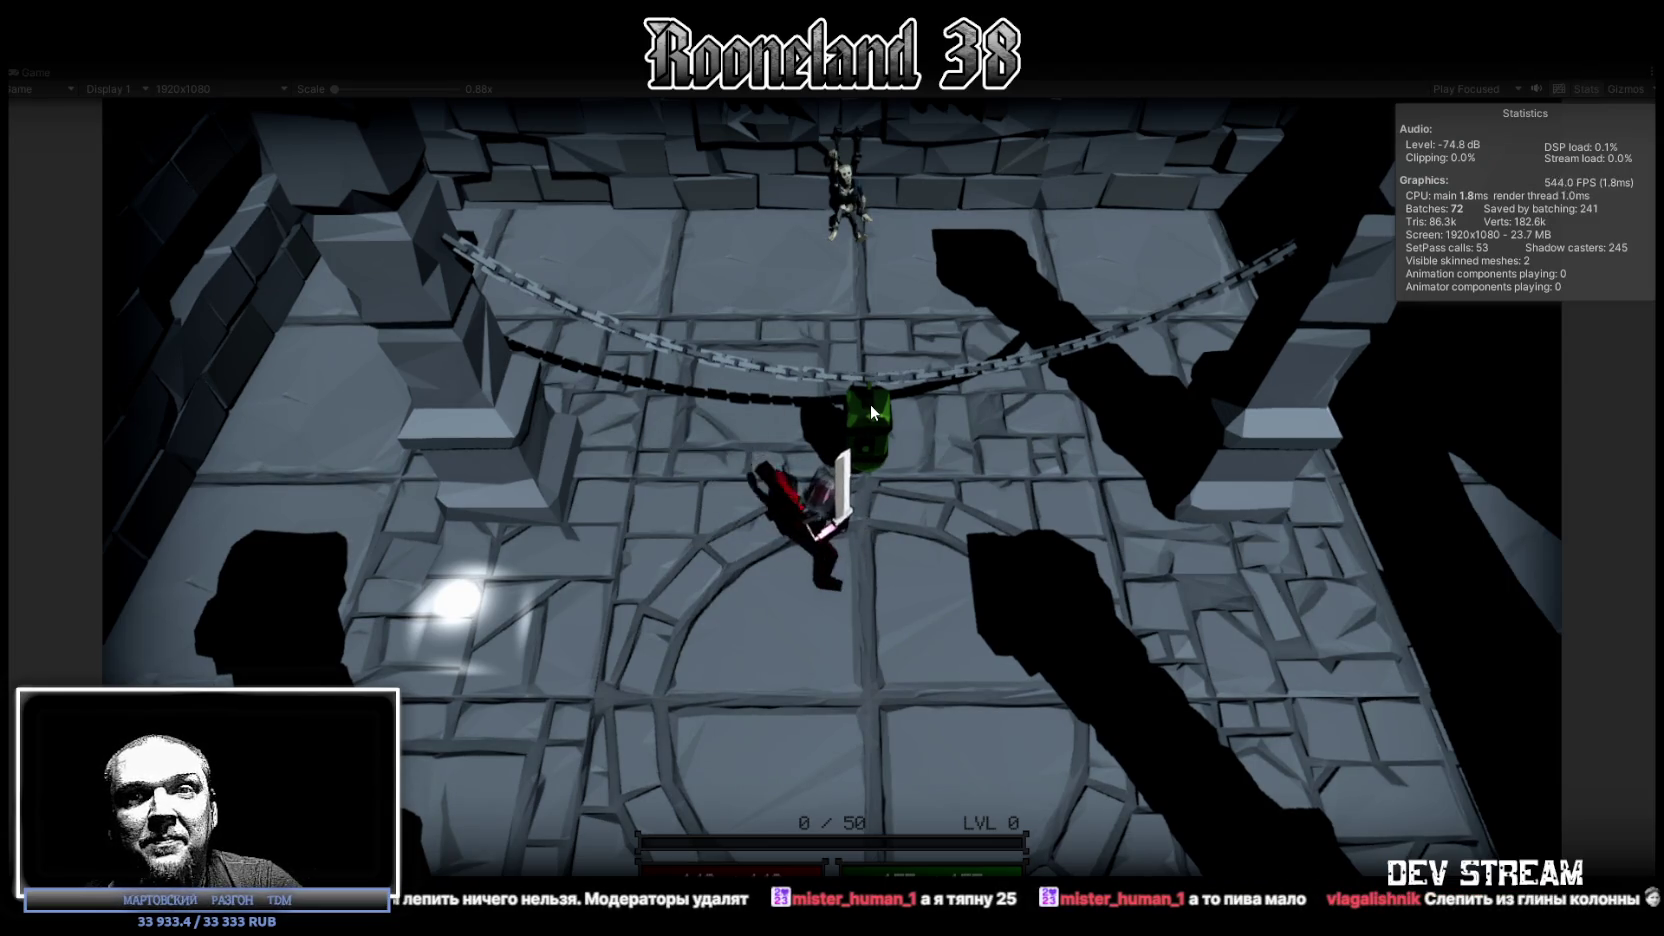
click(866, 408)
key(w)
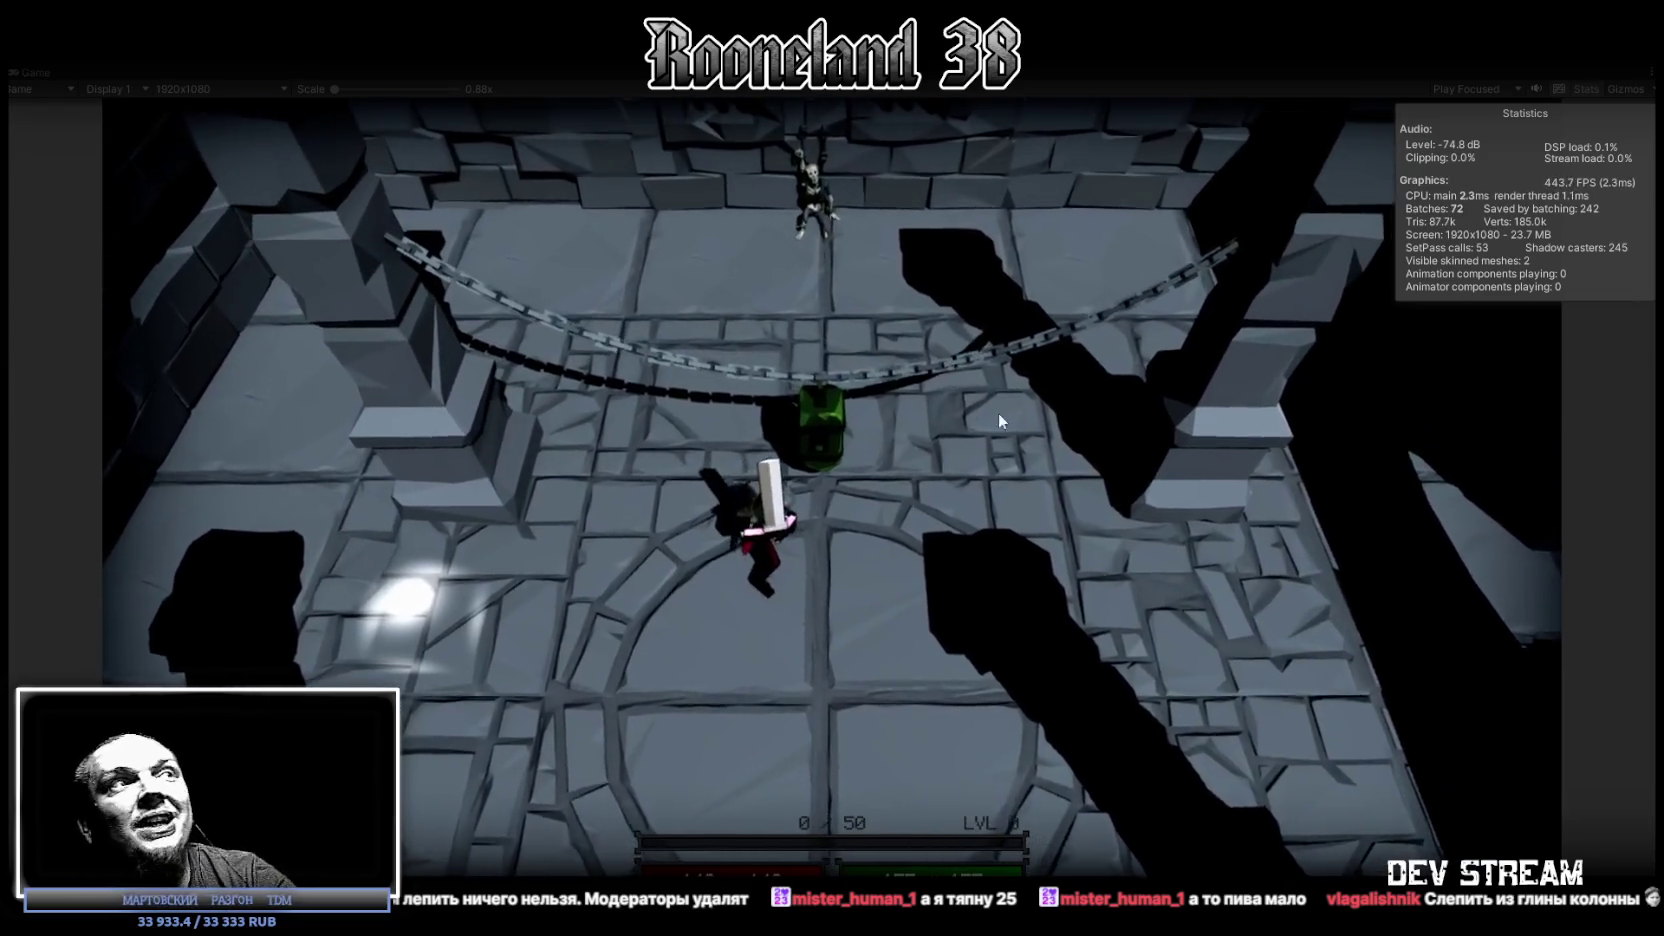
Step: Swing once and walk a lap of the room, returning north toward the chain and barrel
click(1004, 408)
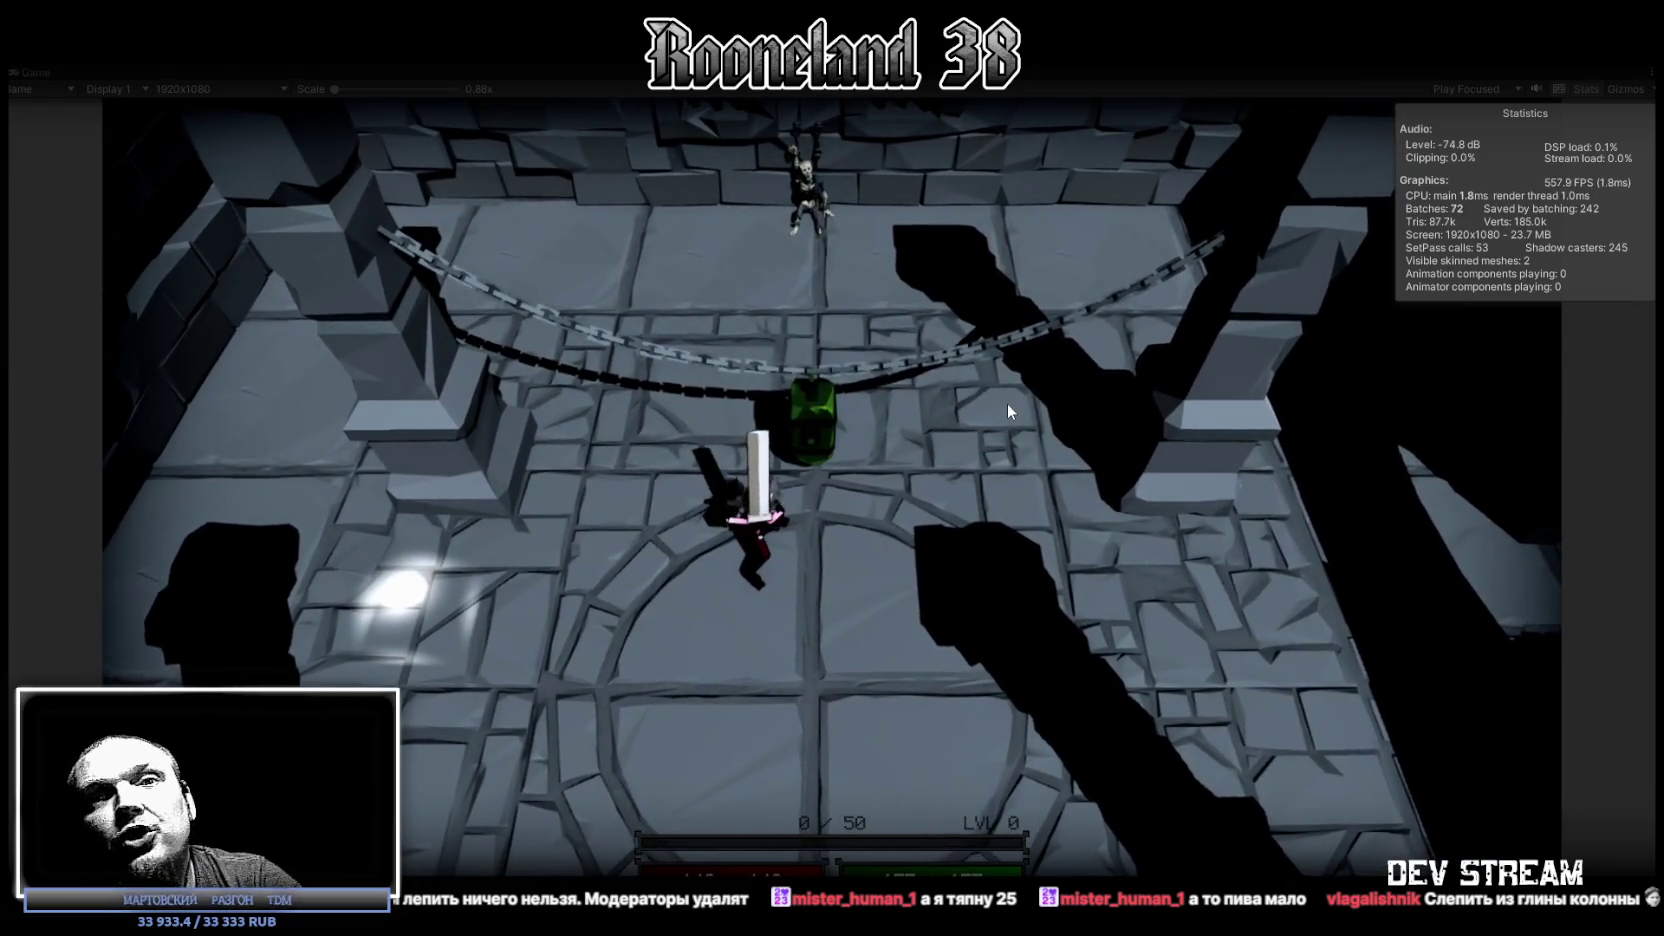
key(d)
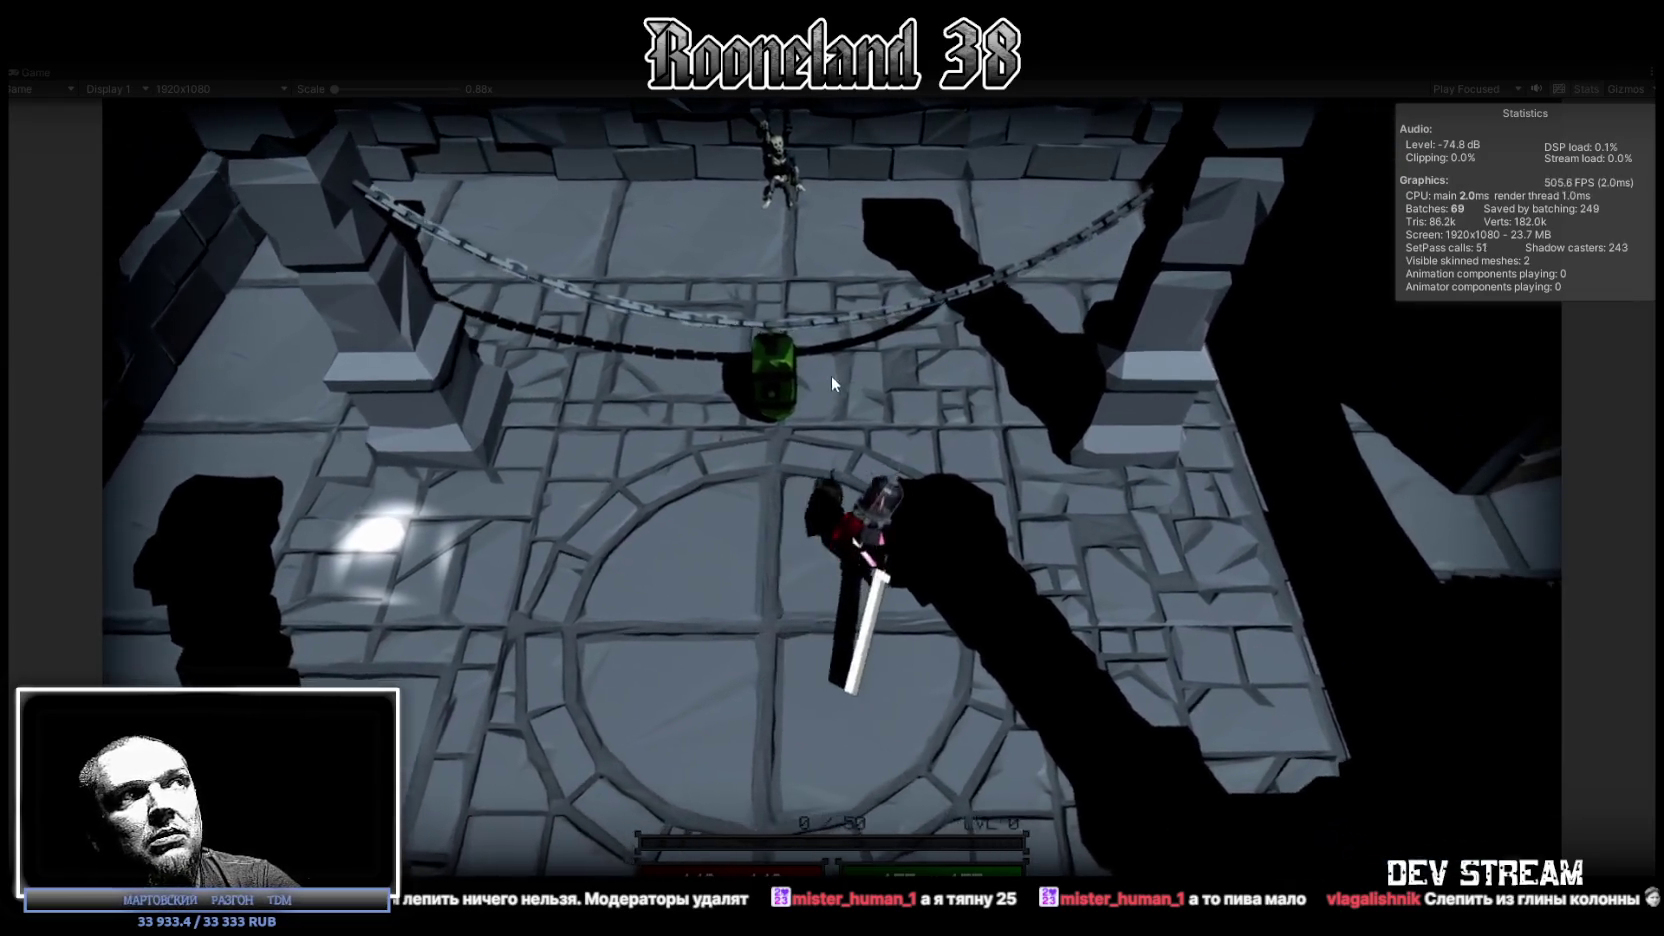
key(w)
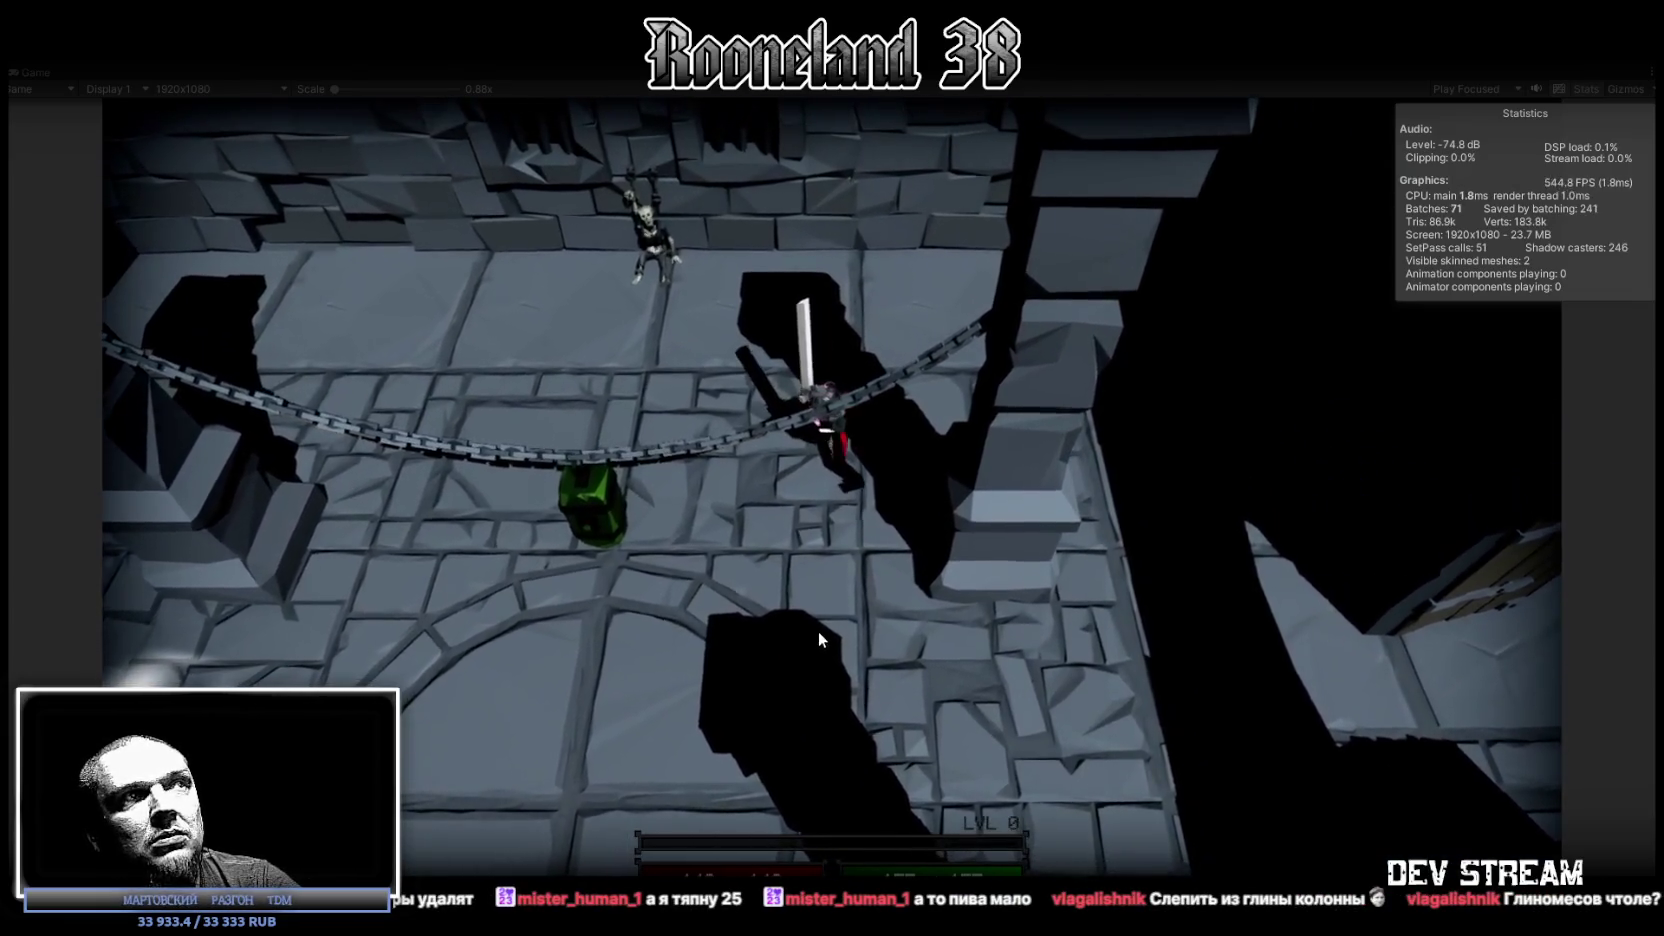
key(s)
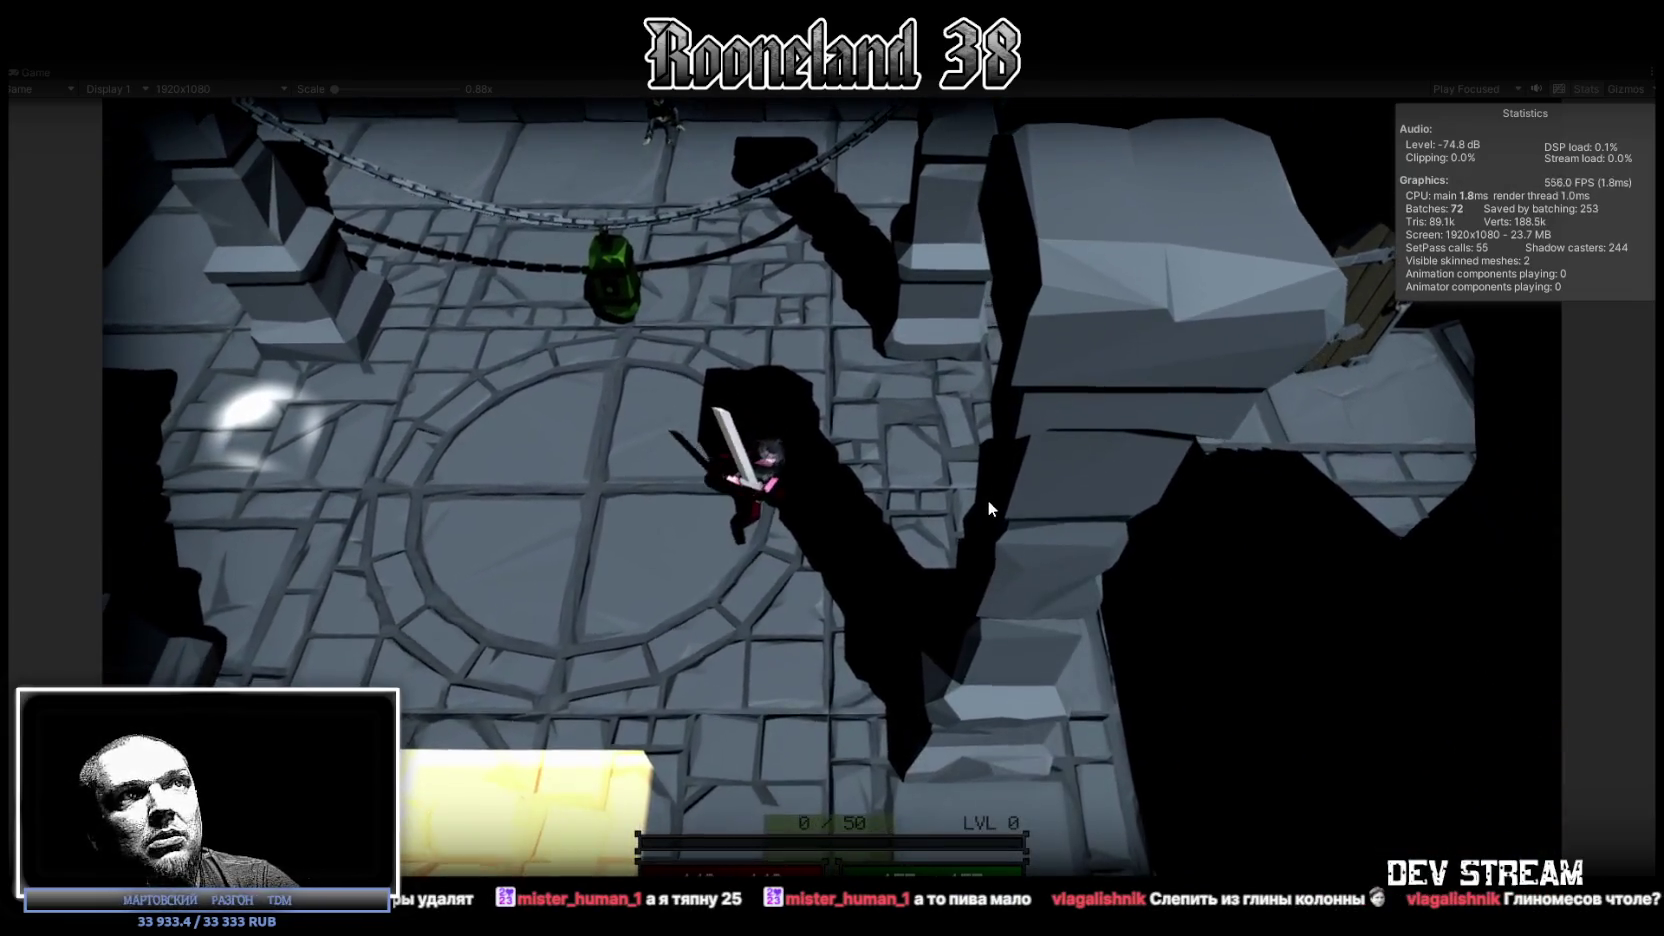
key(w)
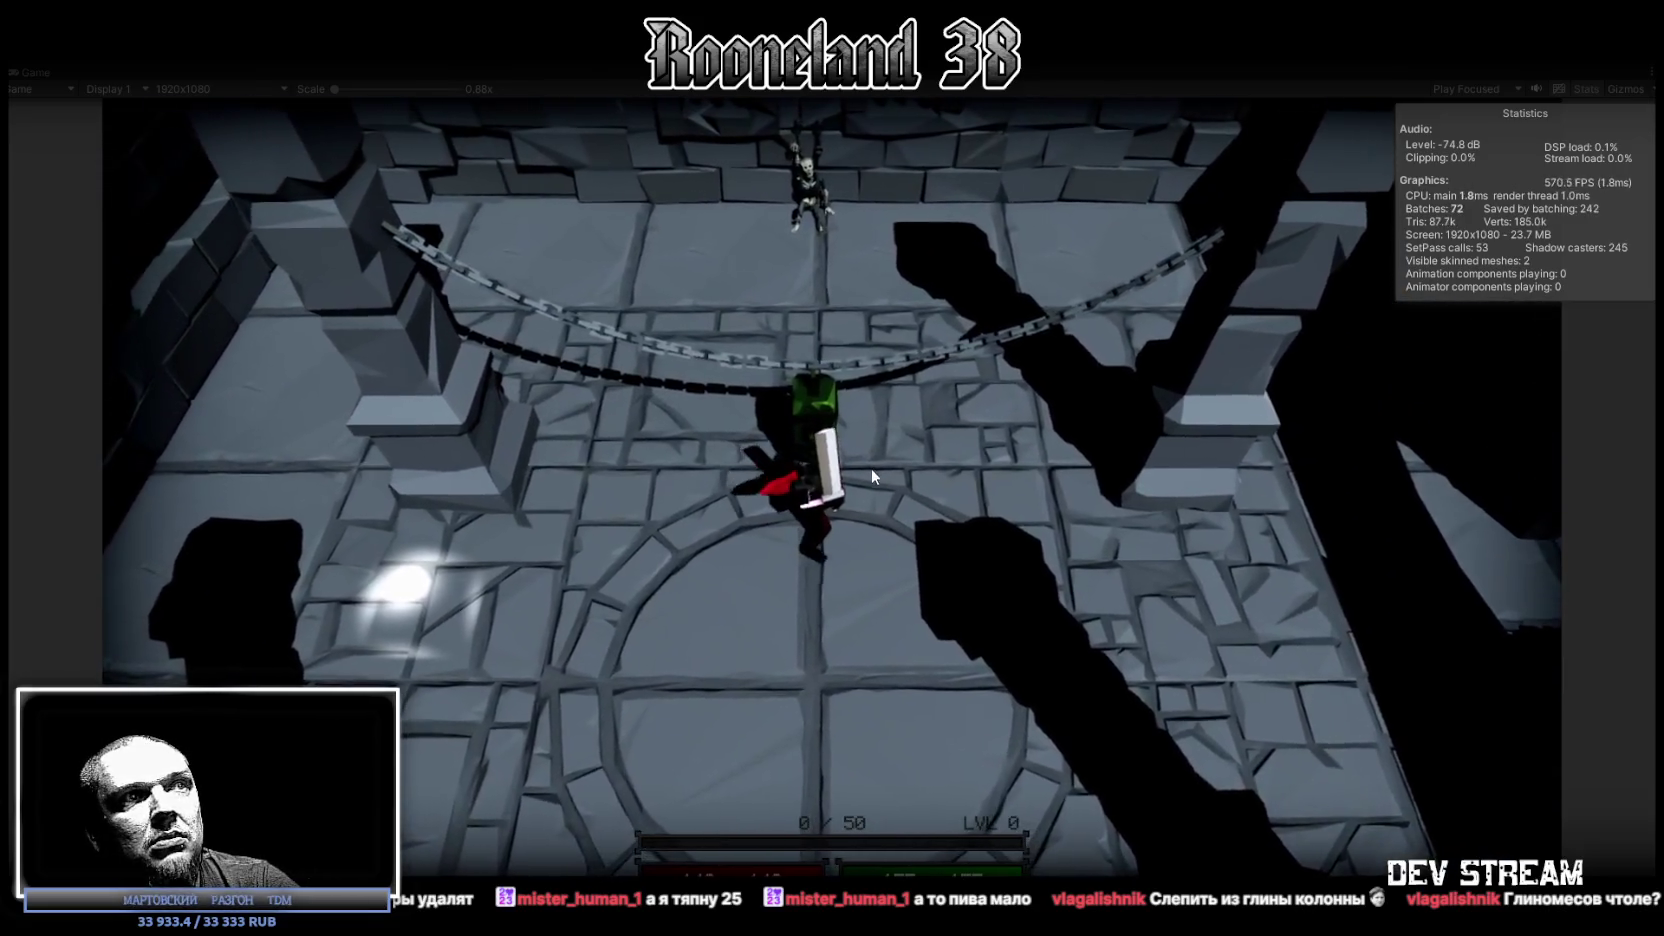
key(d)
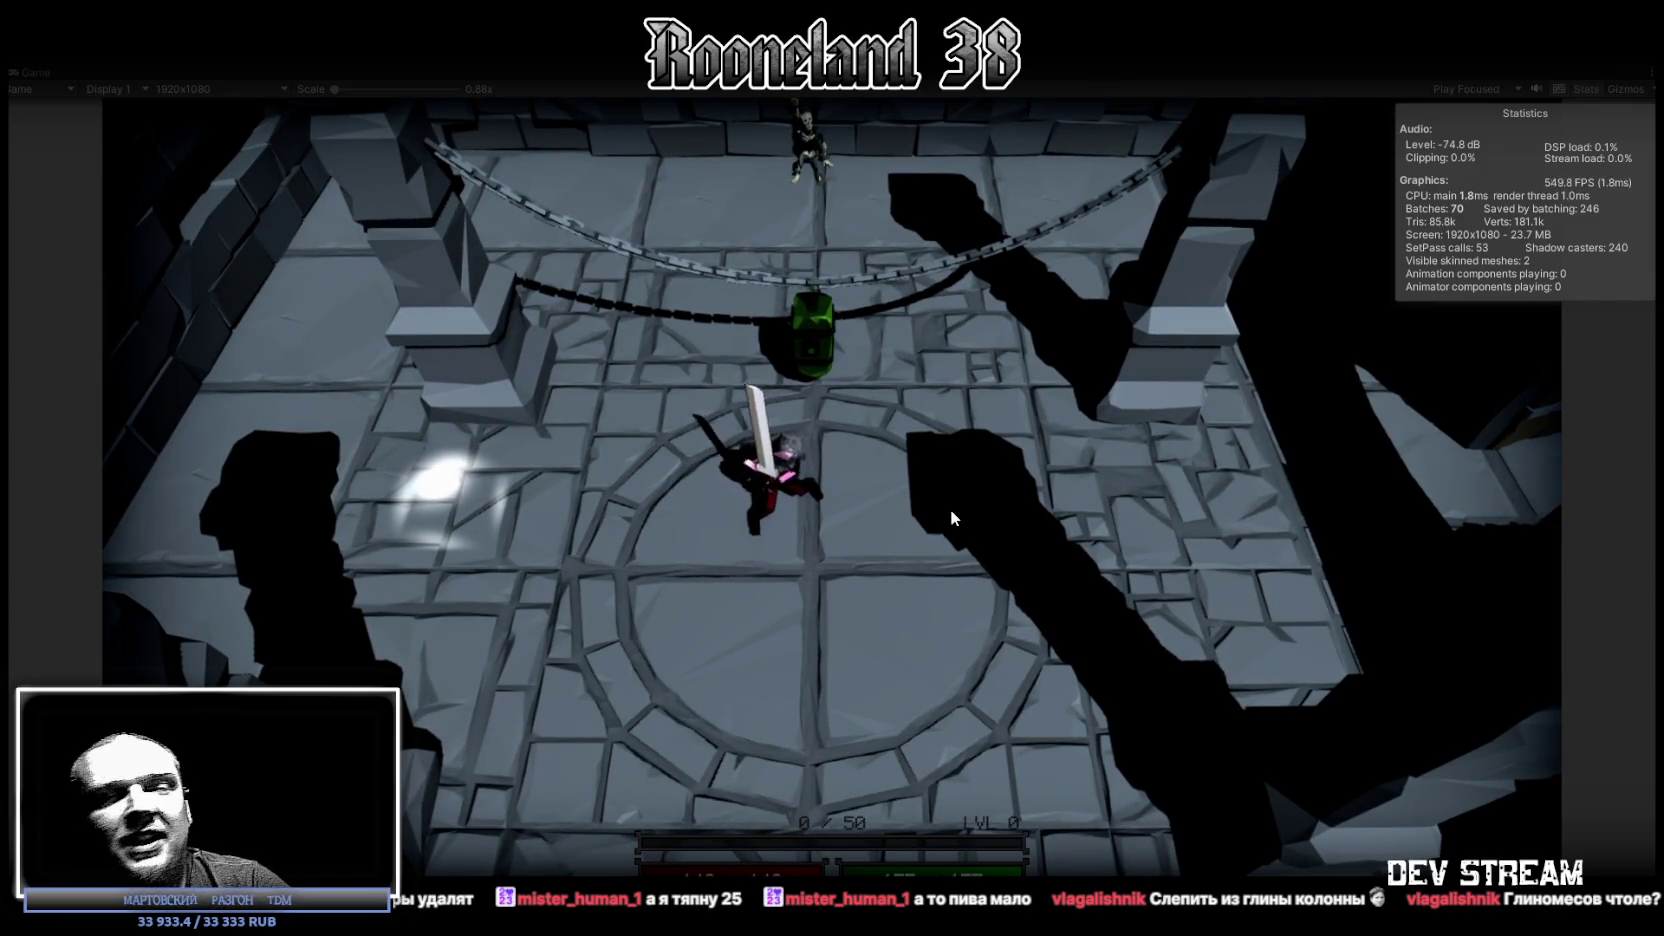
key(w)
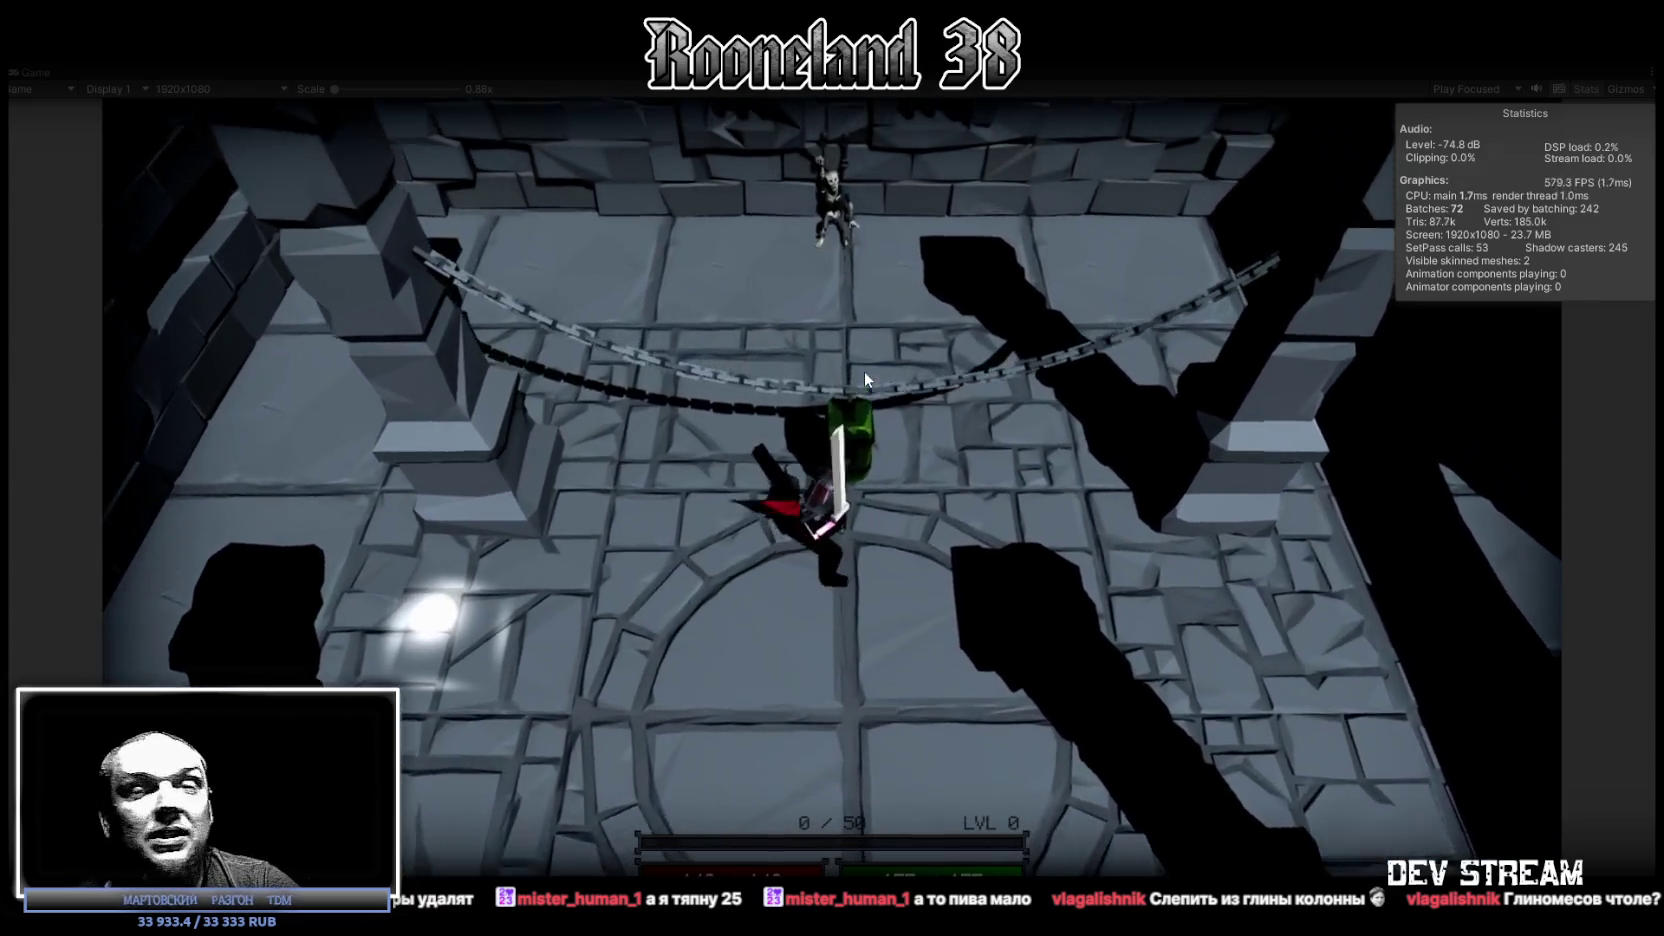
Step: Attack the green barrel twice, stepping closer after each swing
click(865, 376)
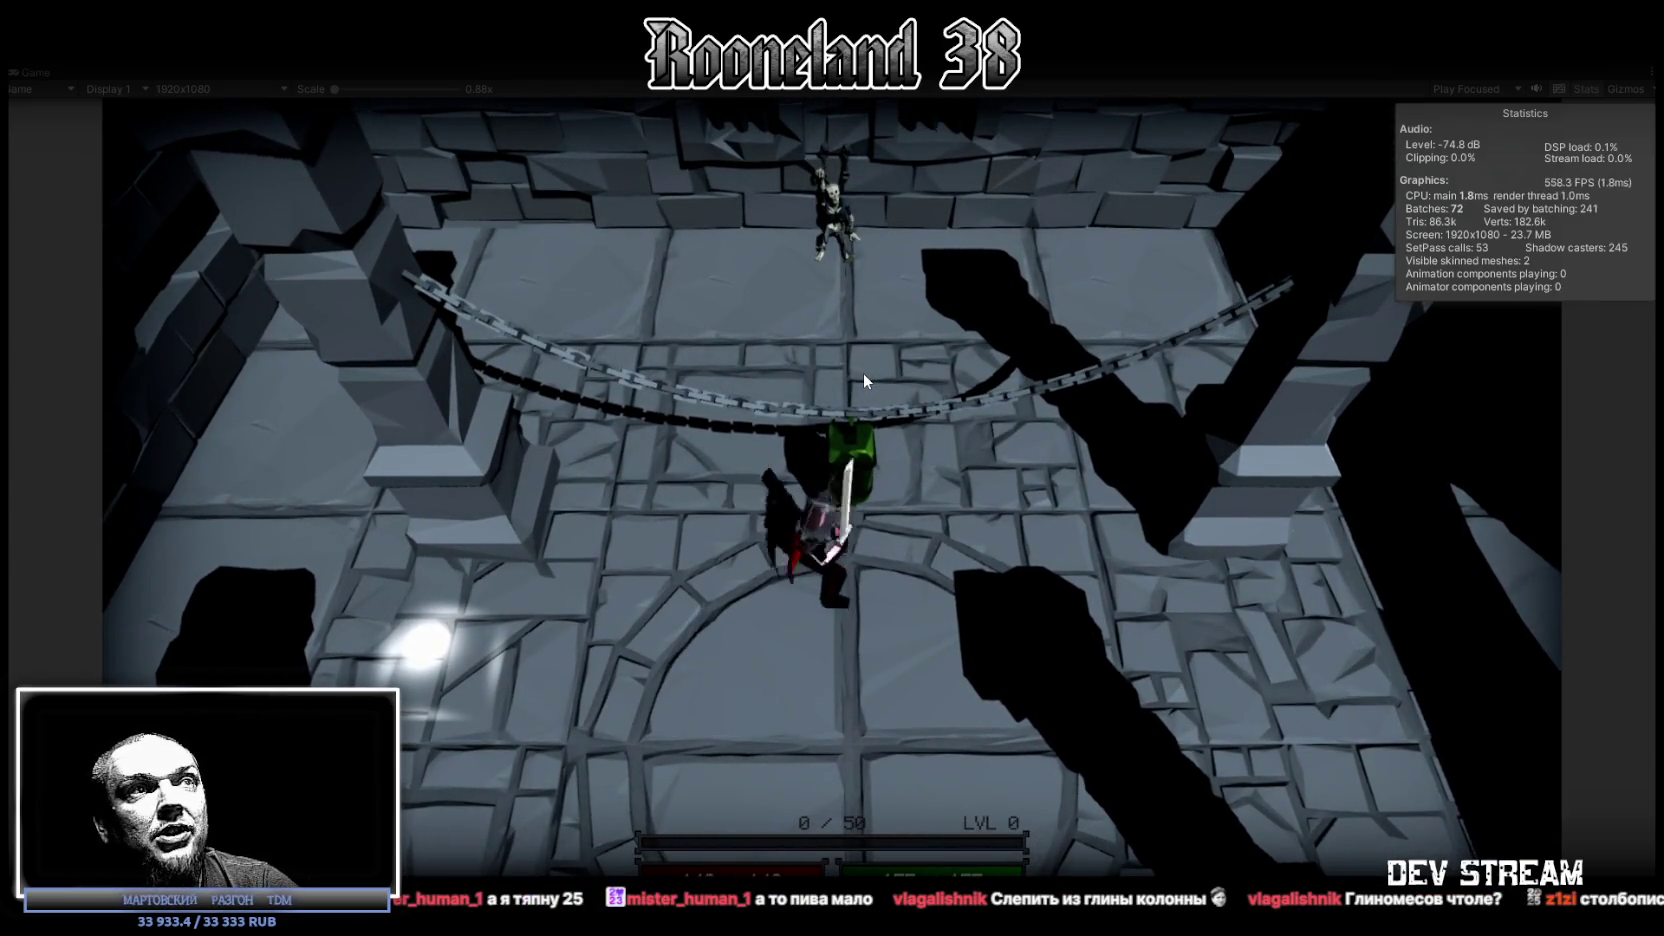
key(w)
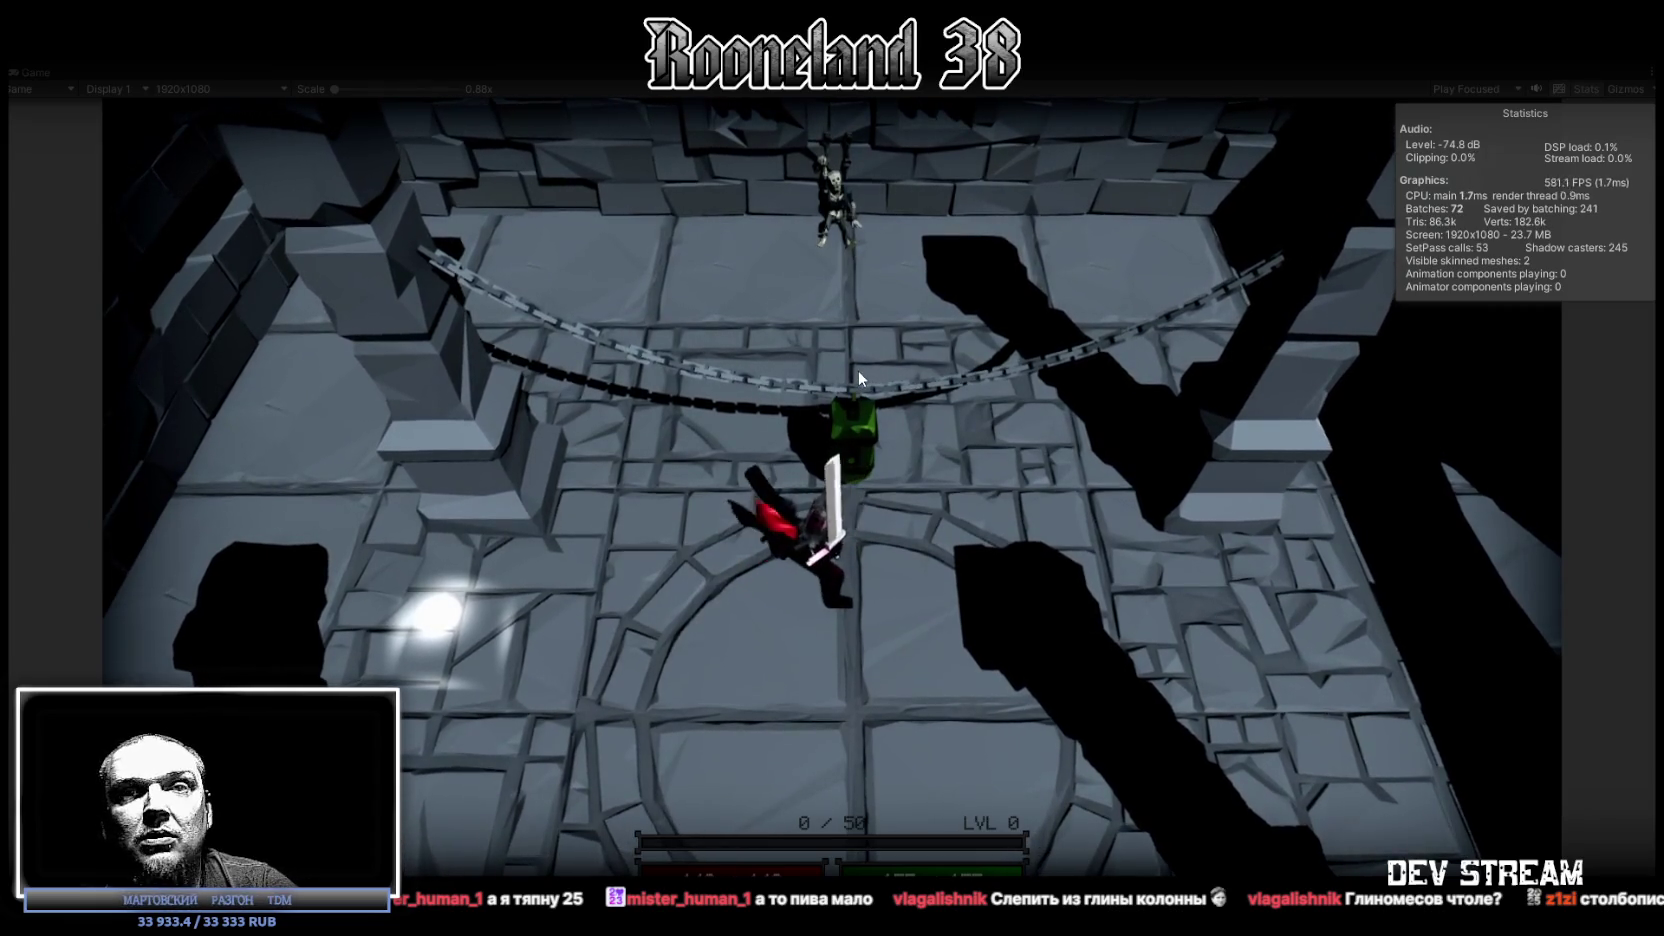
click(858, 370)
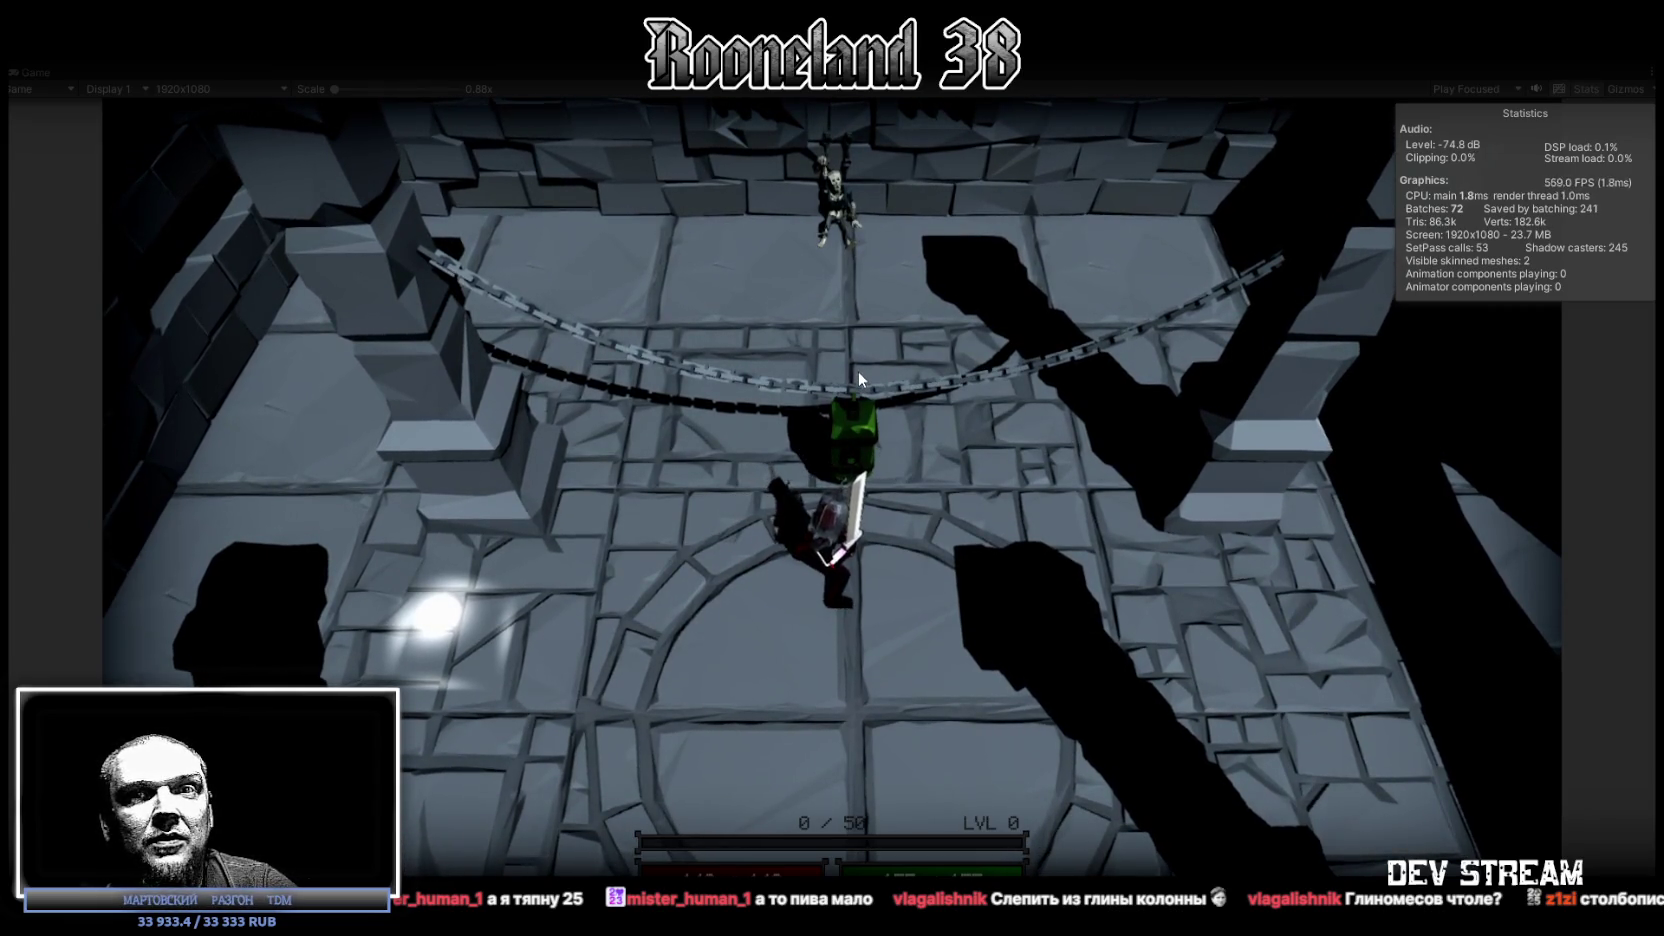
key(w)
key(w)
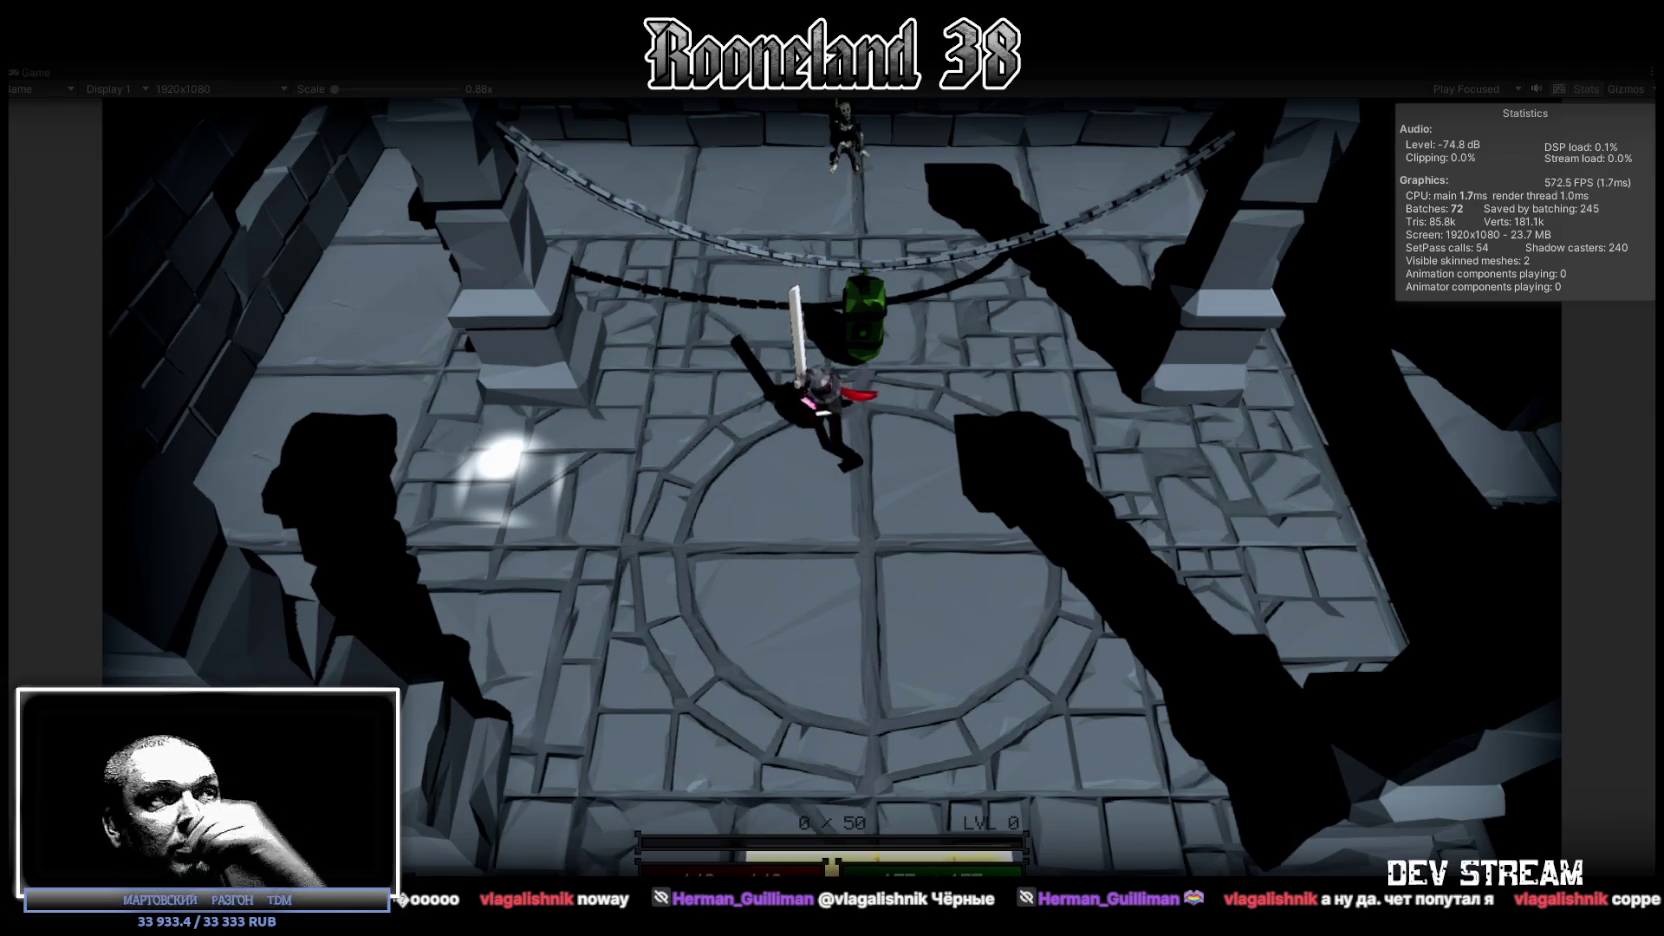
Step: Step the swordsman down and back up, then walk him left across the dungeon floor
key(s)
key(w)
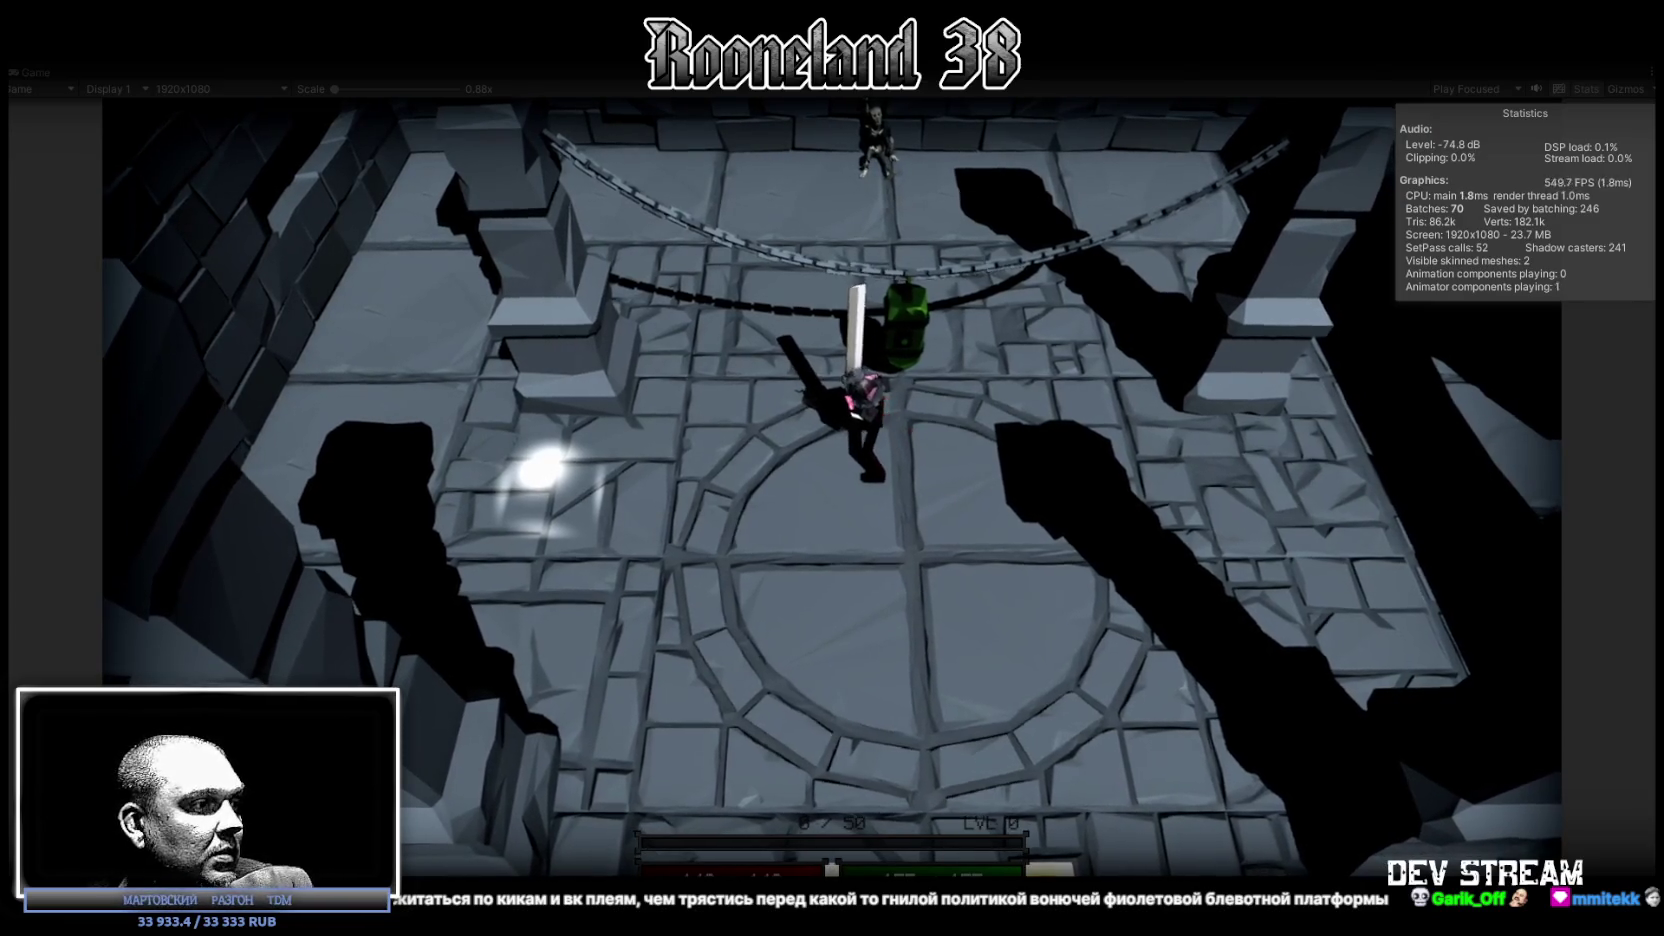
key(a)
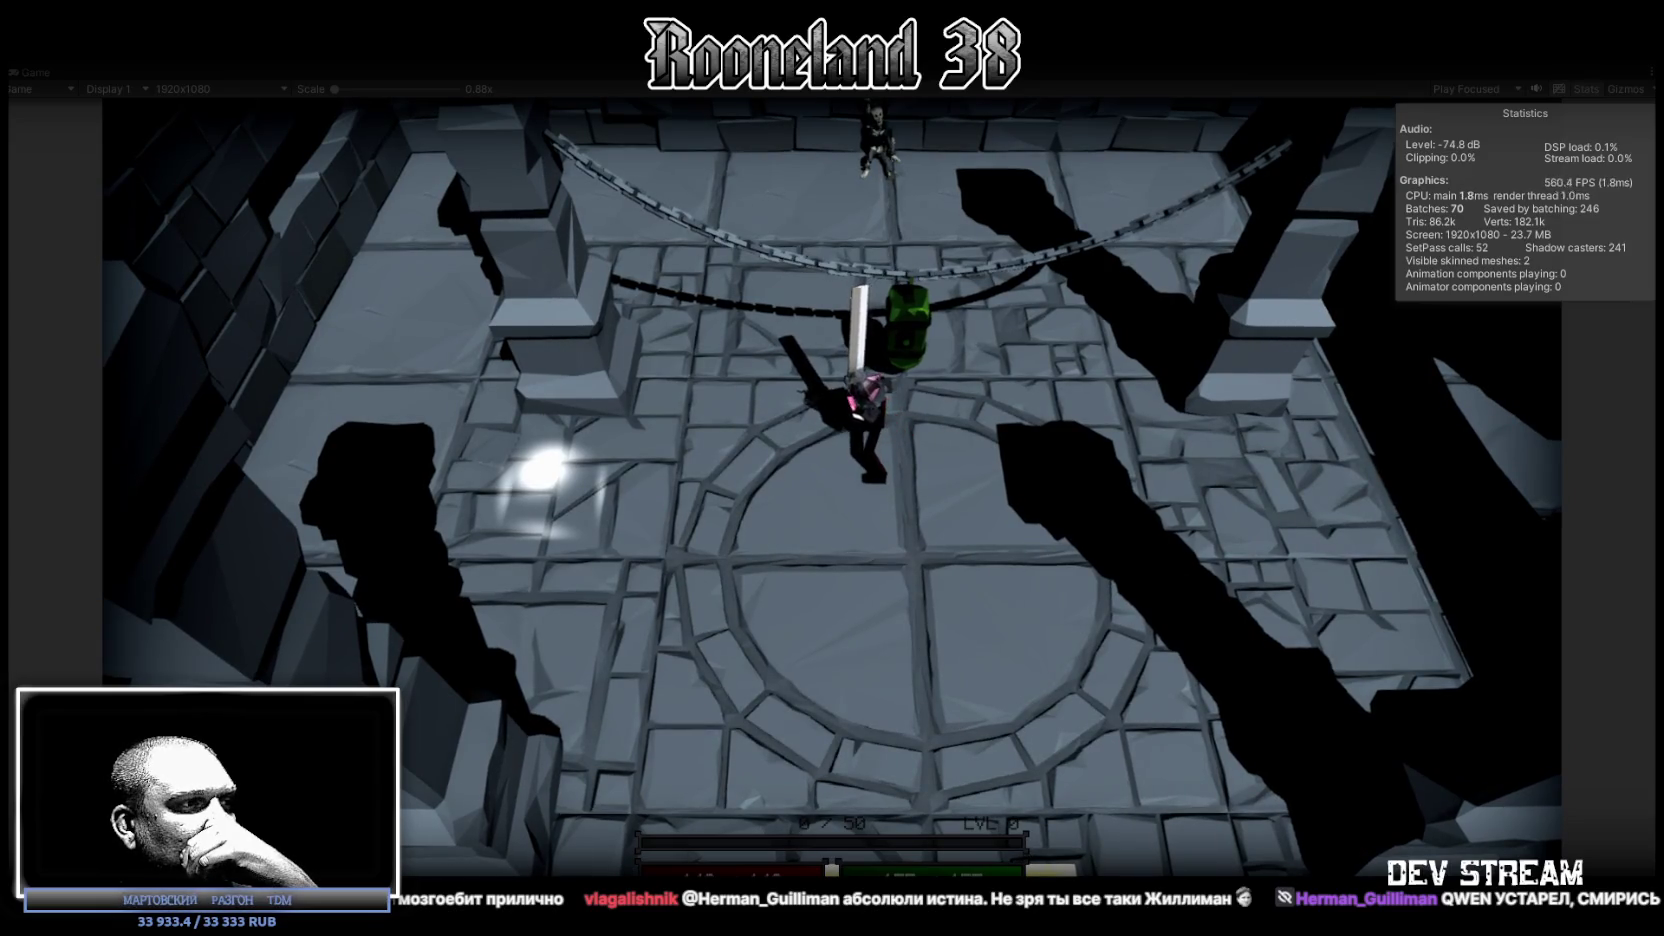
key(a)
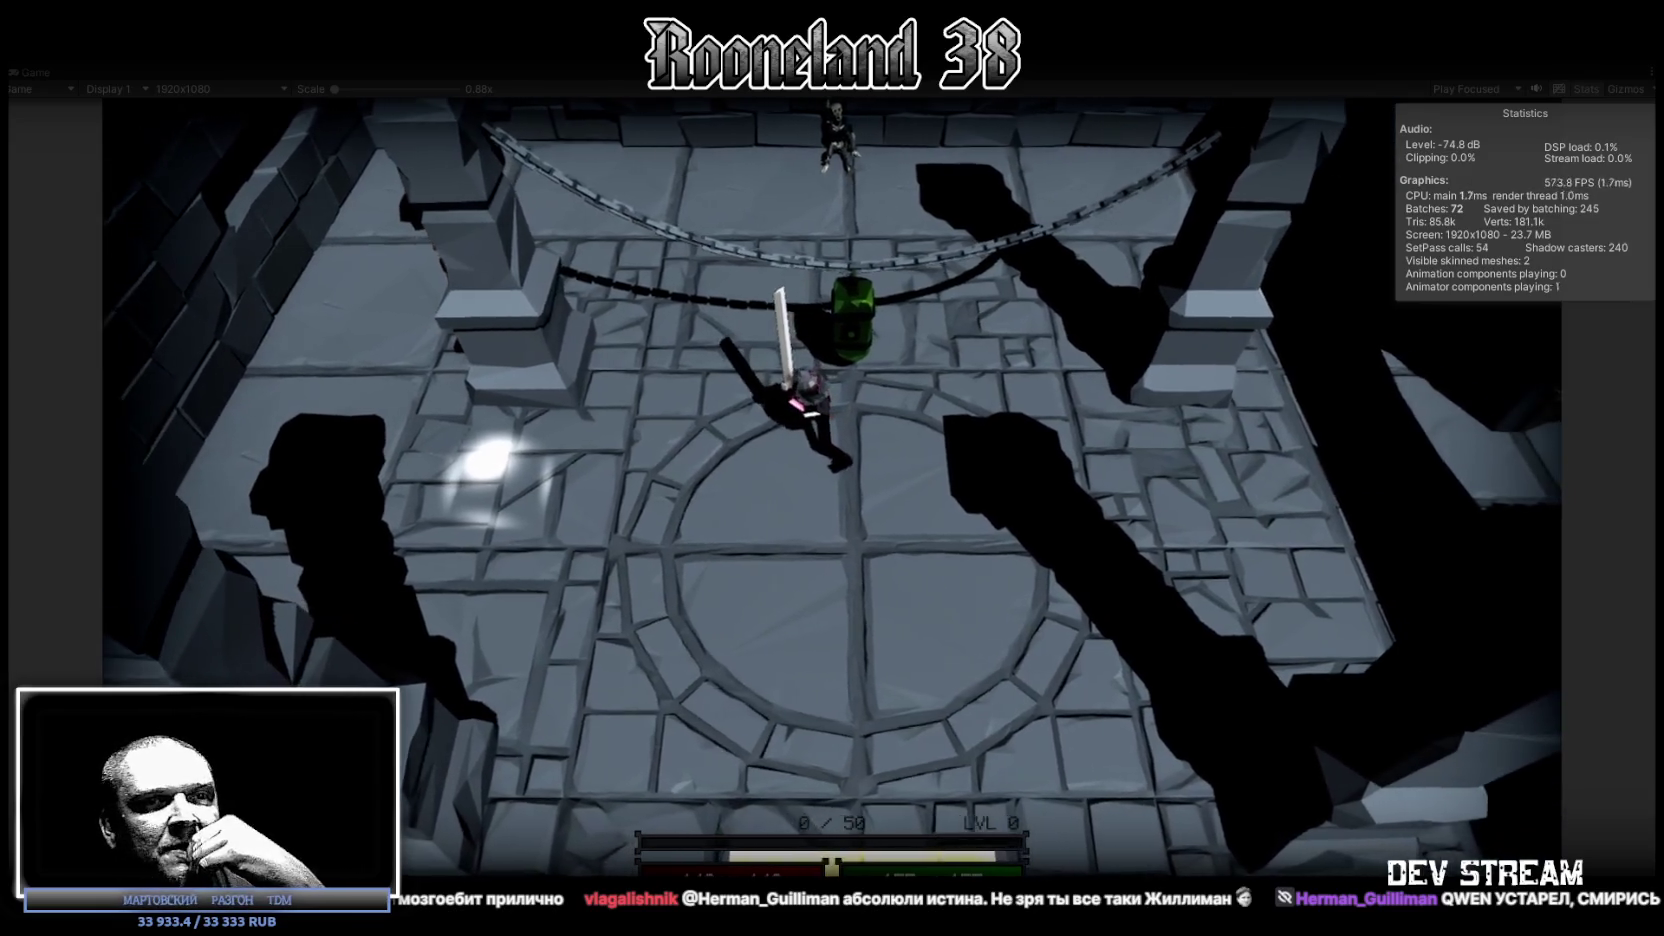
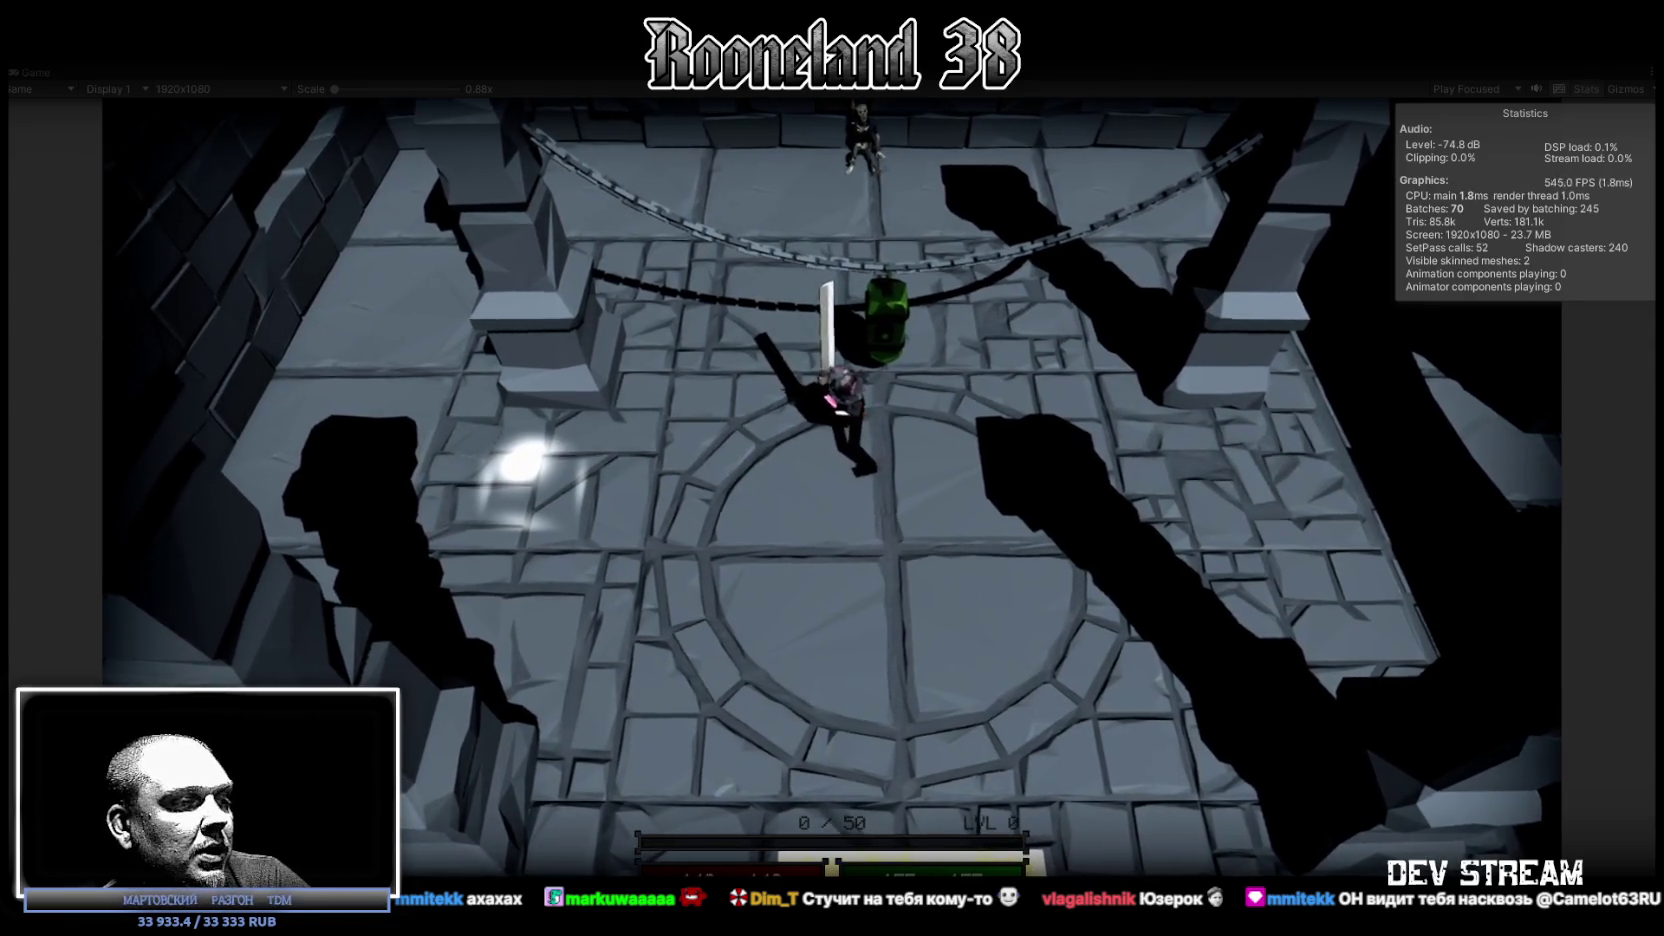
Step: Move the RPG_Gun line to the end of the notes list, after RPG_DamageReceiver
key(alt+Tab)
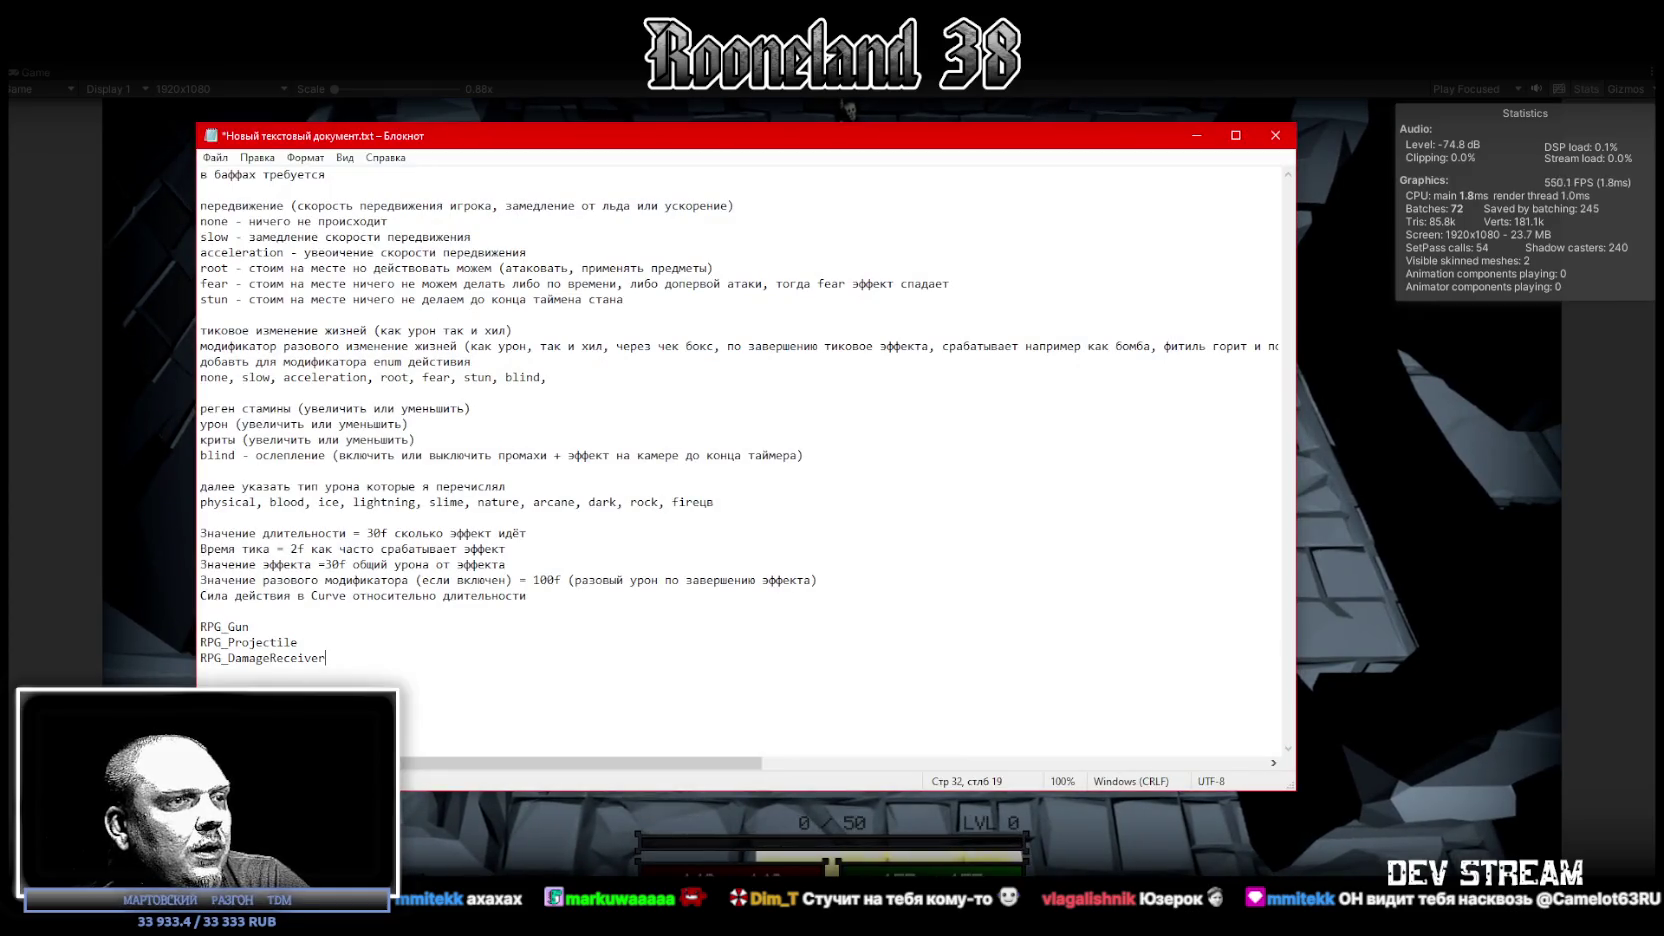
key(alt+Tab)
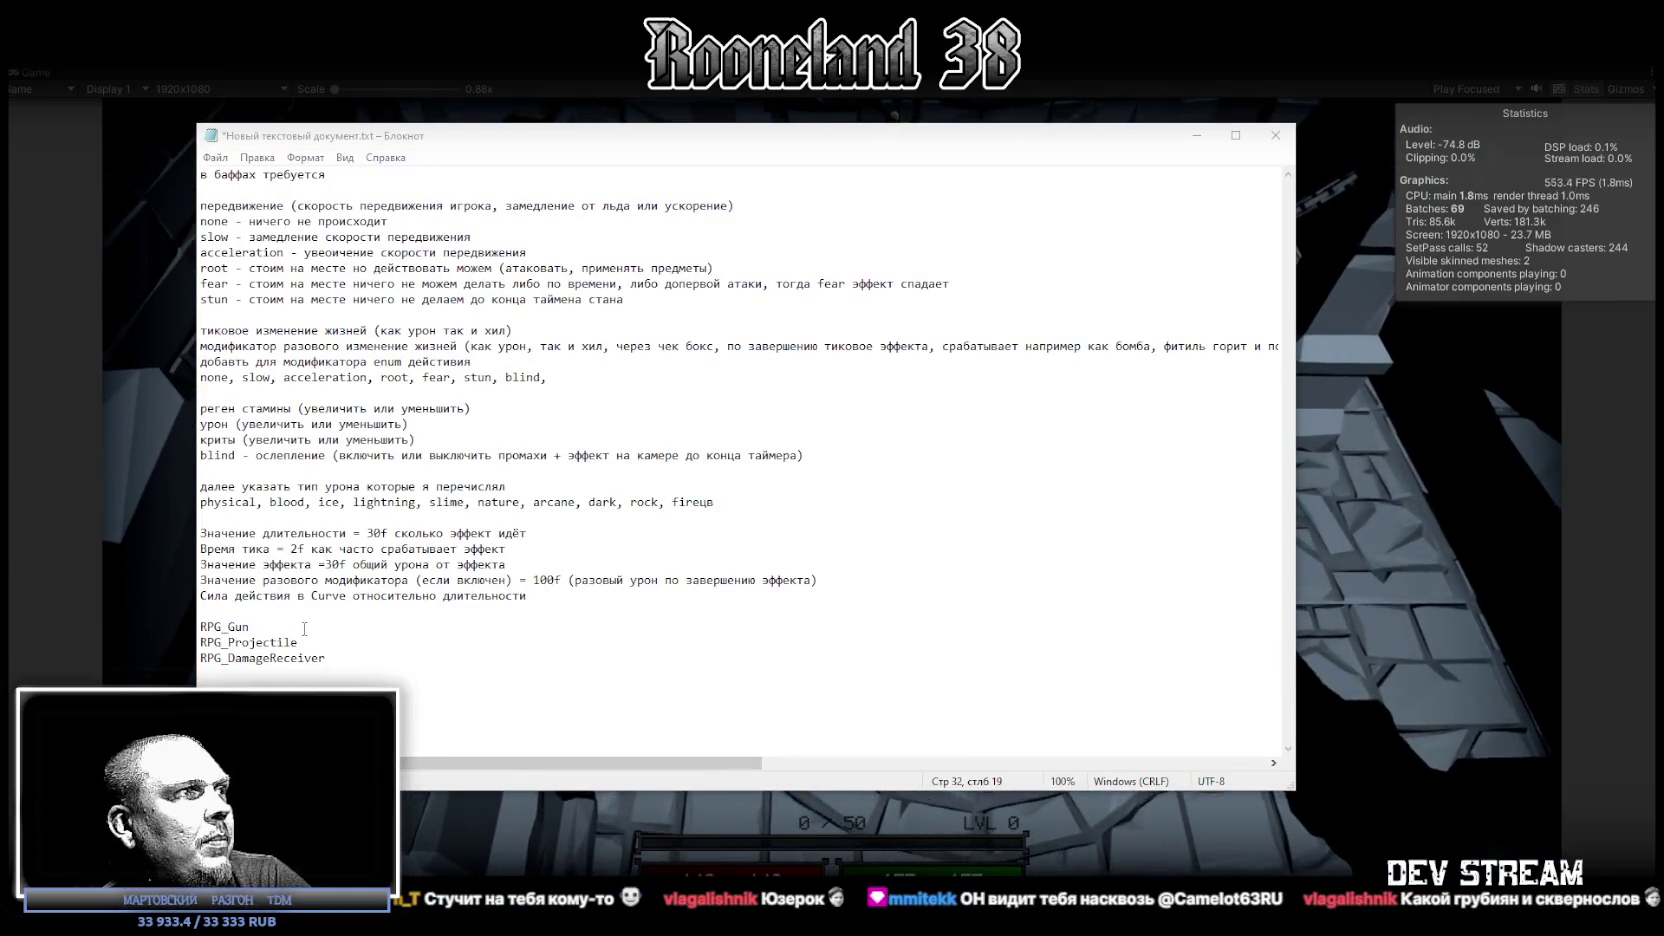
key(alt+Tab)
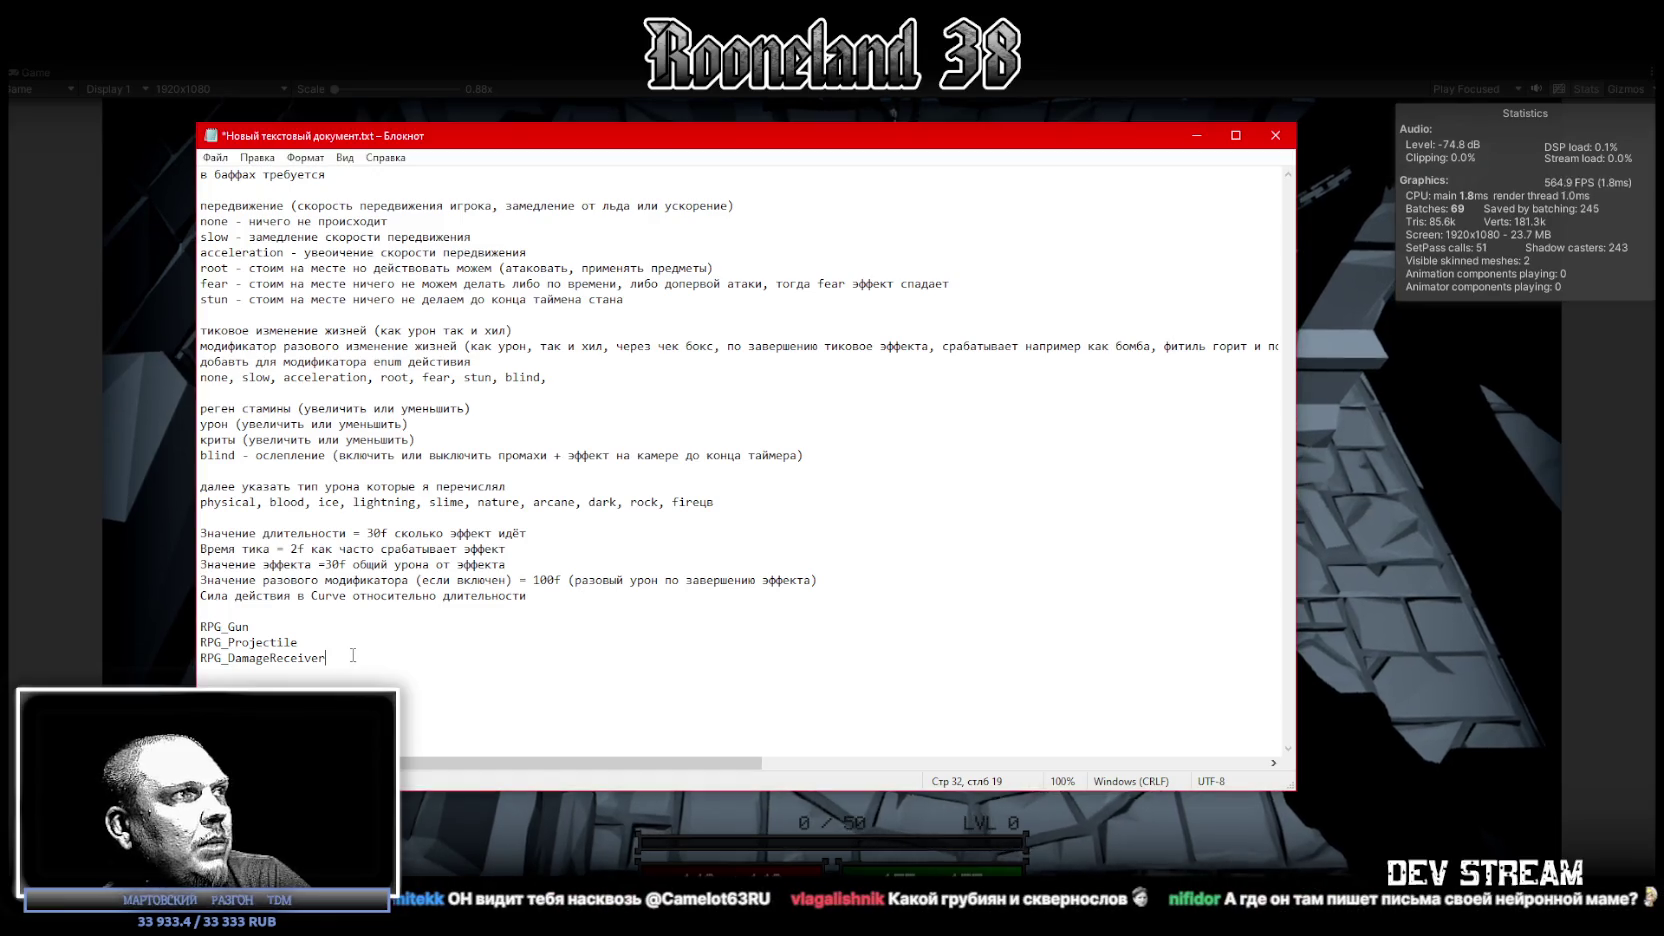
drag(272, 628, 276, 615)
key(ctrl+x)
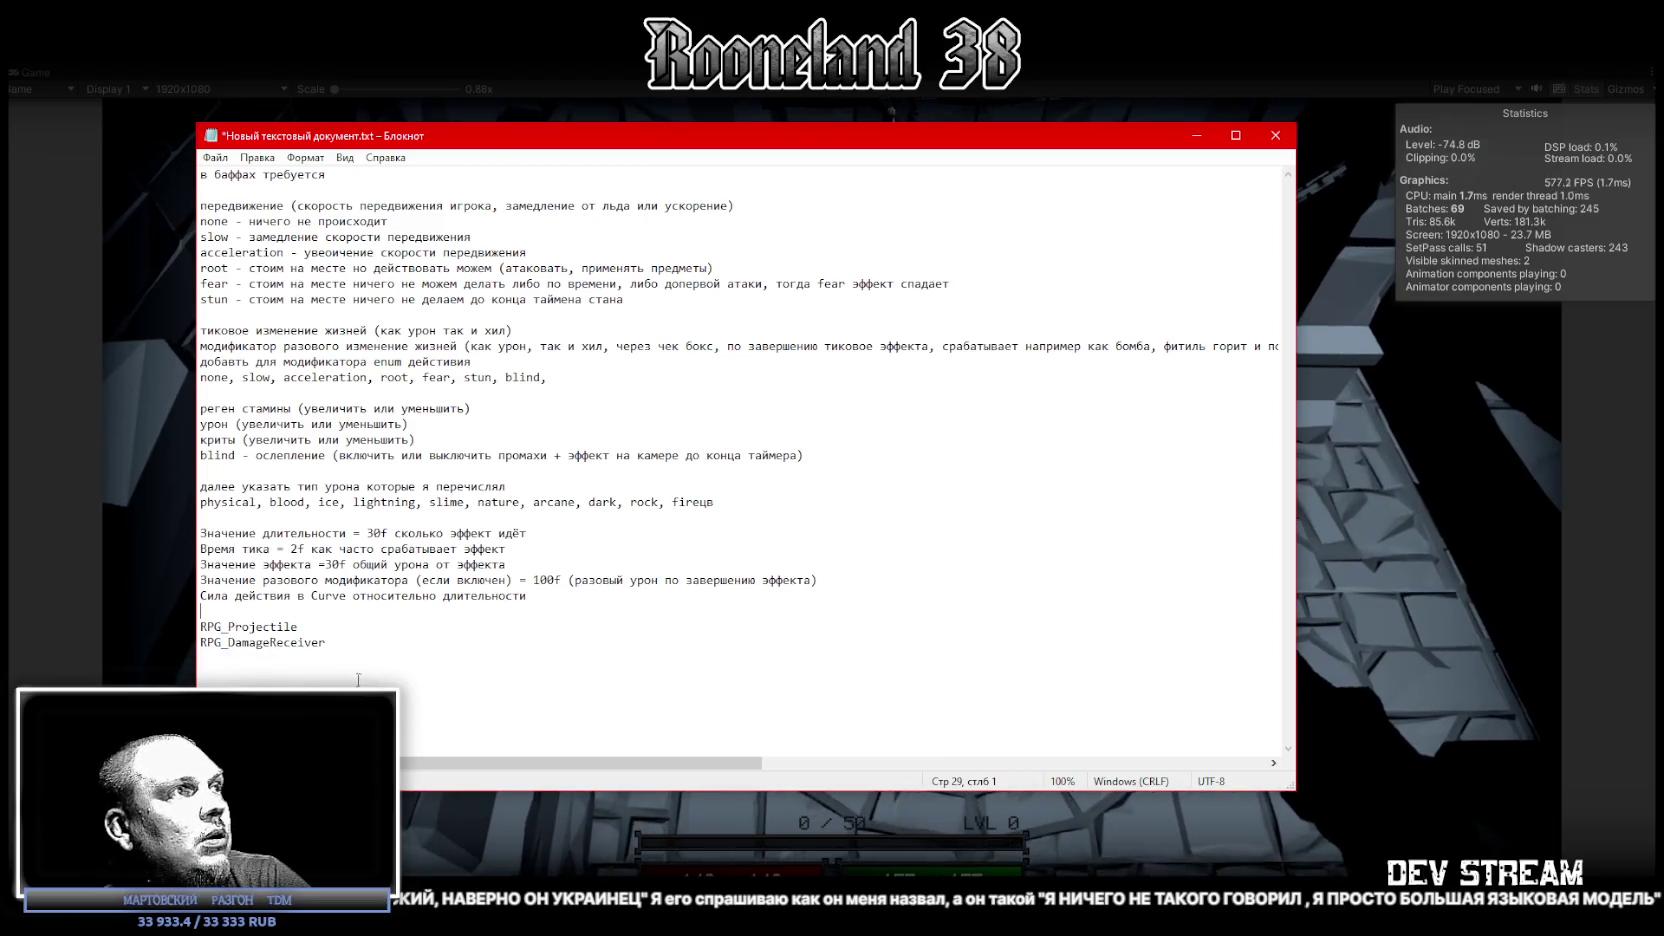
click(342, 657)
key(ctrl+v)
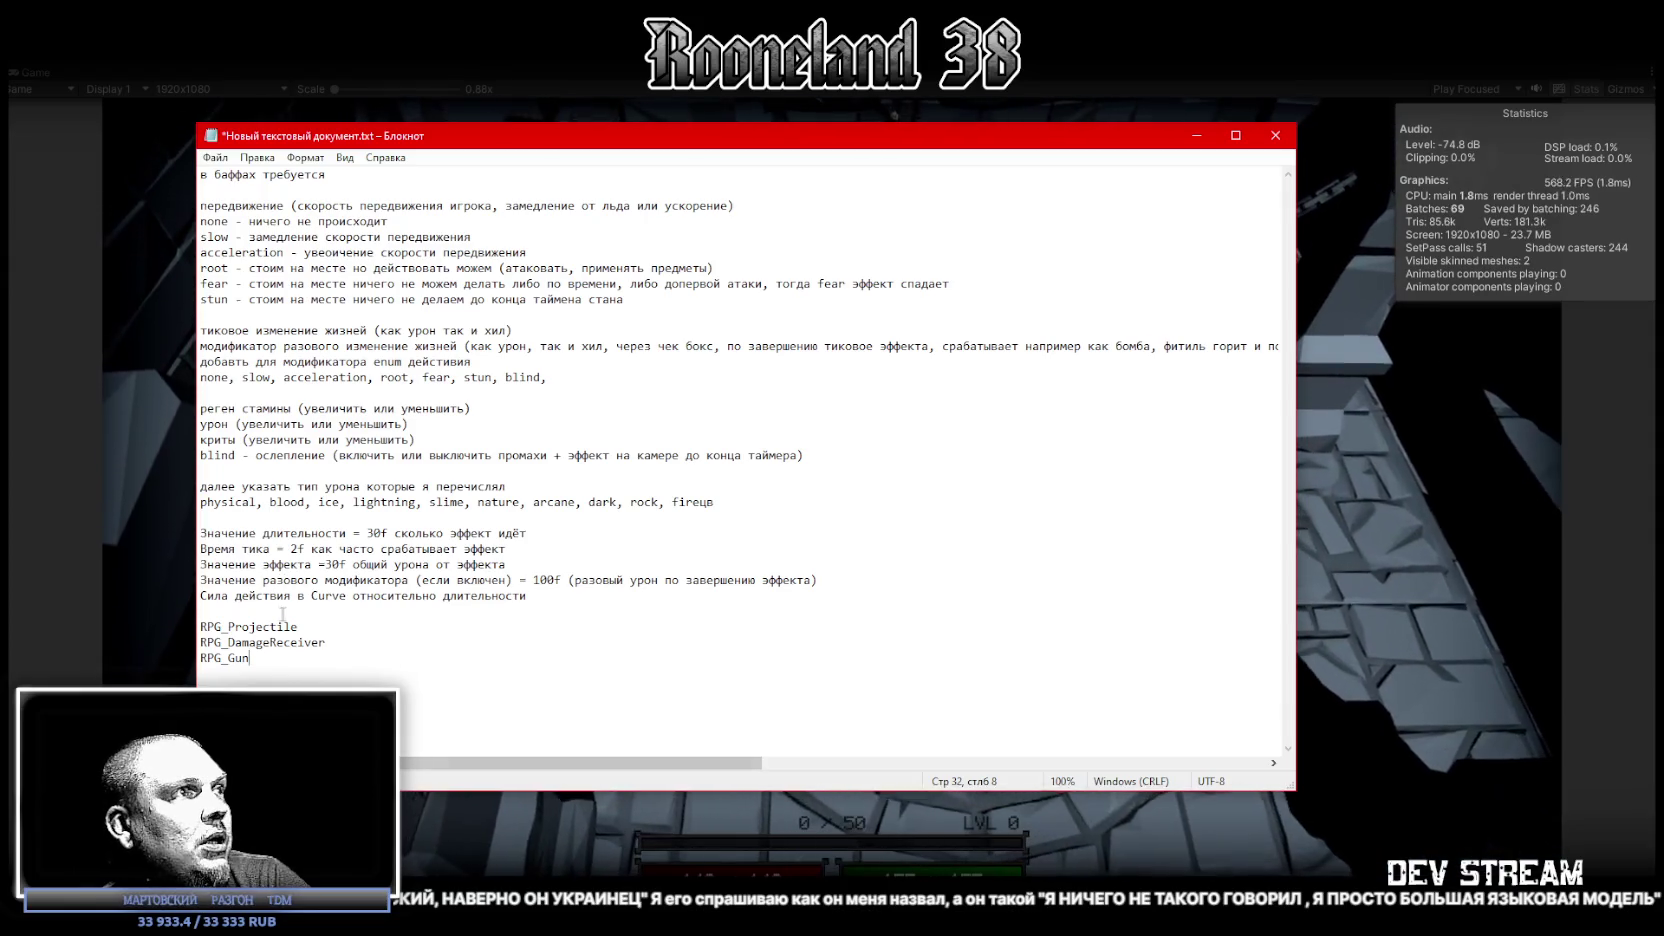
Step: Move RPG_Projectile to the end after RPG_Gun, then minimize Notepad
drag(298, 627, 310, 612)
key(ctrl+x)
click(277, 650)
key(ctrl+v)
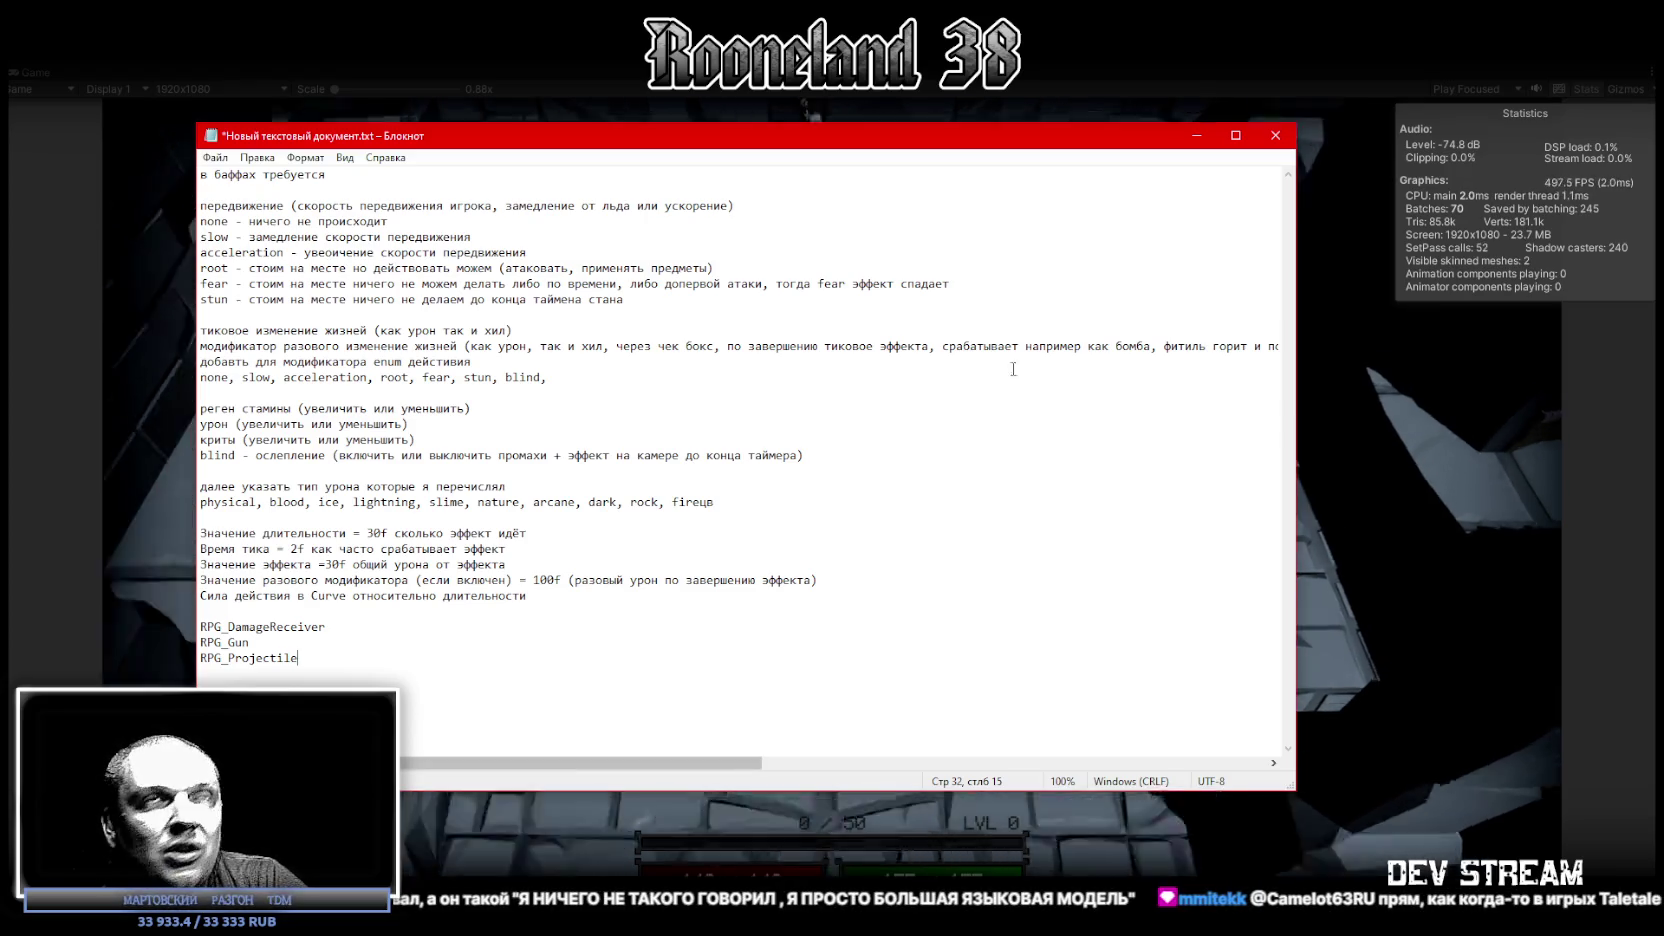
click(1205, 136)
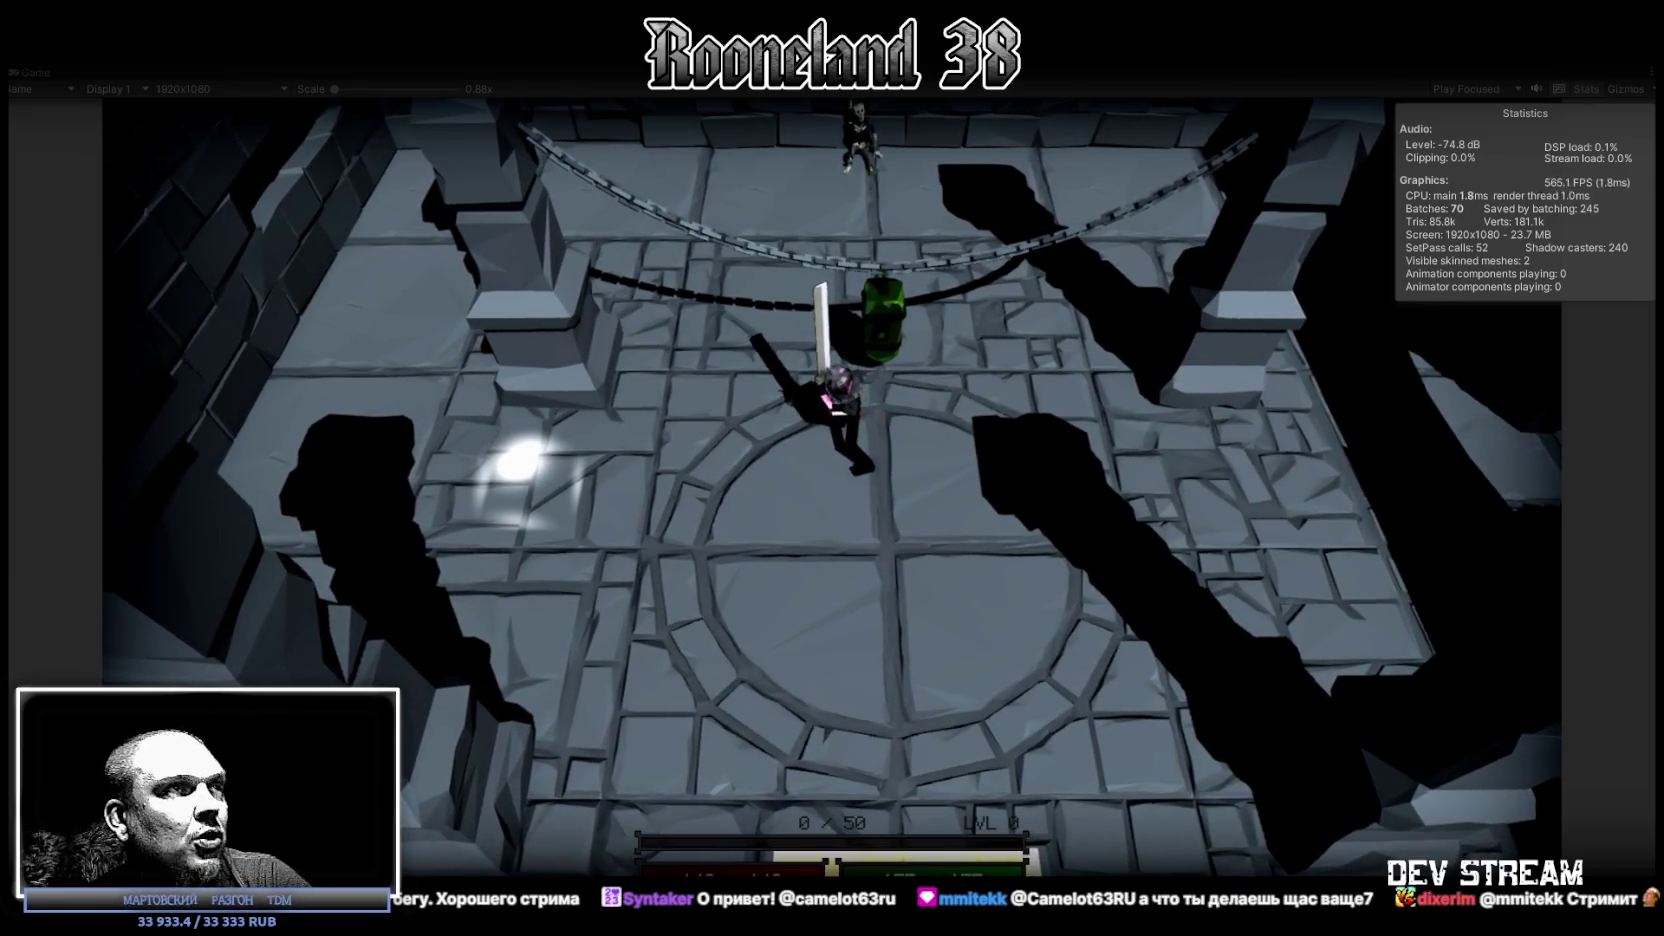
Step: Exit Play mode, list the NewCode folder in the Project window, and return to Visual Studio
key(alt+Tab)
key(alt+Tab)
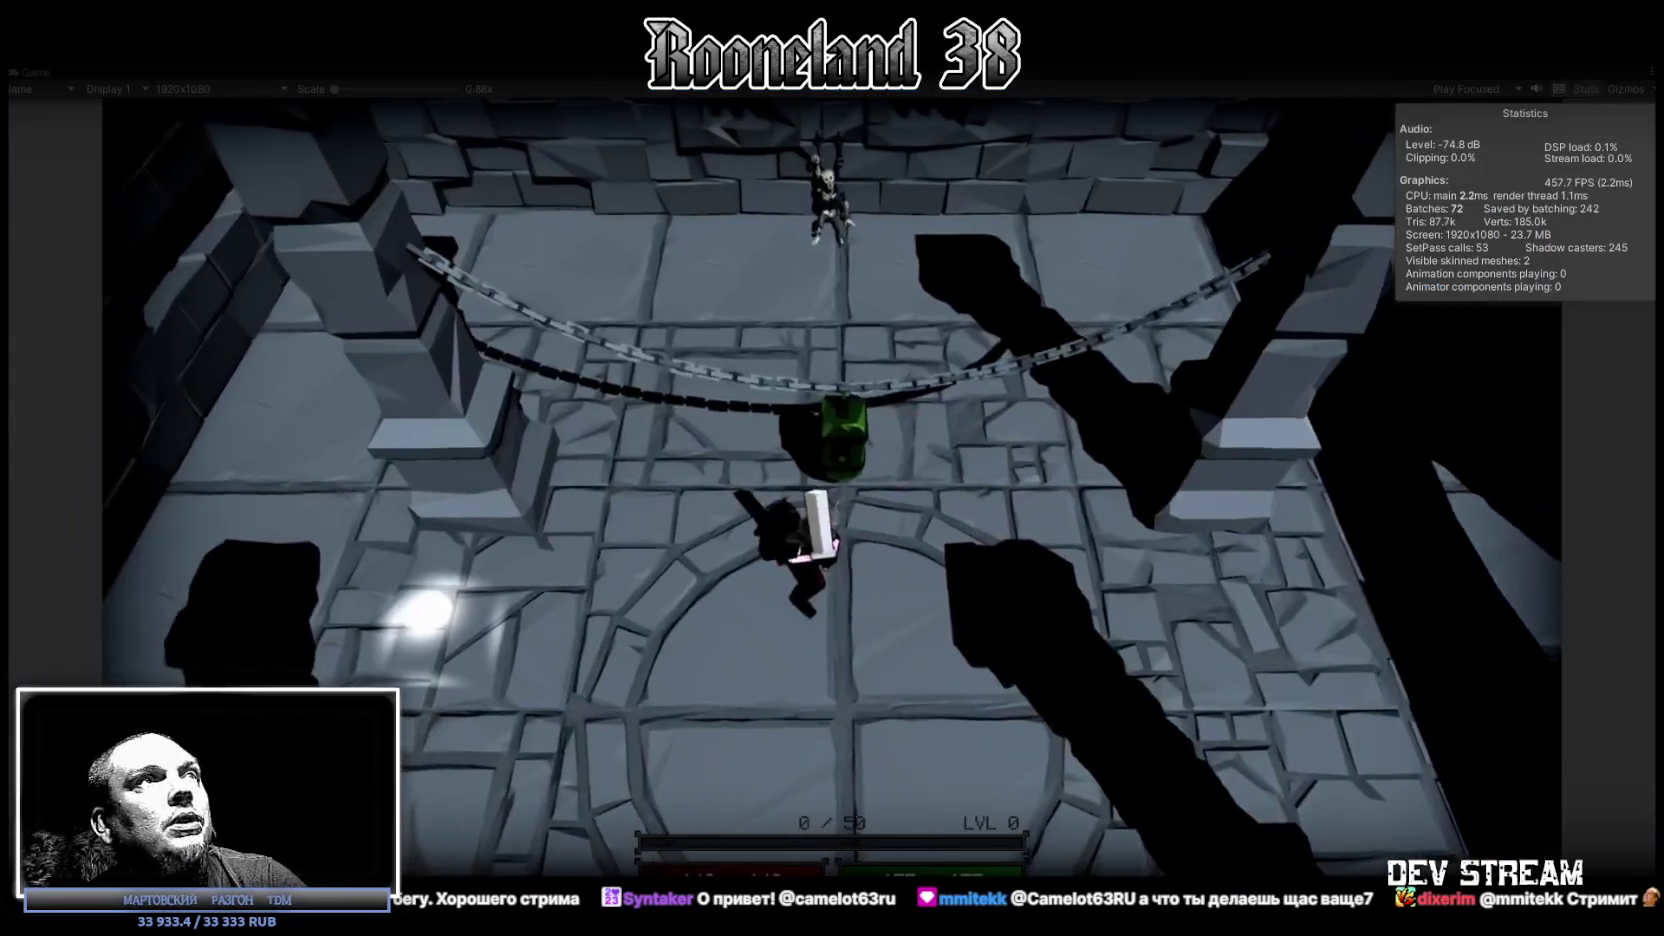
key(ctrl+p)
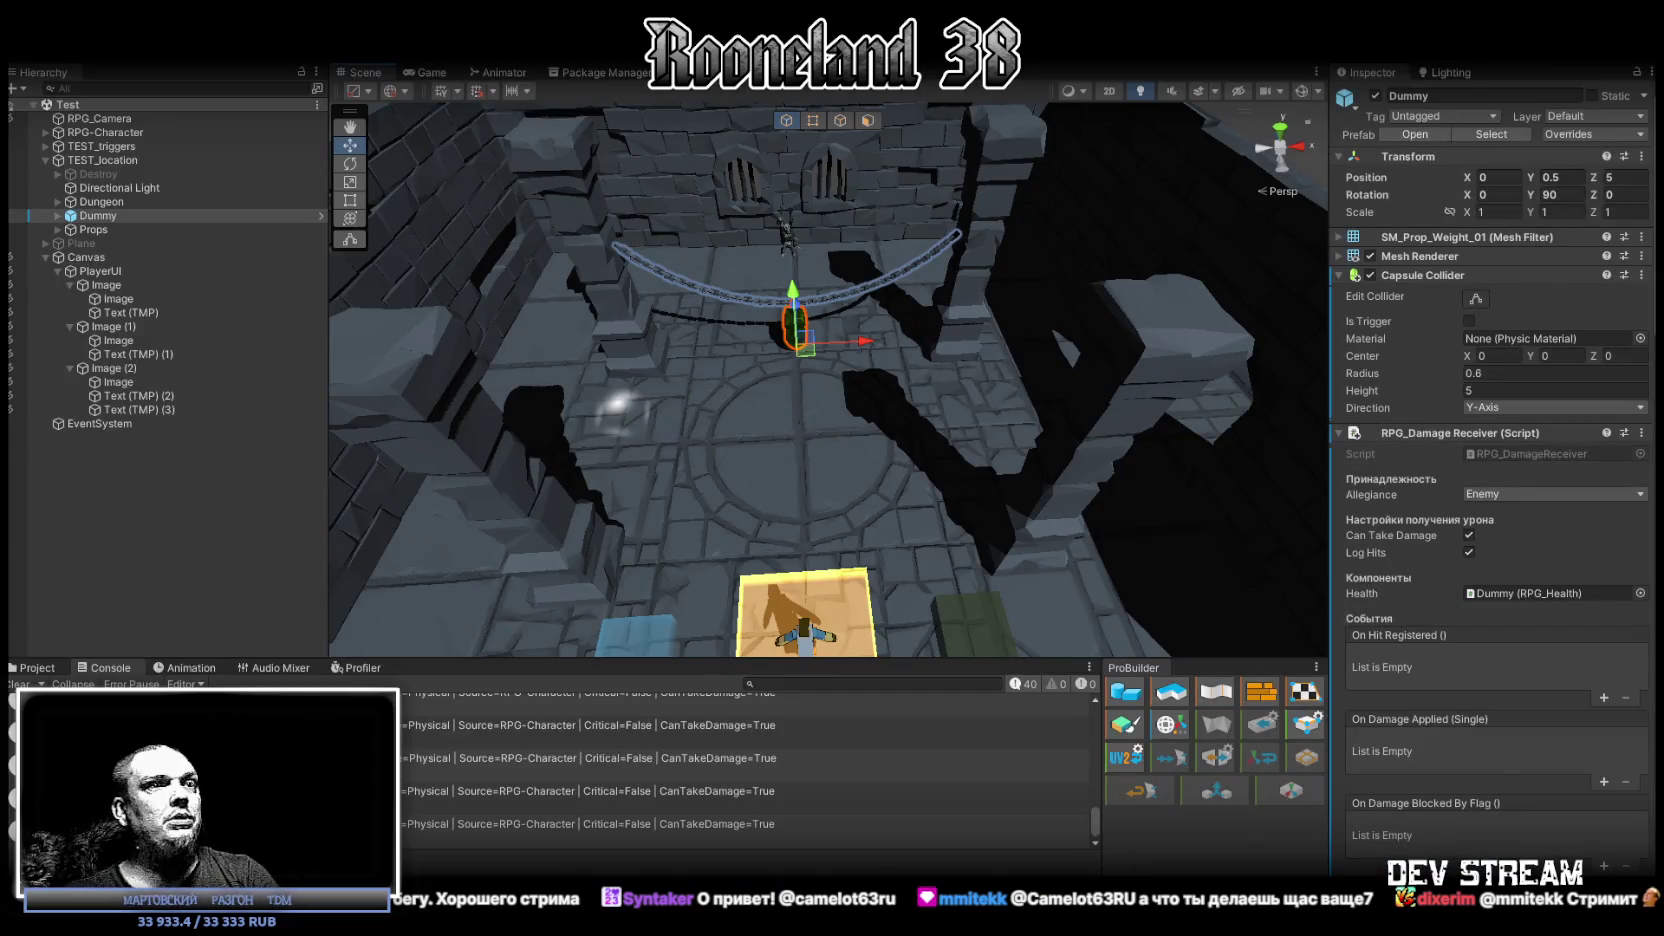
click(32, 668)
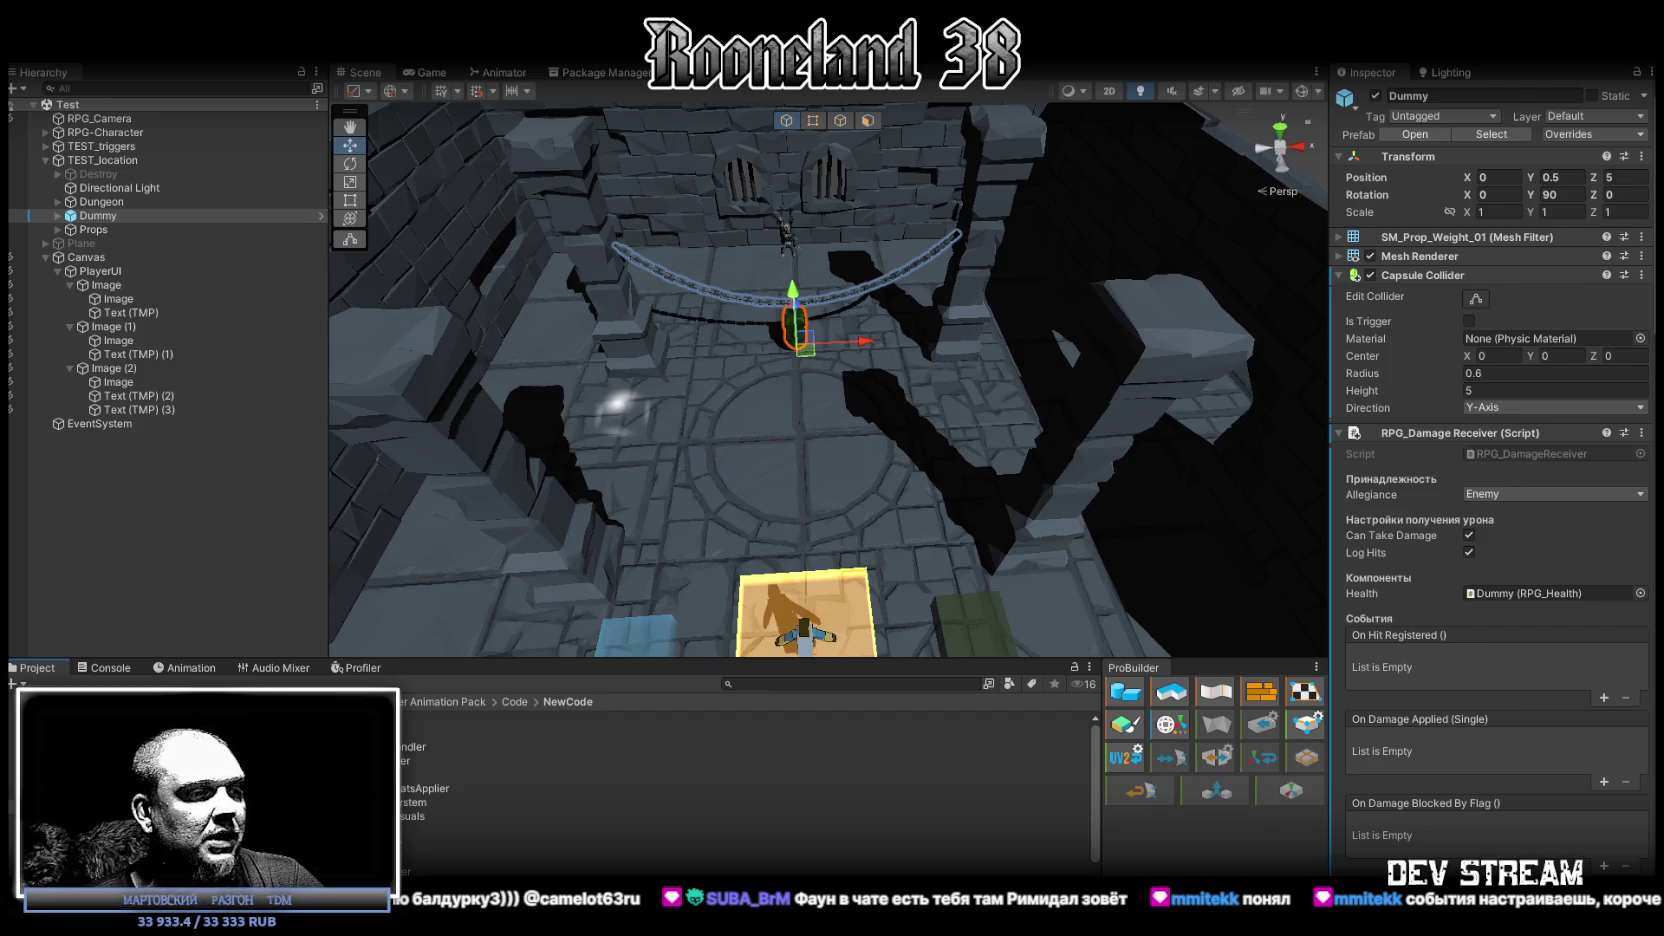
key(alt+Tab)
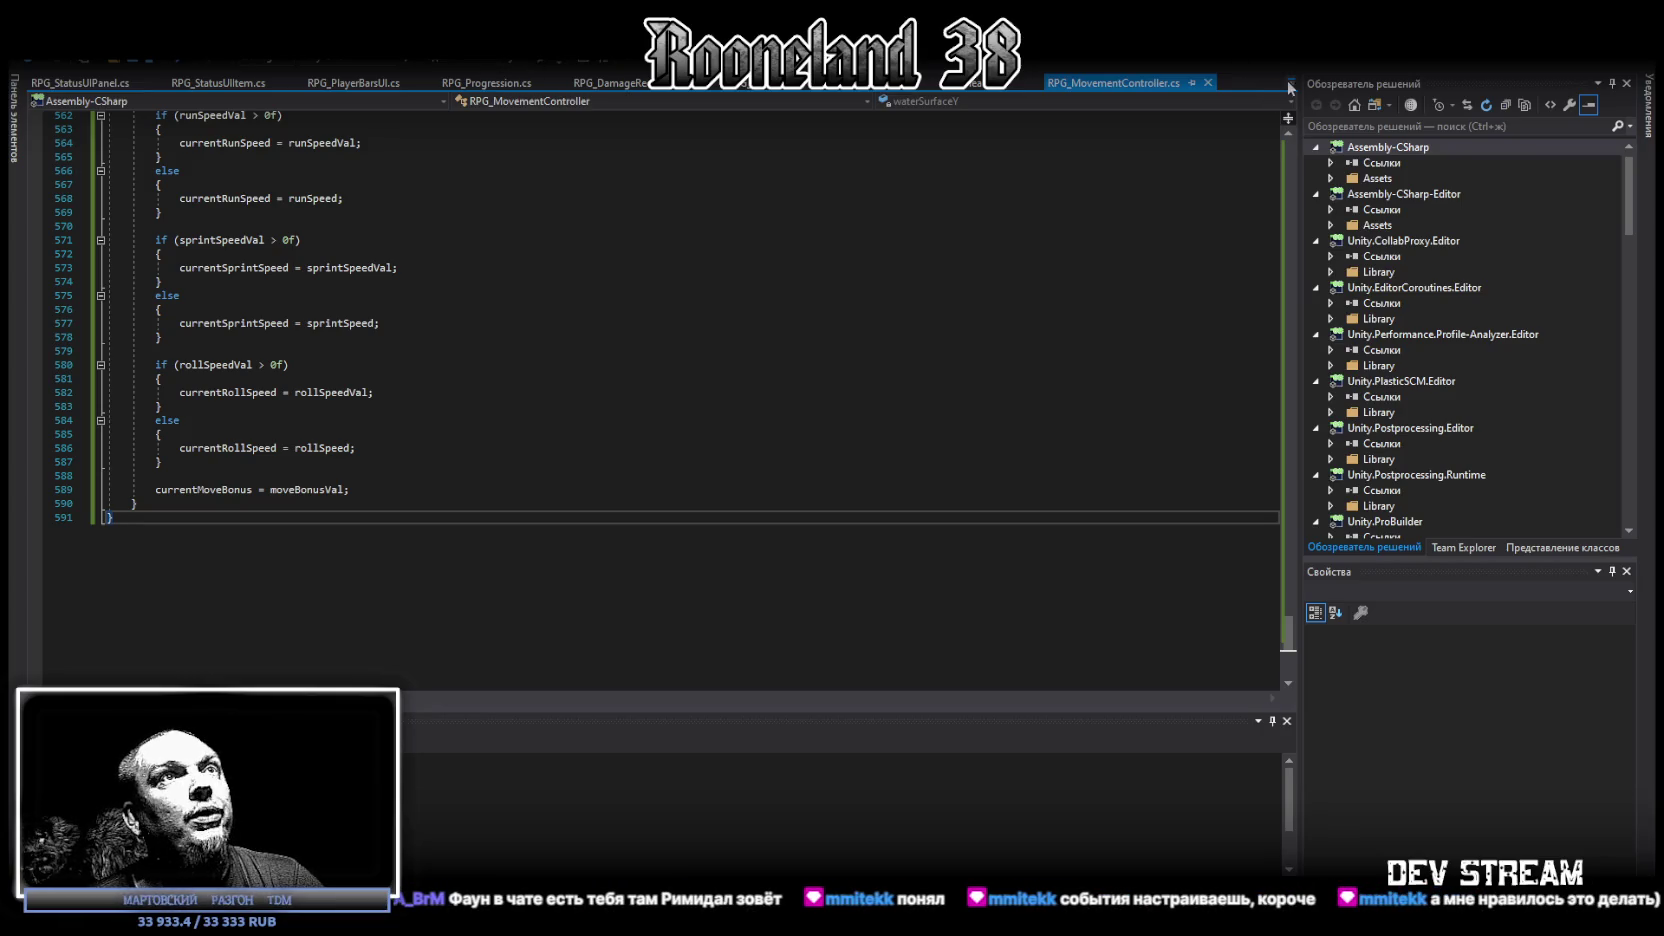
Step: Replace the RPG_DamageReceiver script with the pasted new version, save it, and bring up the notes
click(1289, 84)
click(1352, 197)
key(ctrl+a)
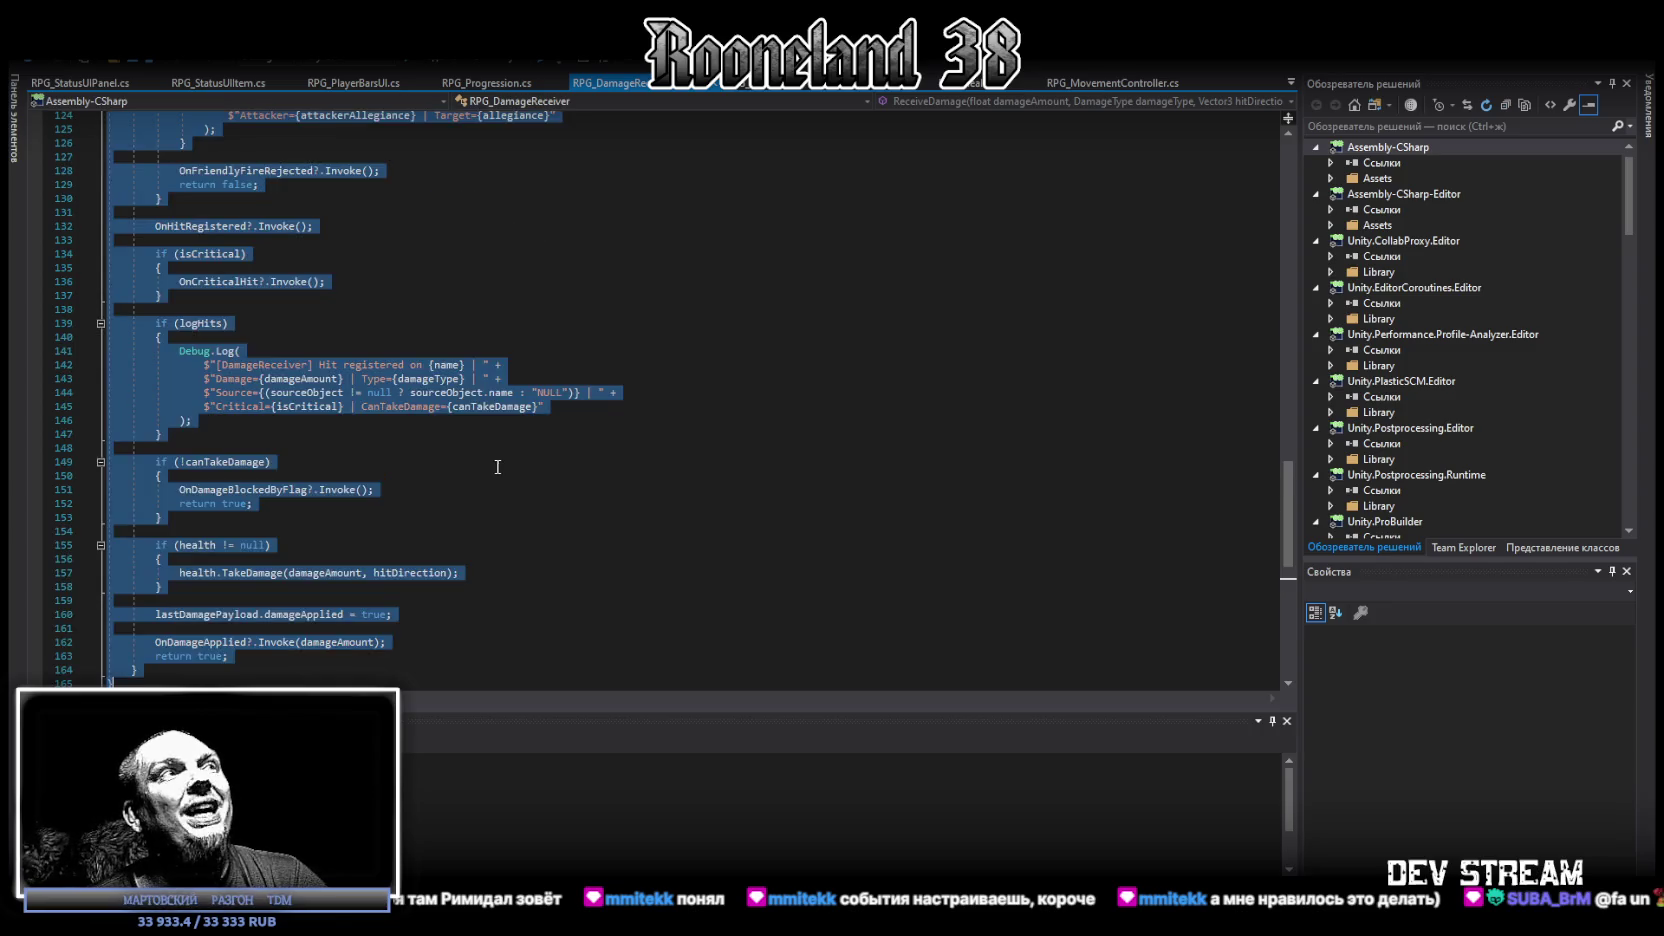
key(ctrl+v)
key(ctrl+s)
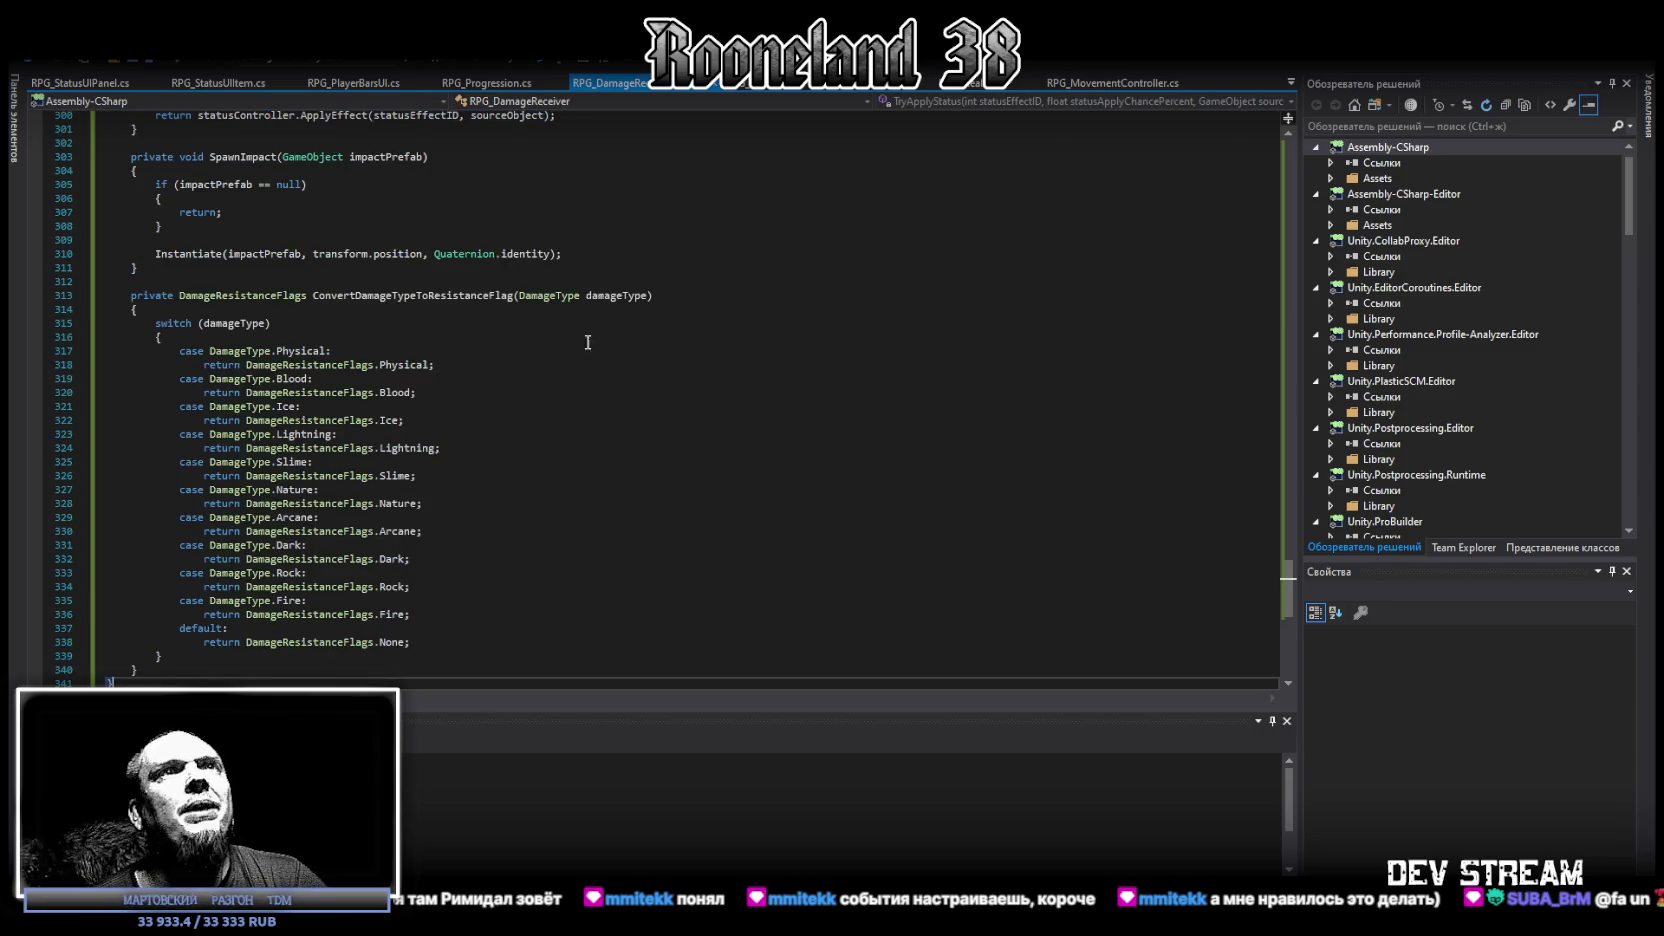
scroll(521, 571, up, 20)
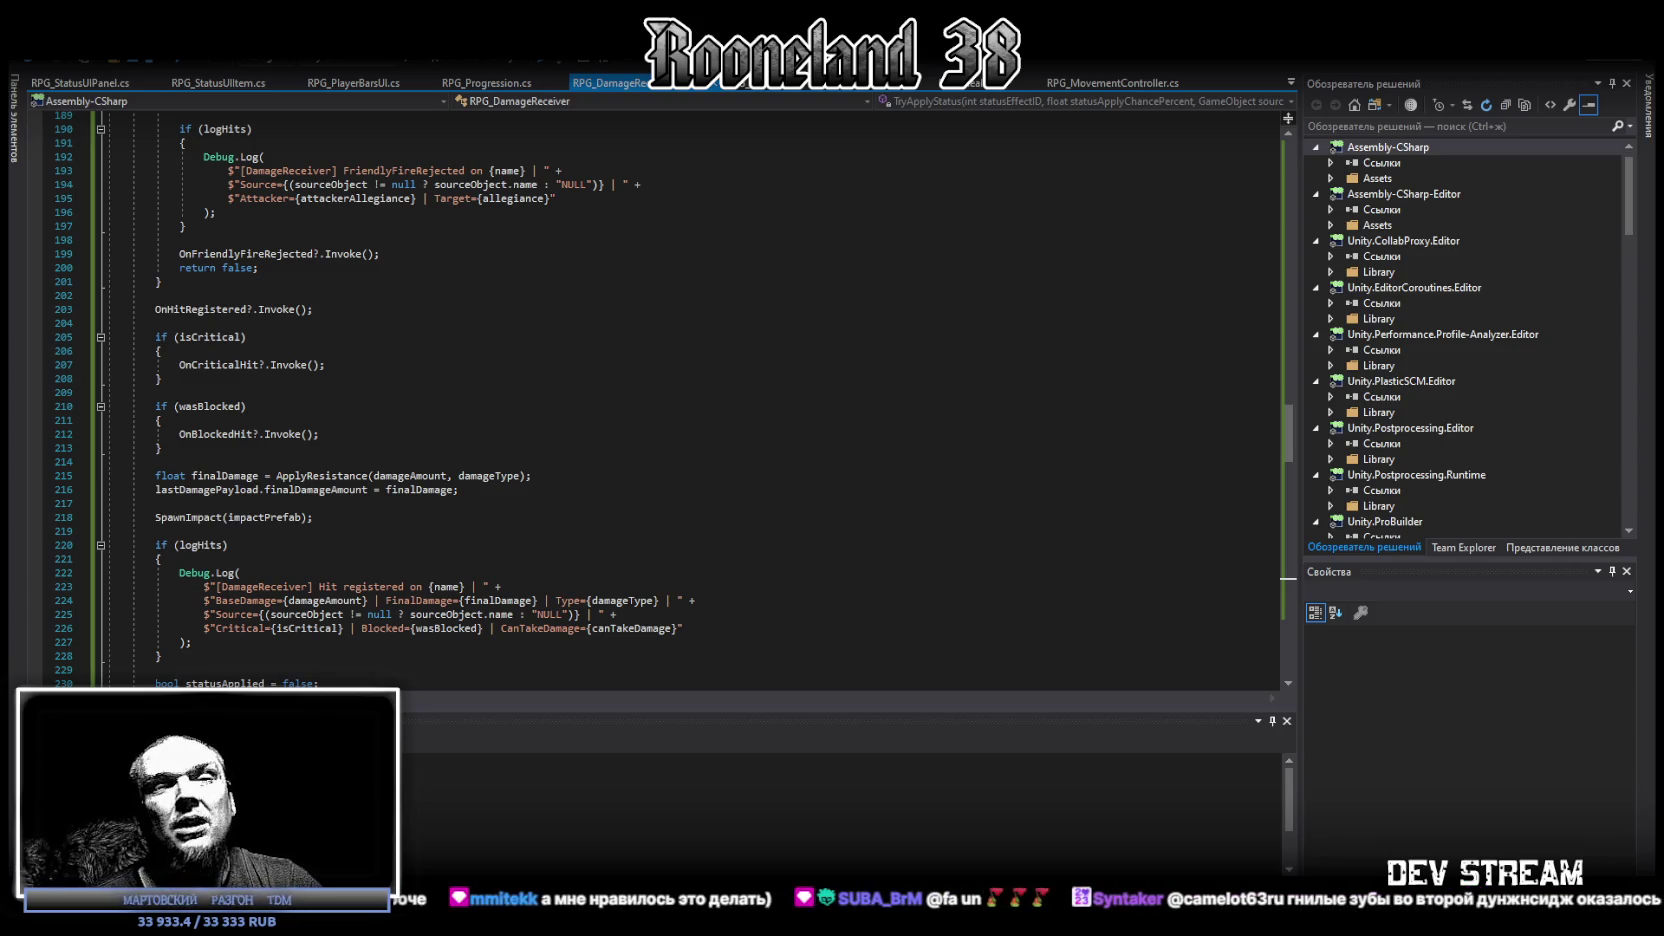
key(alt+Tab)
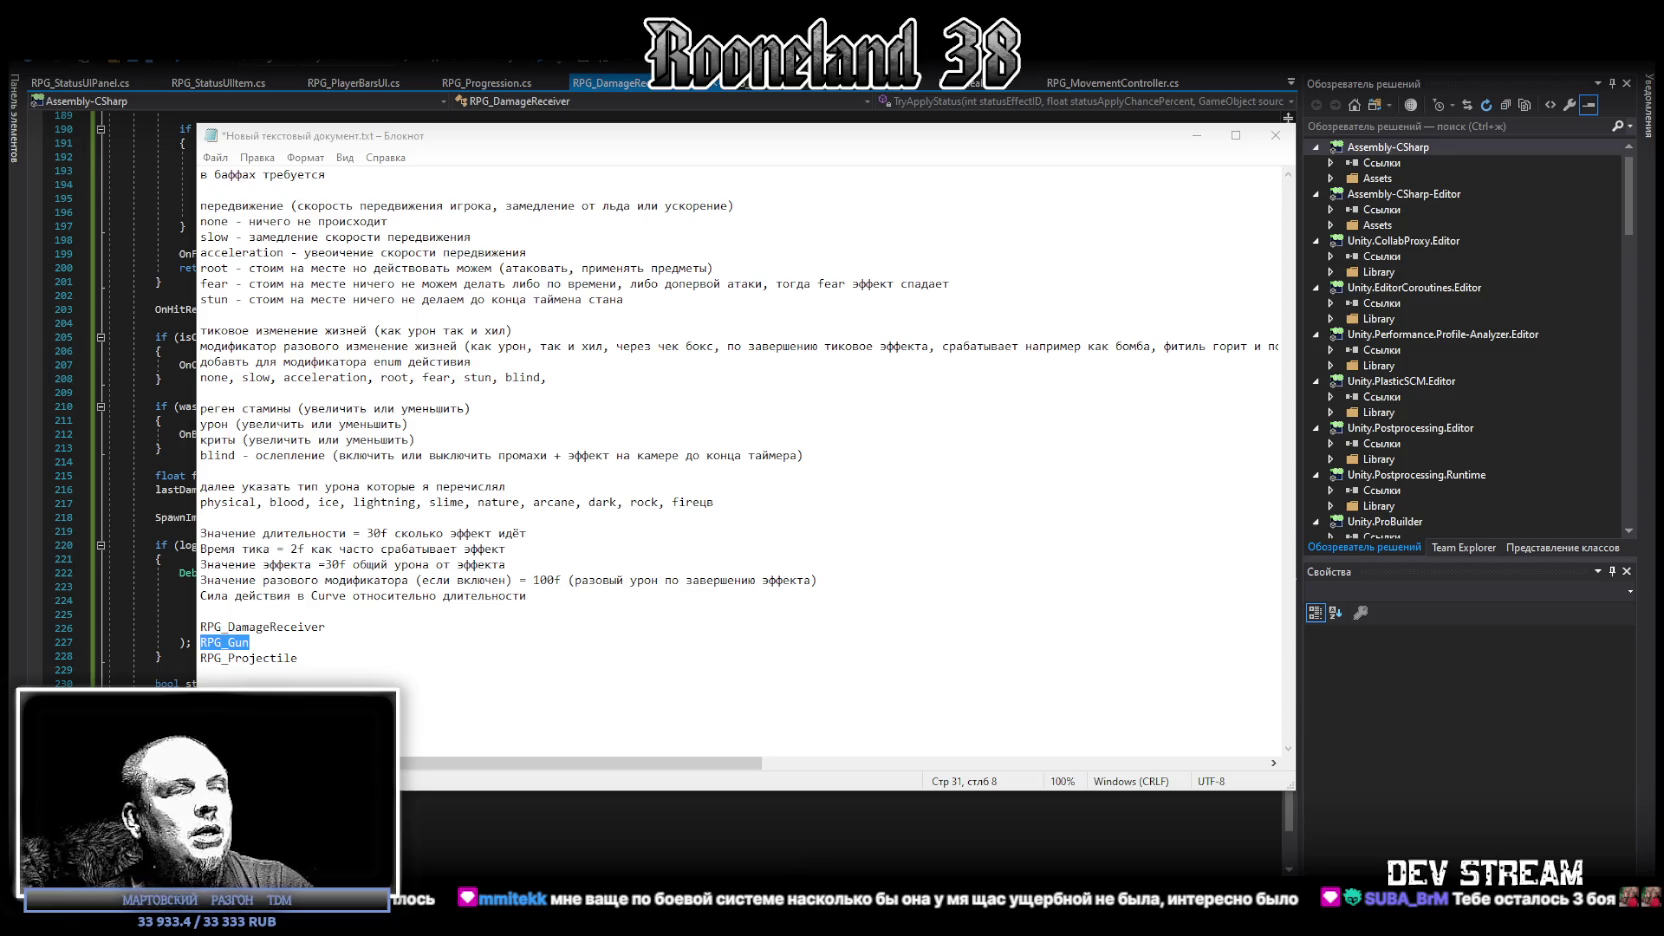
Step: Nudge the design notes window aside, review the status-effect notes, and close Notepad
mouse_move(690, 148)
mouse_down()
mouse_move(733, 192)
mouse_move(727, 180)
mouse_up()
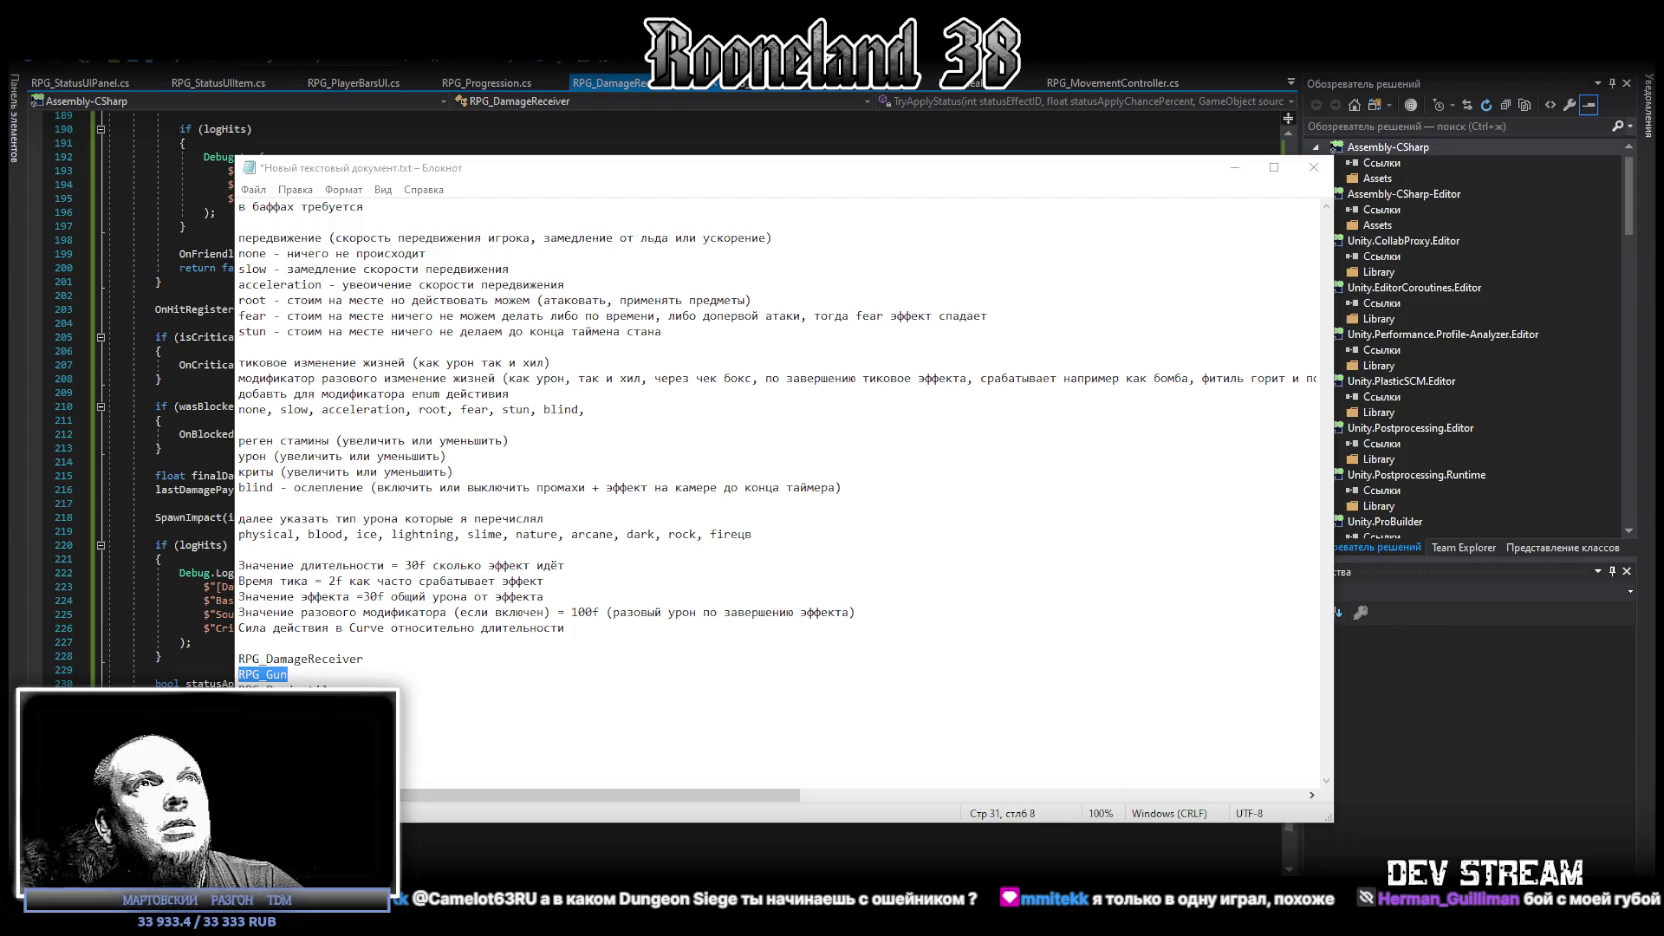
click(1236, 167)
Step: Restore RPG_Gun's 14 removed OnDrawGizmosSelected hitbox lines with undo, then minimize the notes
click(1290, 83)
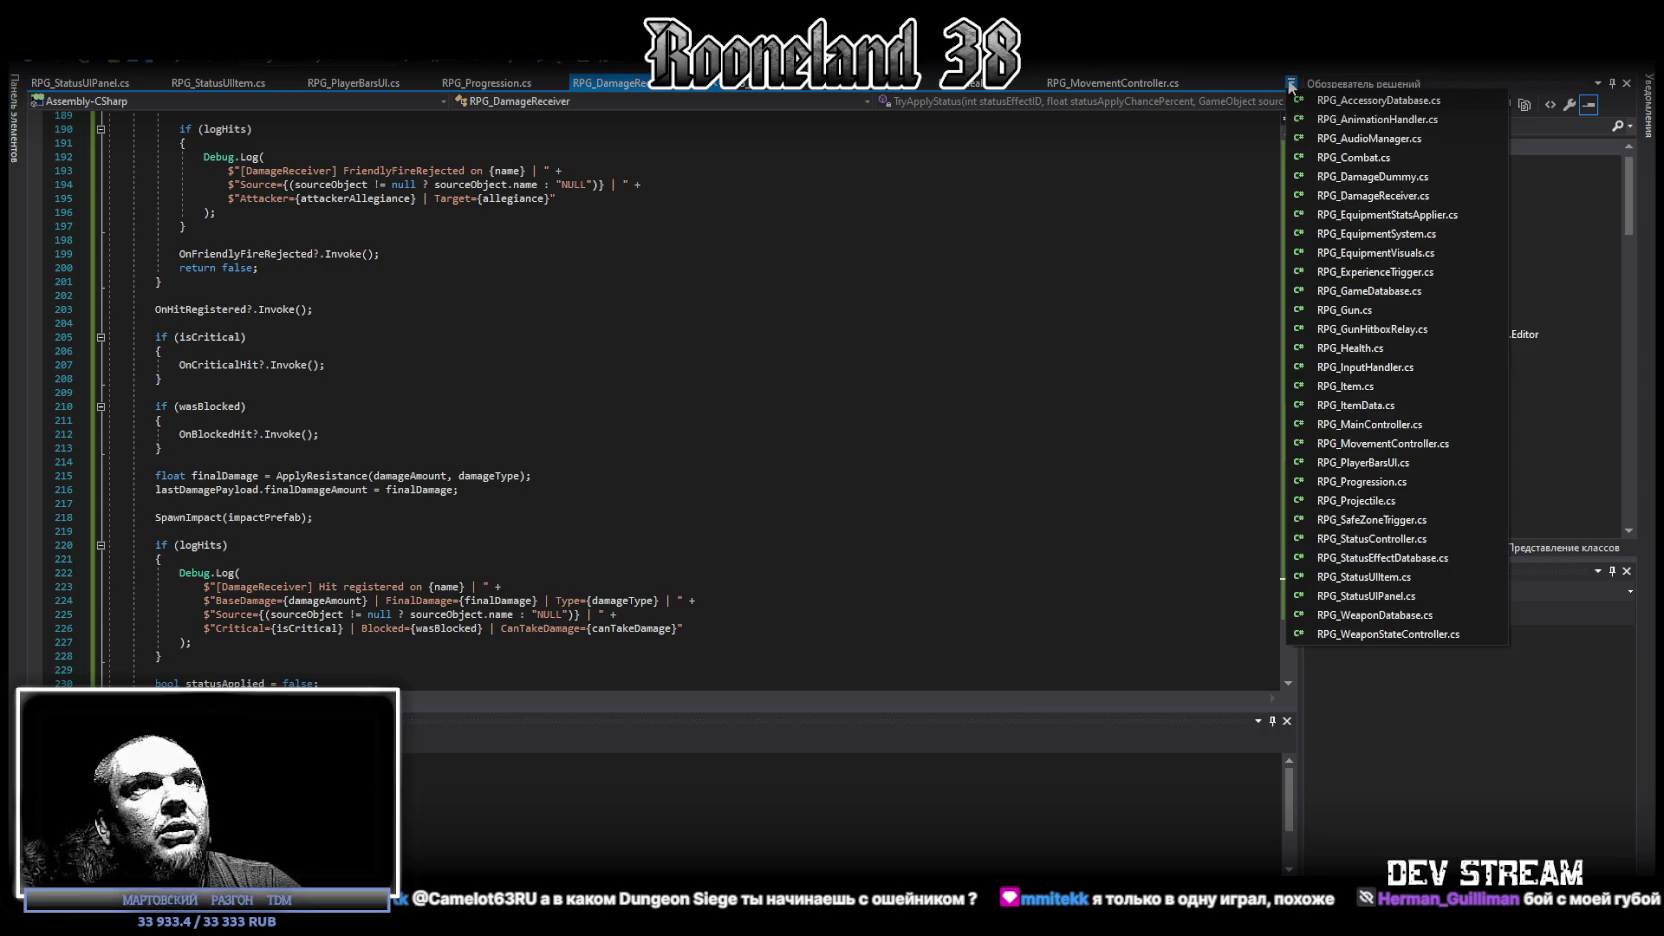
click(1344, 310)
scroll(537, 437, down, 1)
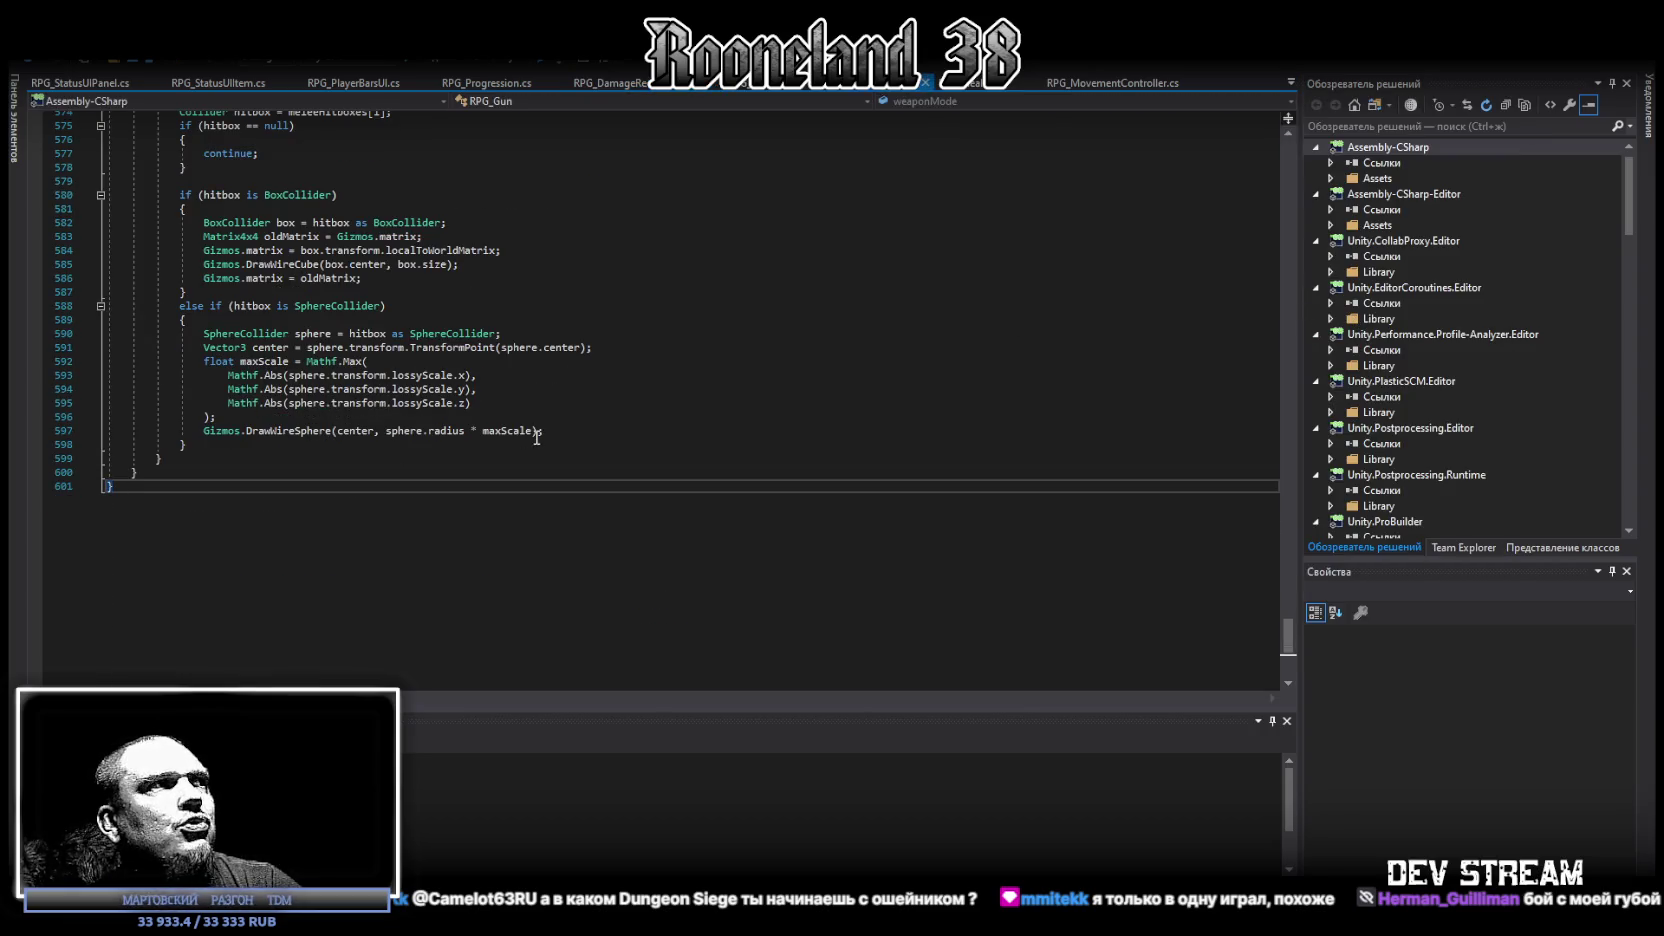
key(ctrl+z)
click(404, 548)
mouse_move(406, 552)
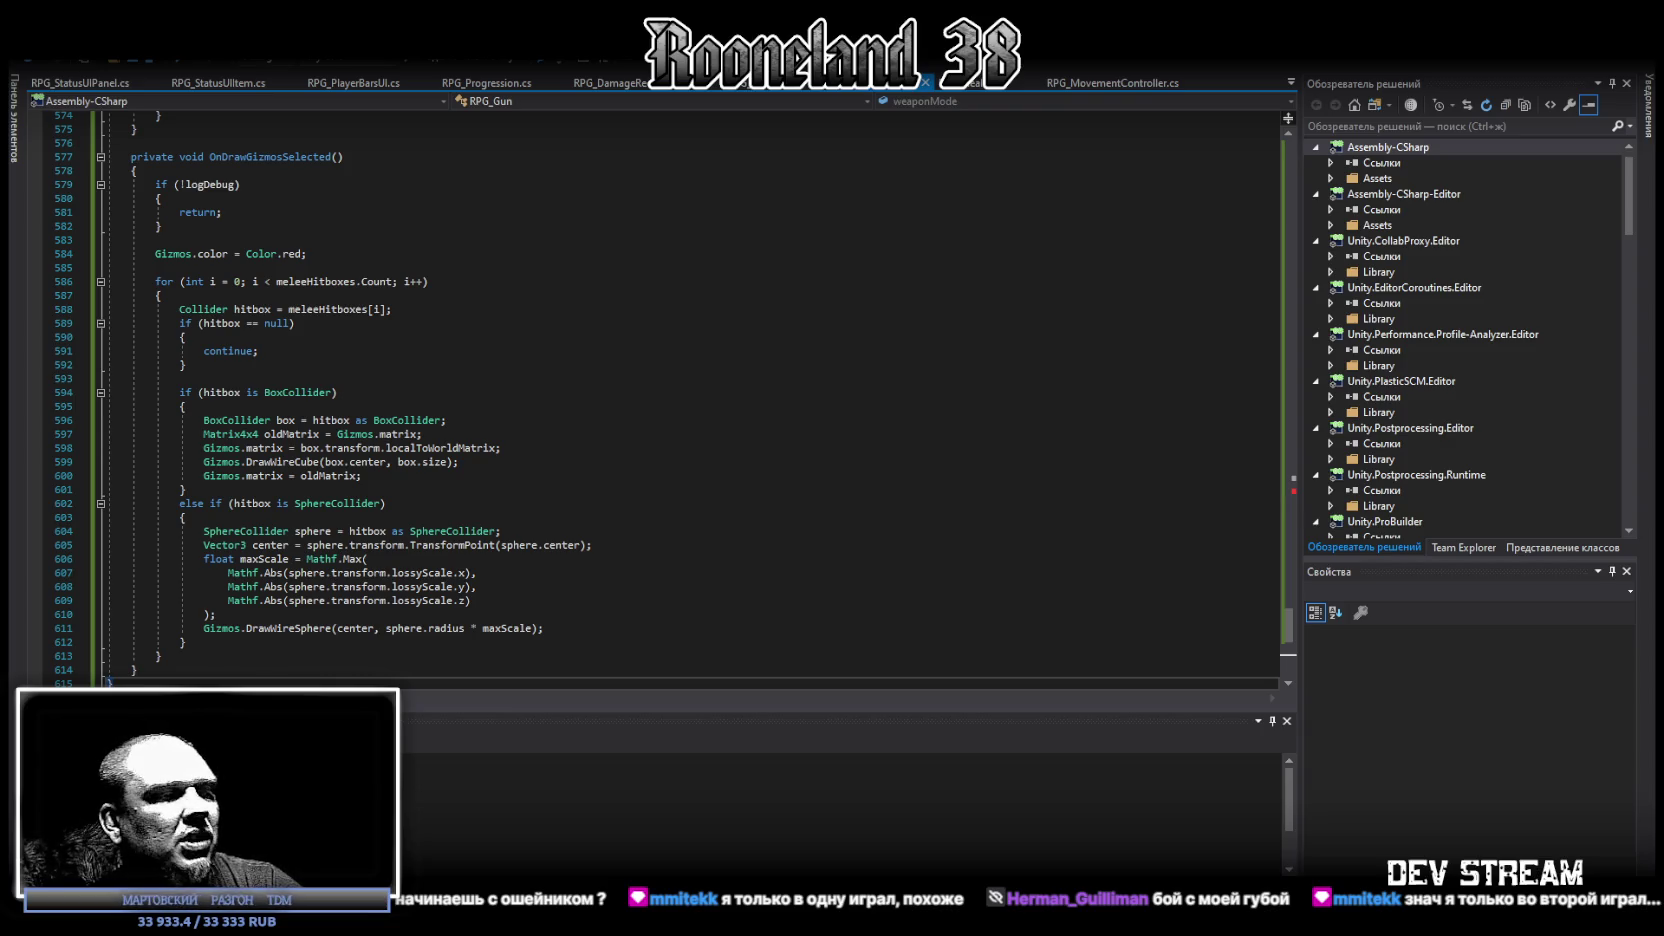
key(alt+Tab)
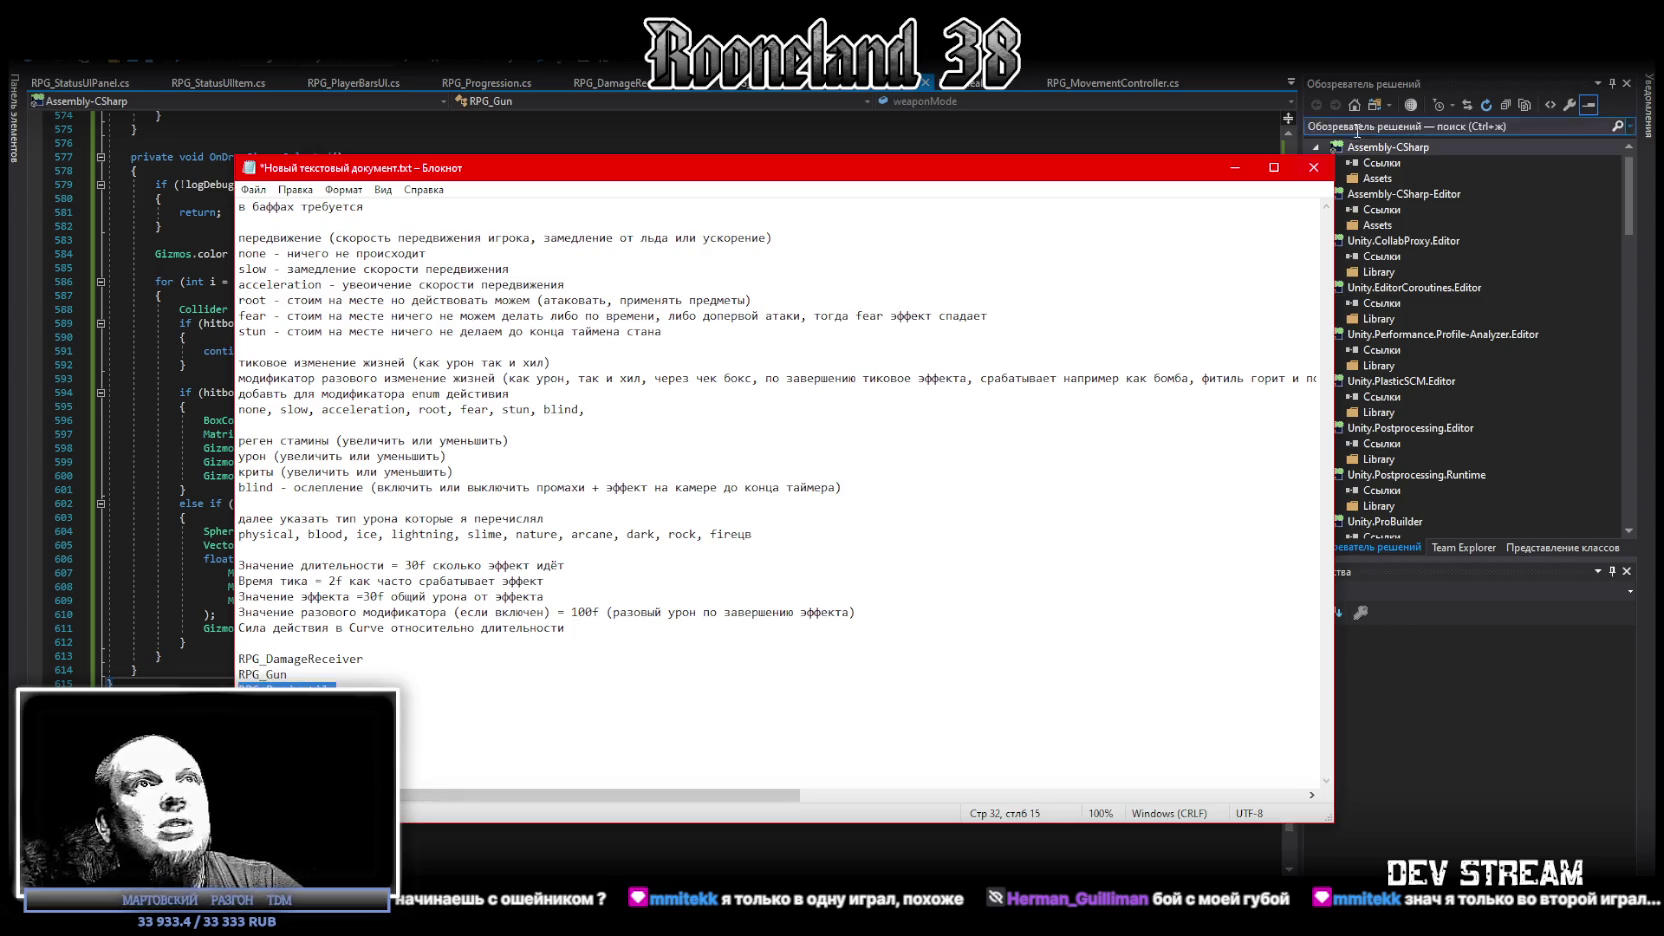
click(1235, 168)
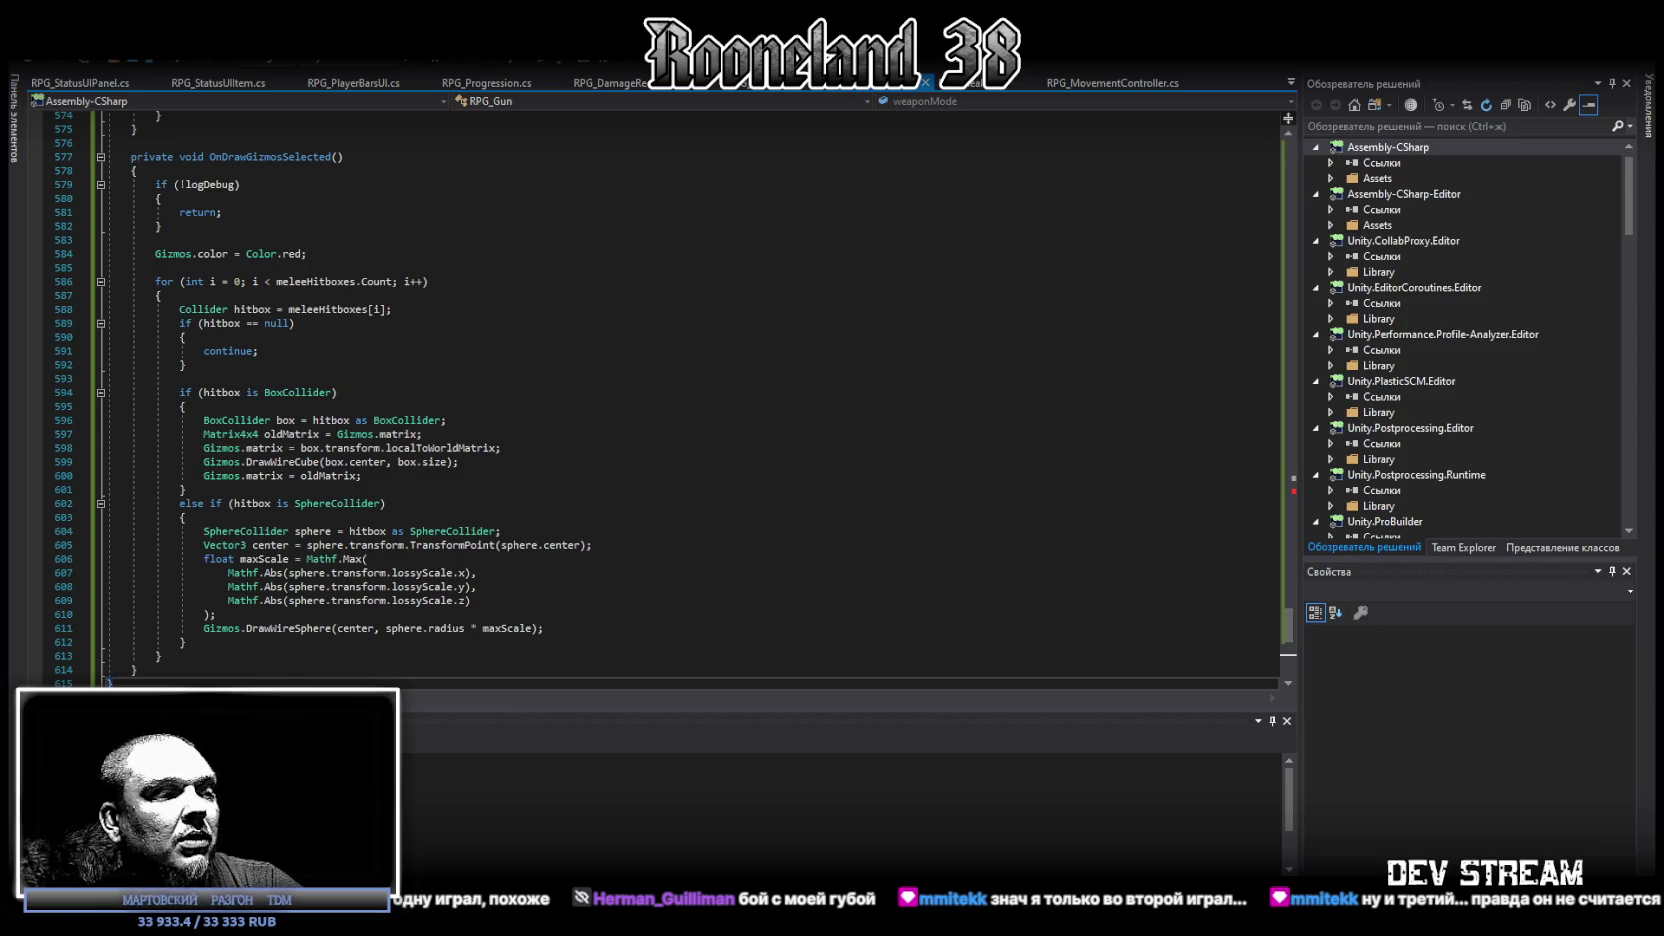
key(super+d)
key(super+d)
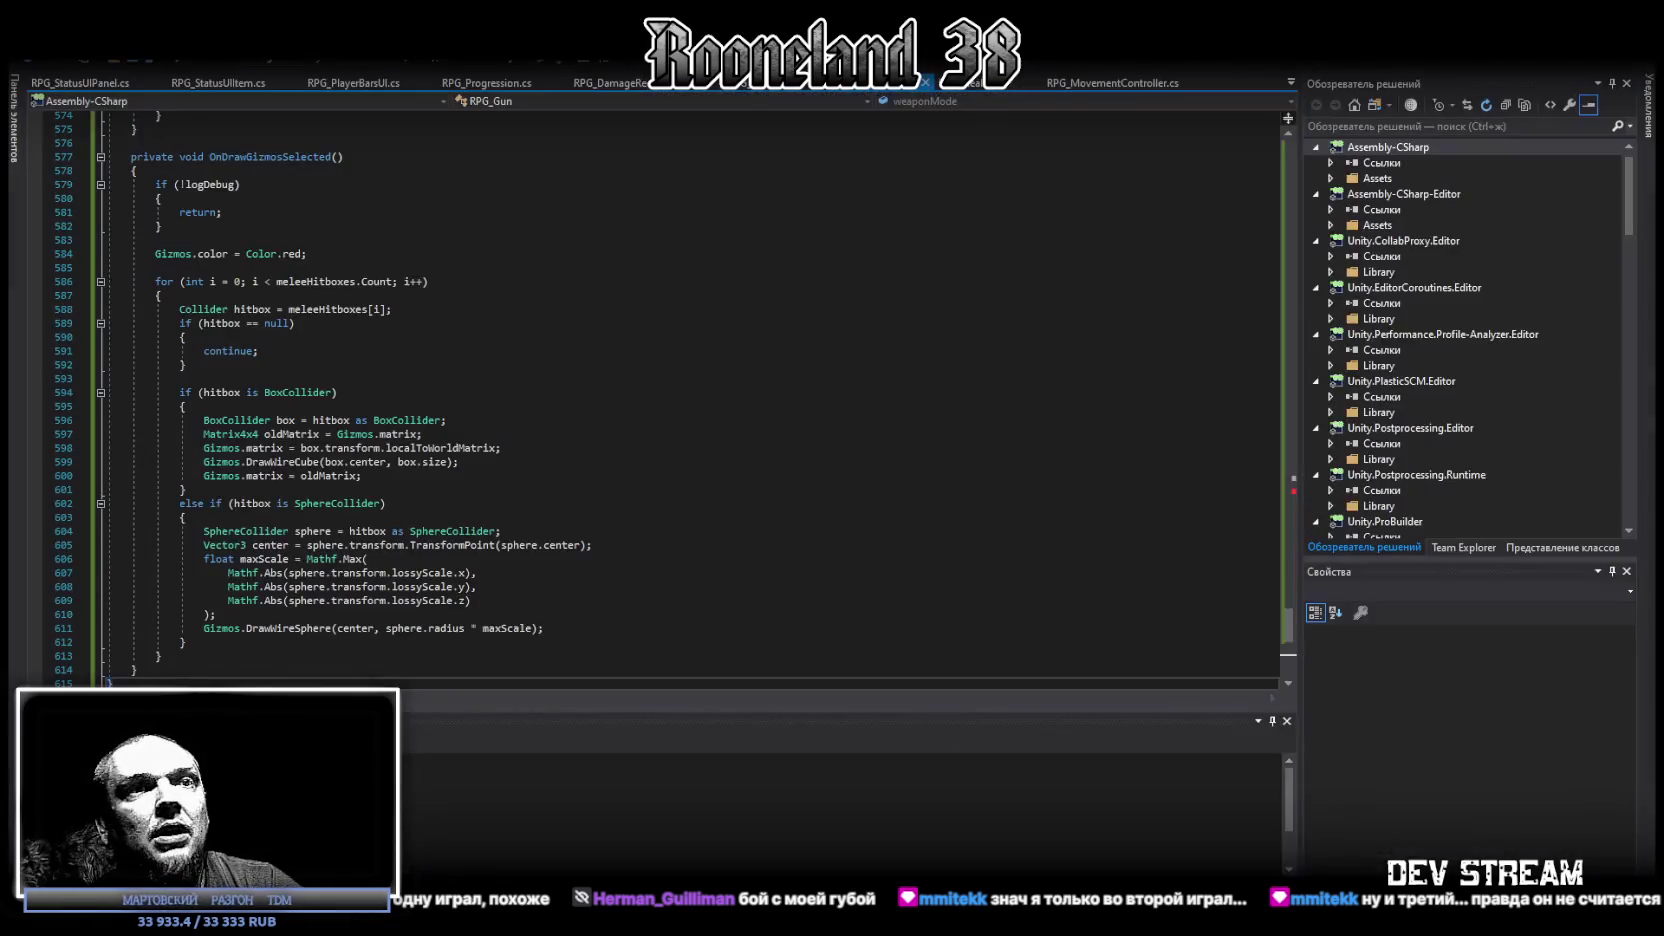
key(super+d)
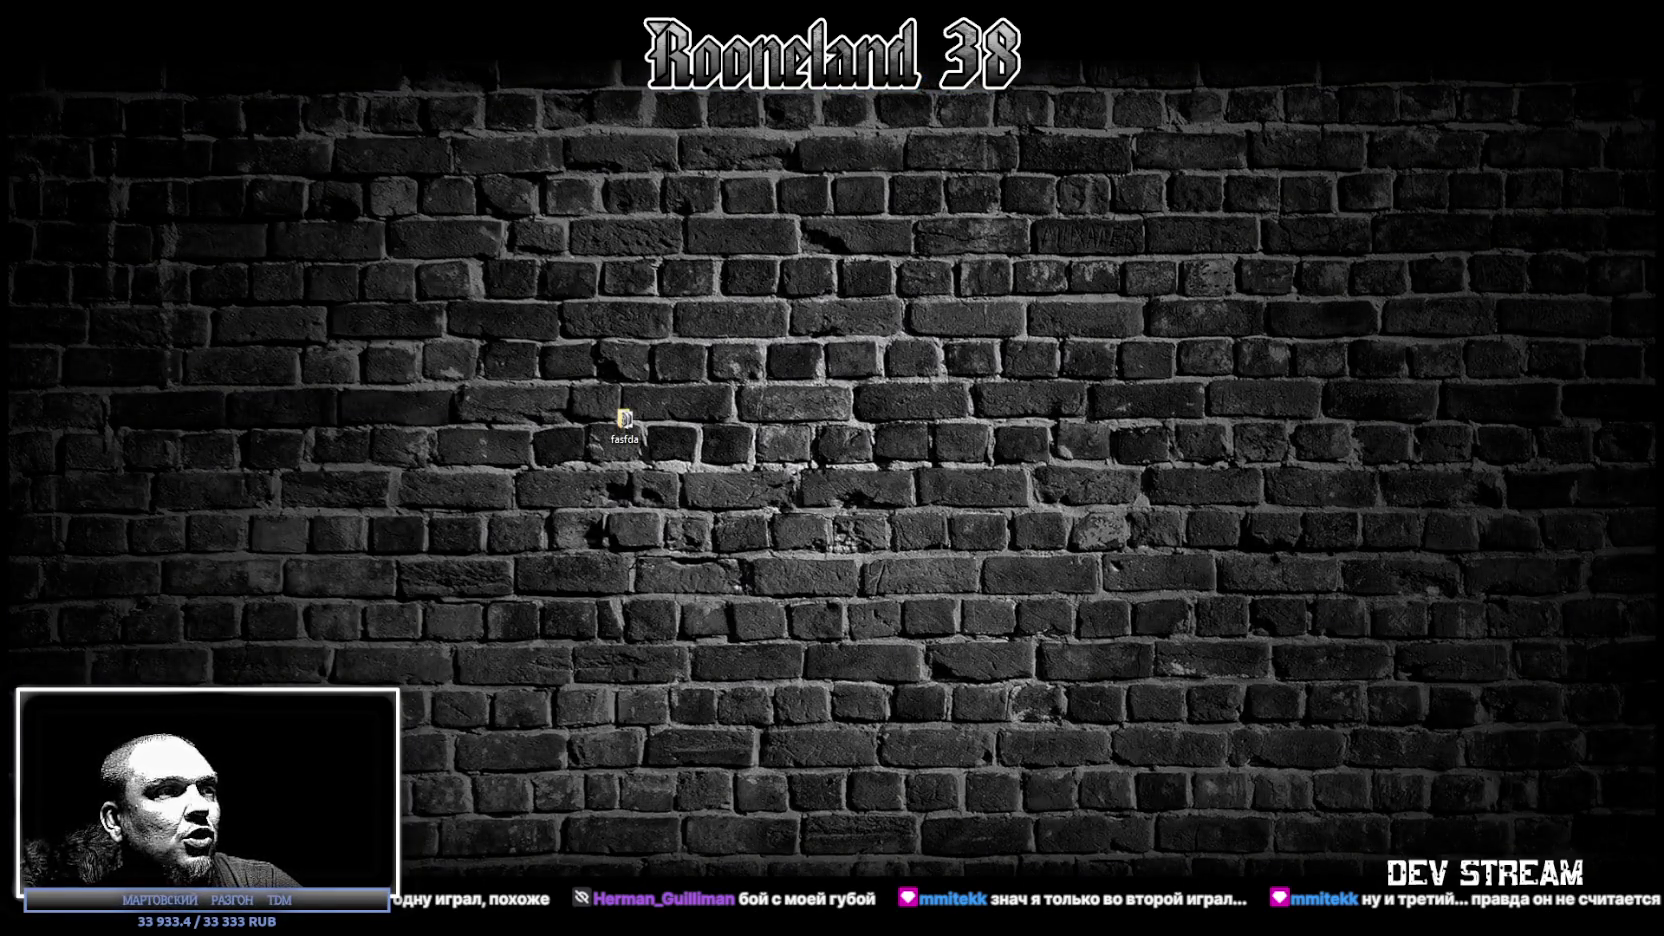
key(super+d)
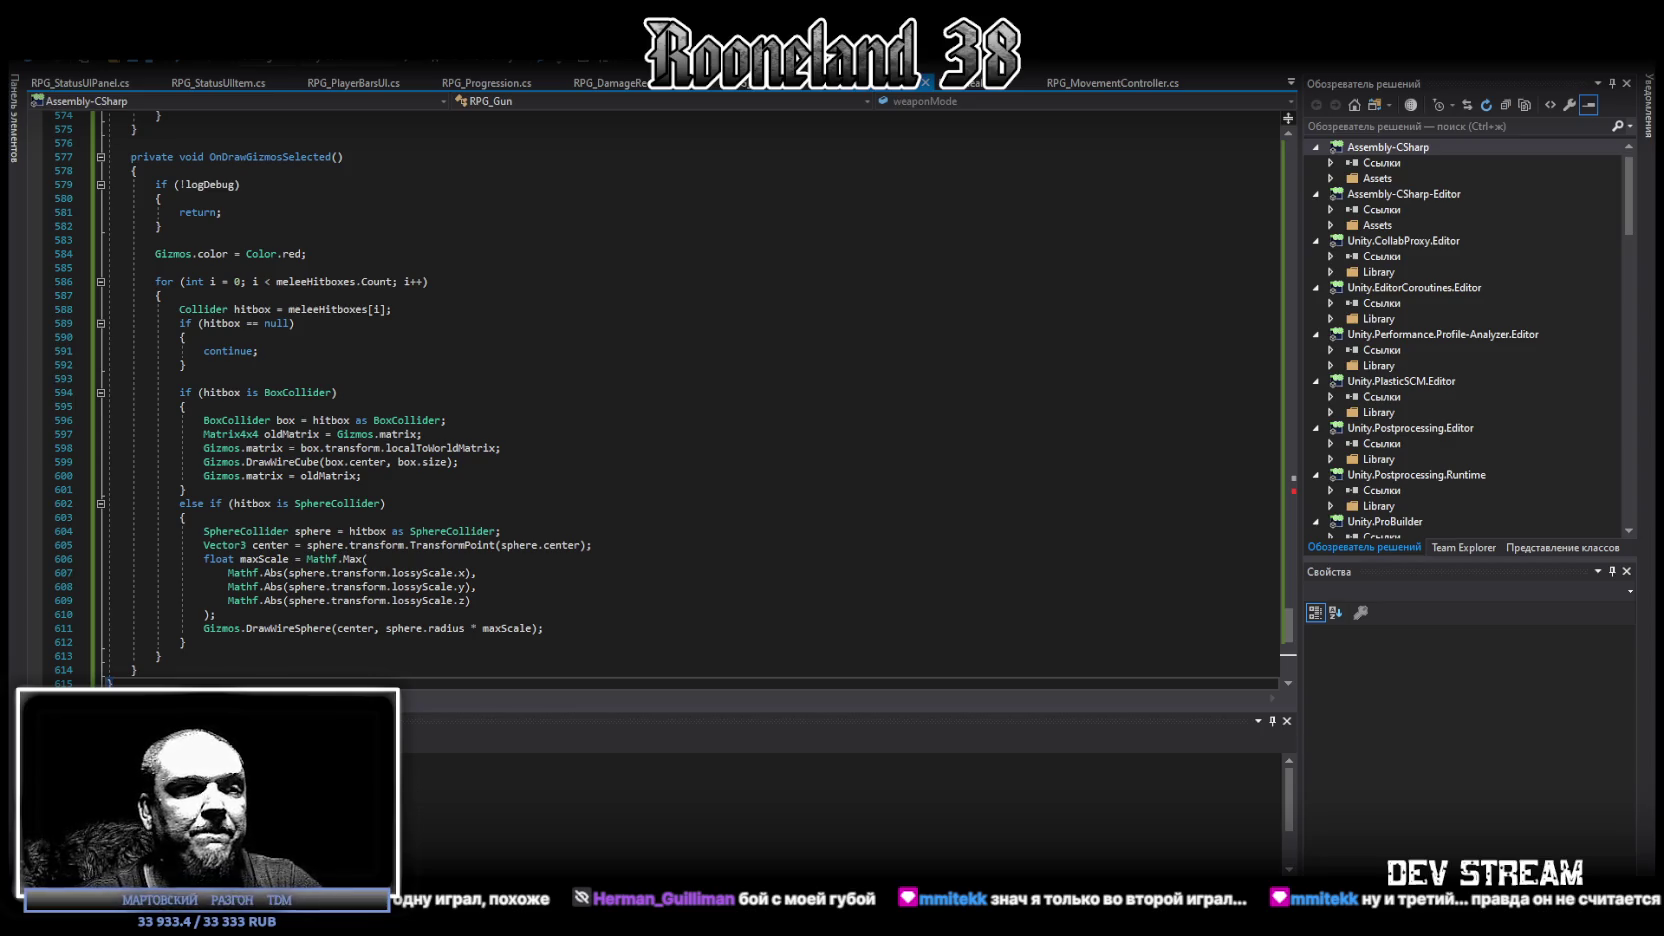
click(1292, 85)
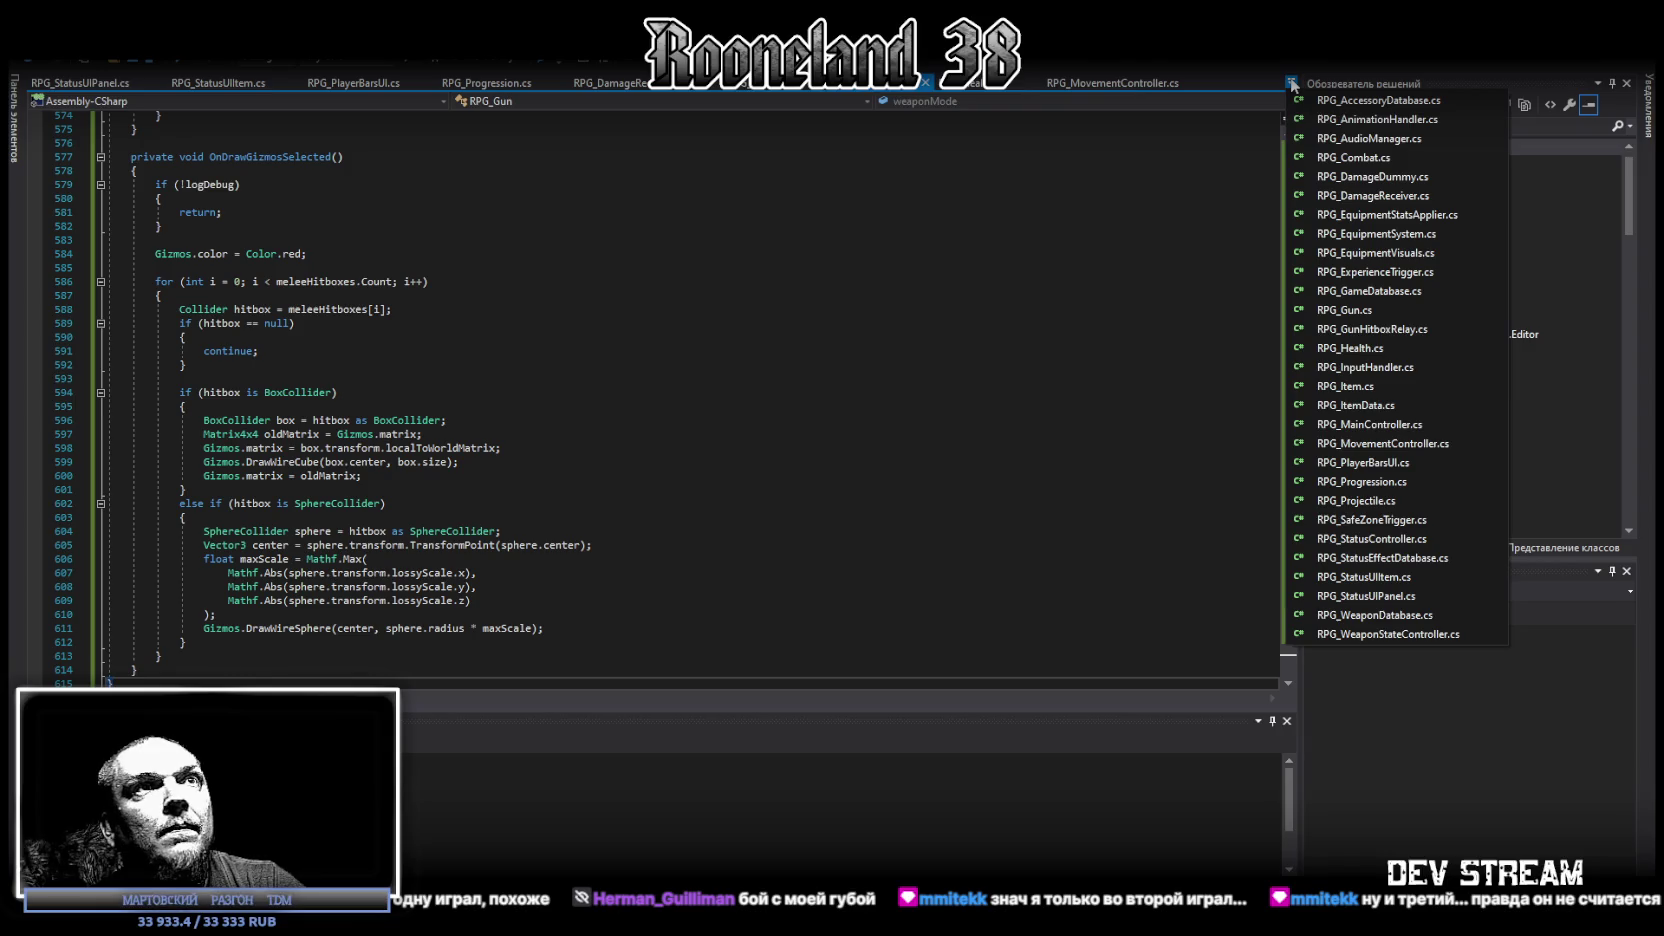
Step: Insert the SpawnImpact method above GetHitPoint in RPG_Projectile.cs, save it, and return to Unity
click(1348, 500)
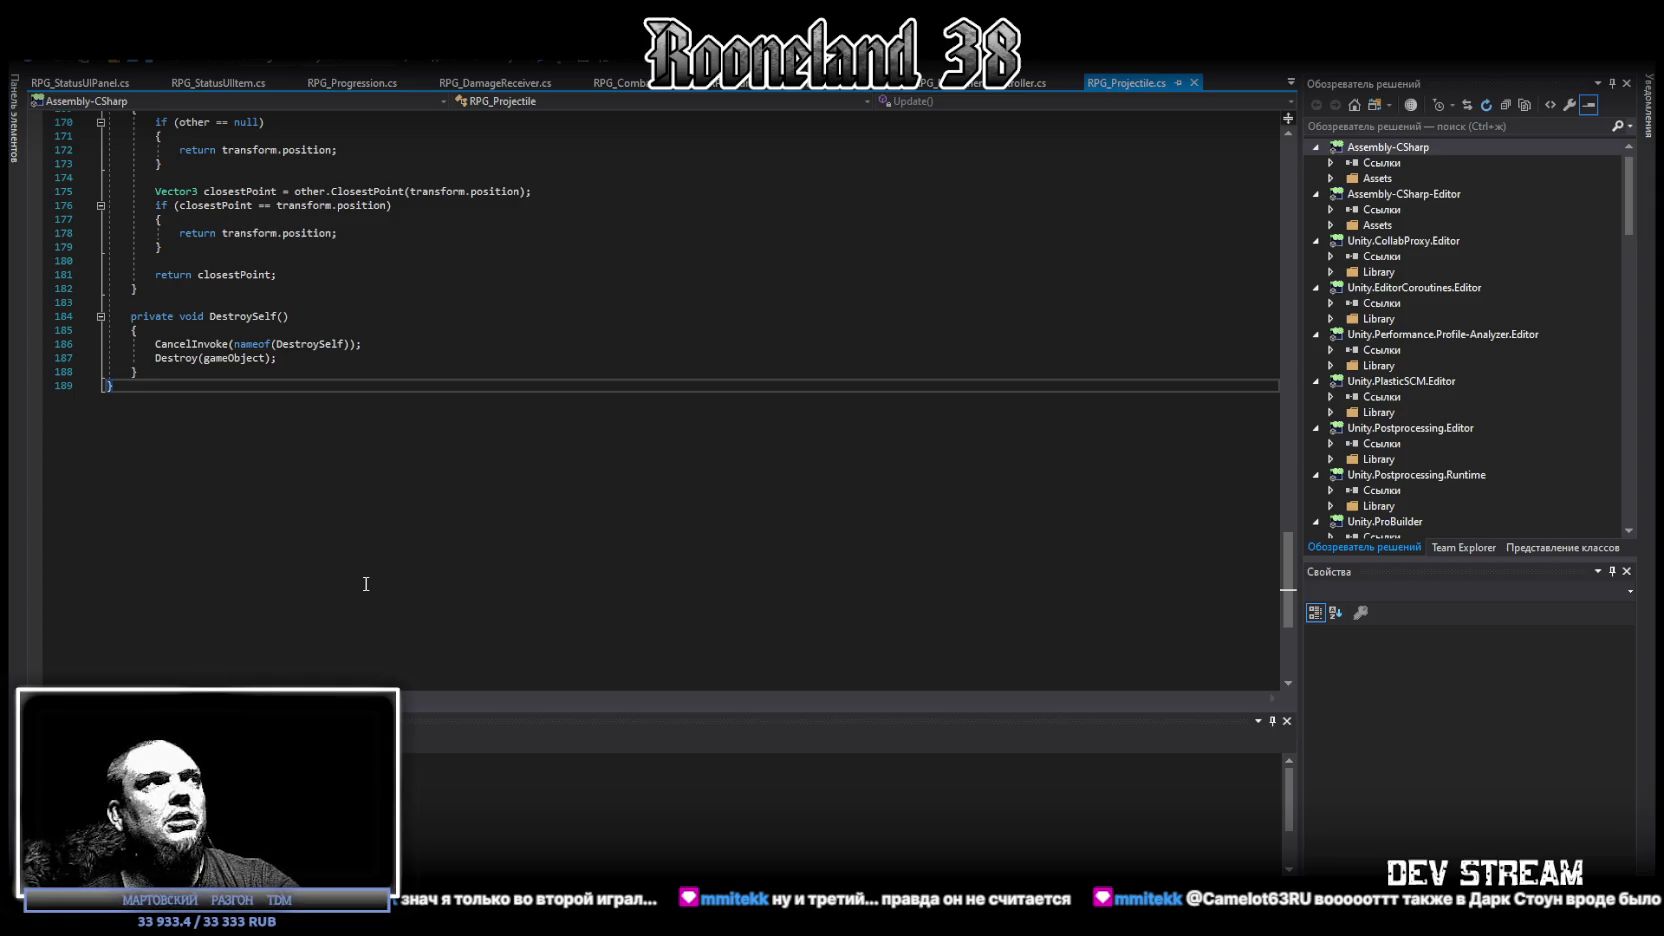
key(ctrl+z)
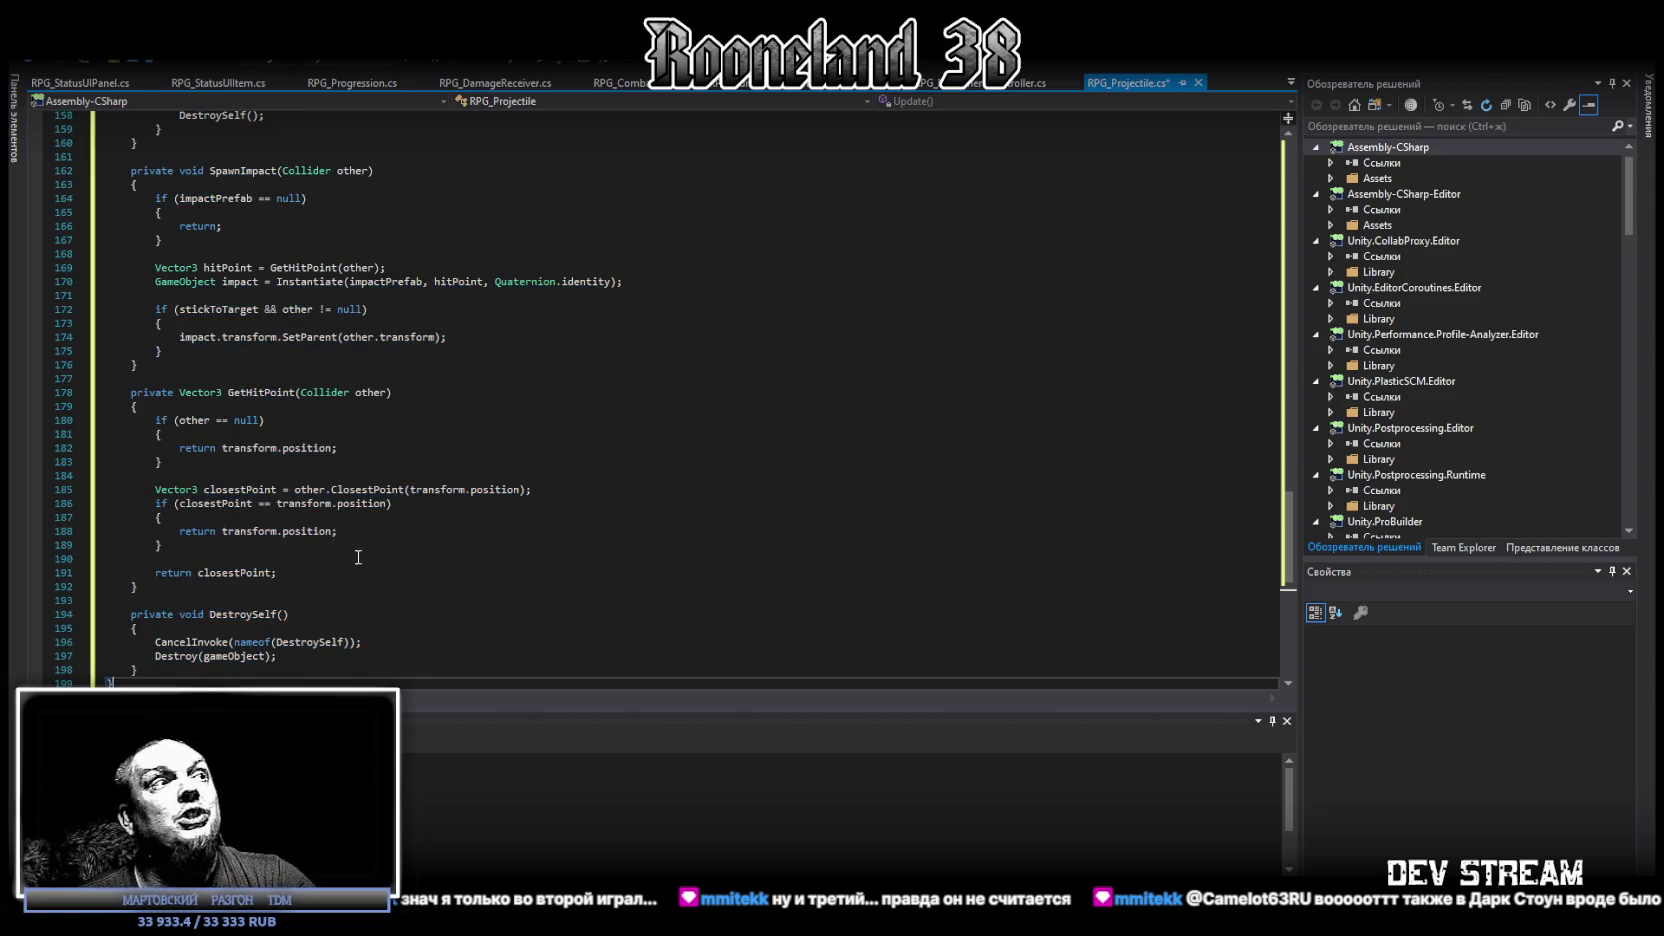
key(ctrl+s)
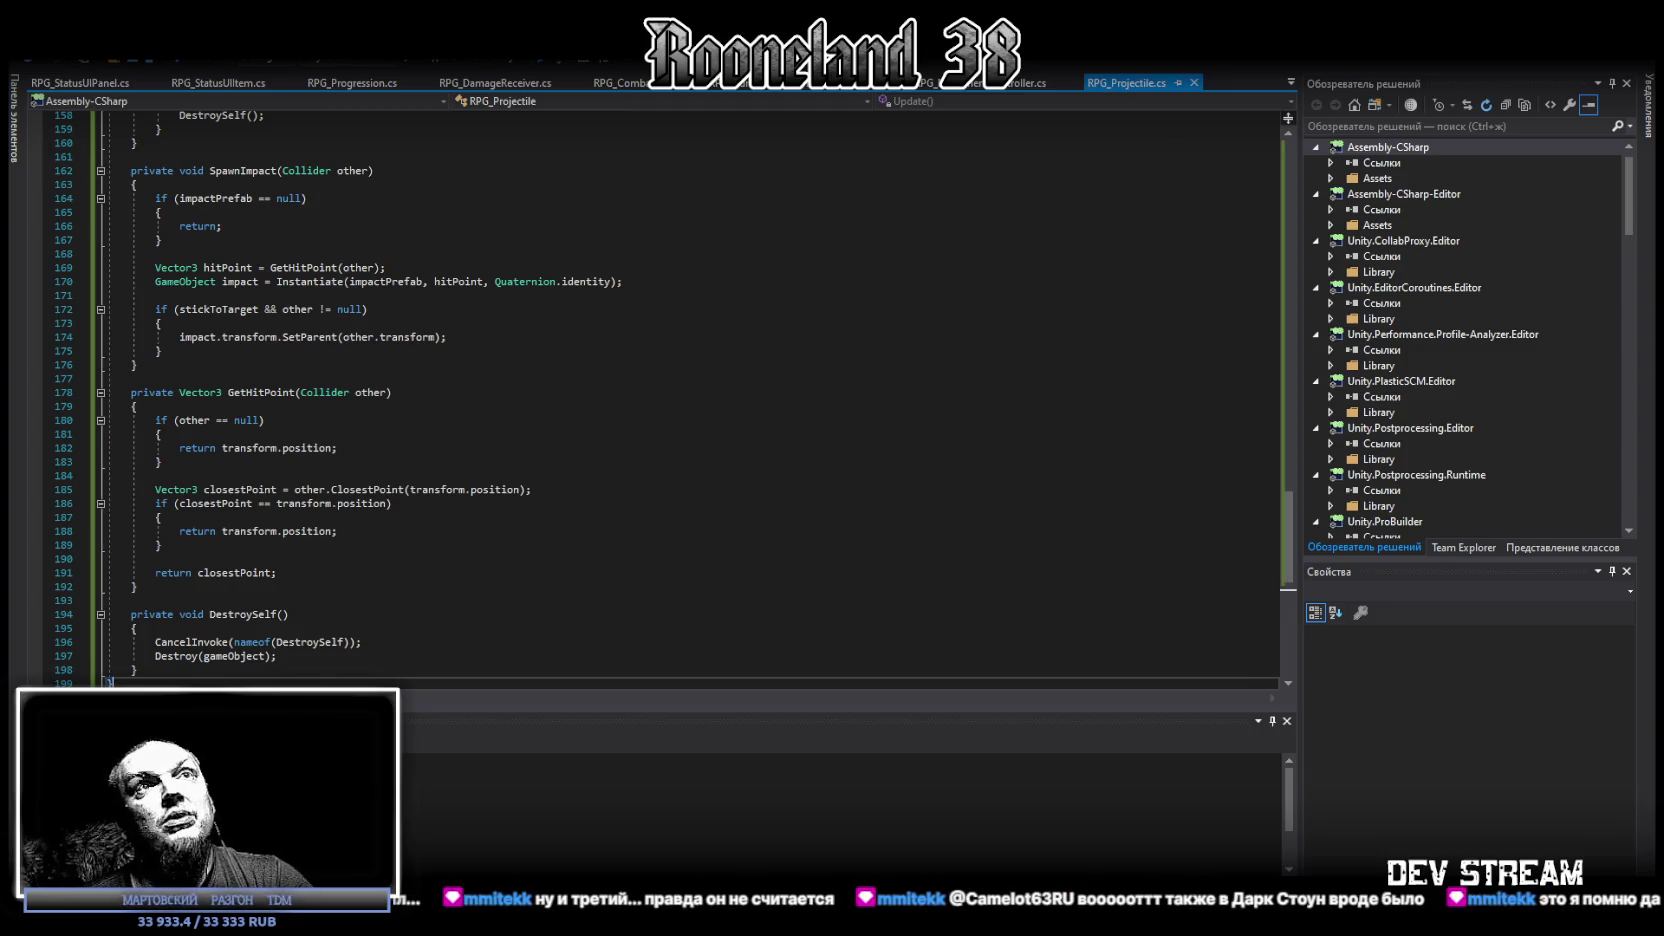
key(alt+Tab)
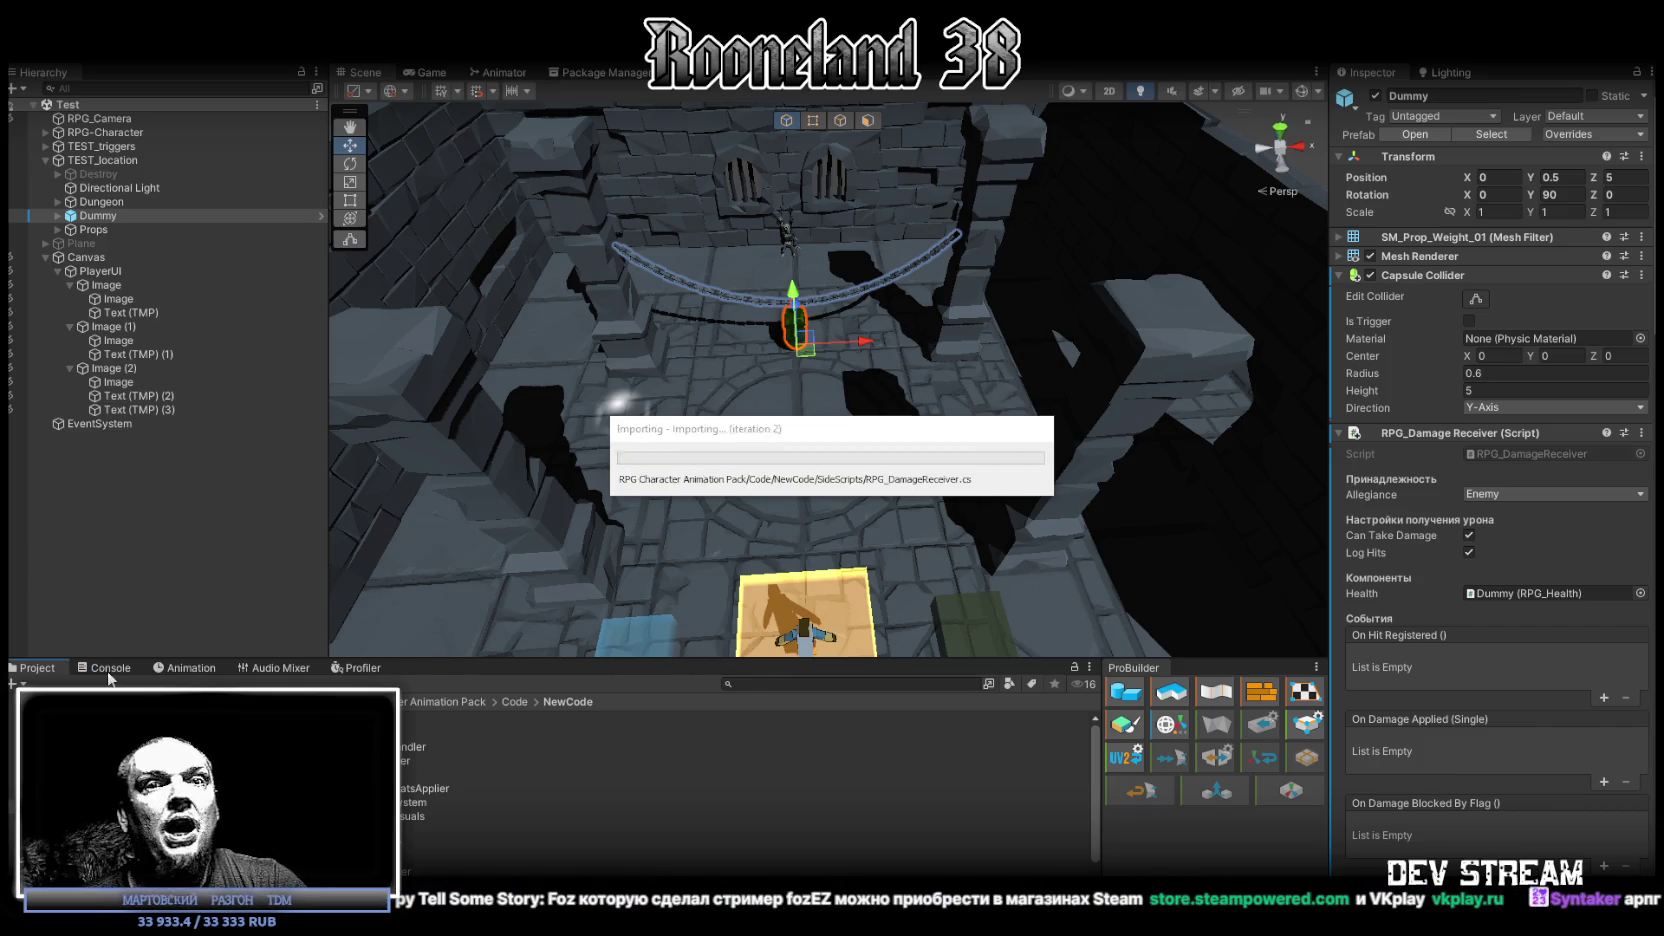
Step: After recompiling, inspect the 2Hand-Sword prefab's RPG_Gun Status Effect ID and Impact Prefab fields
click(110, 668)
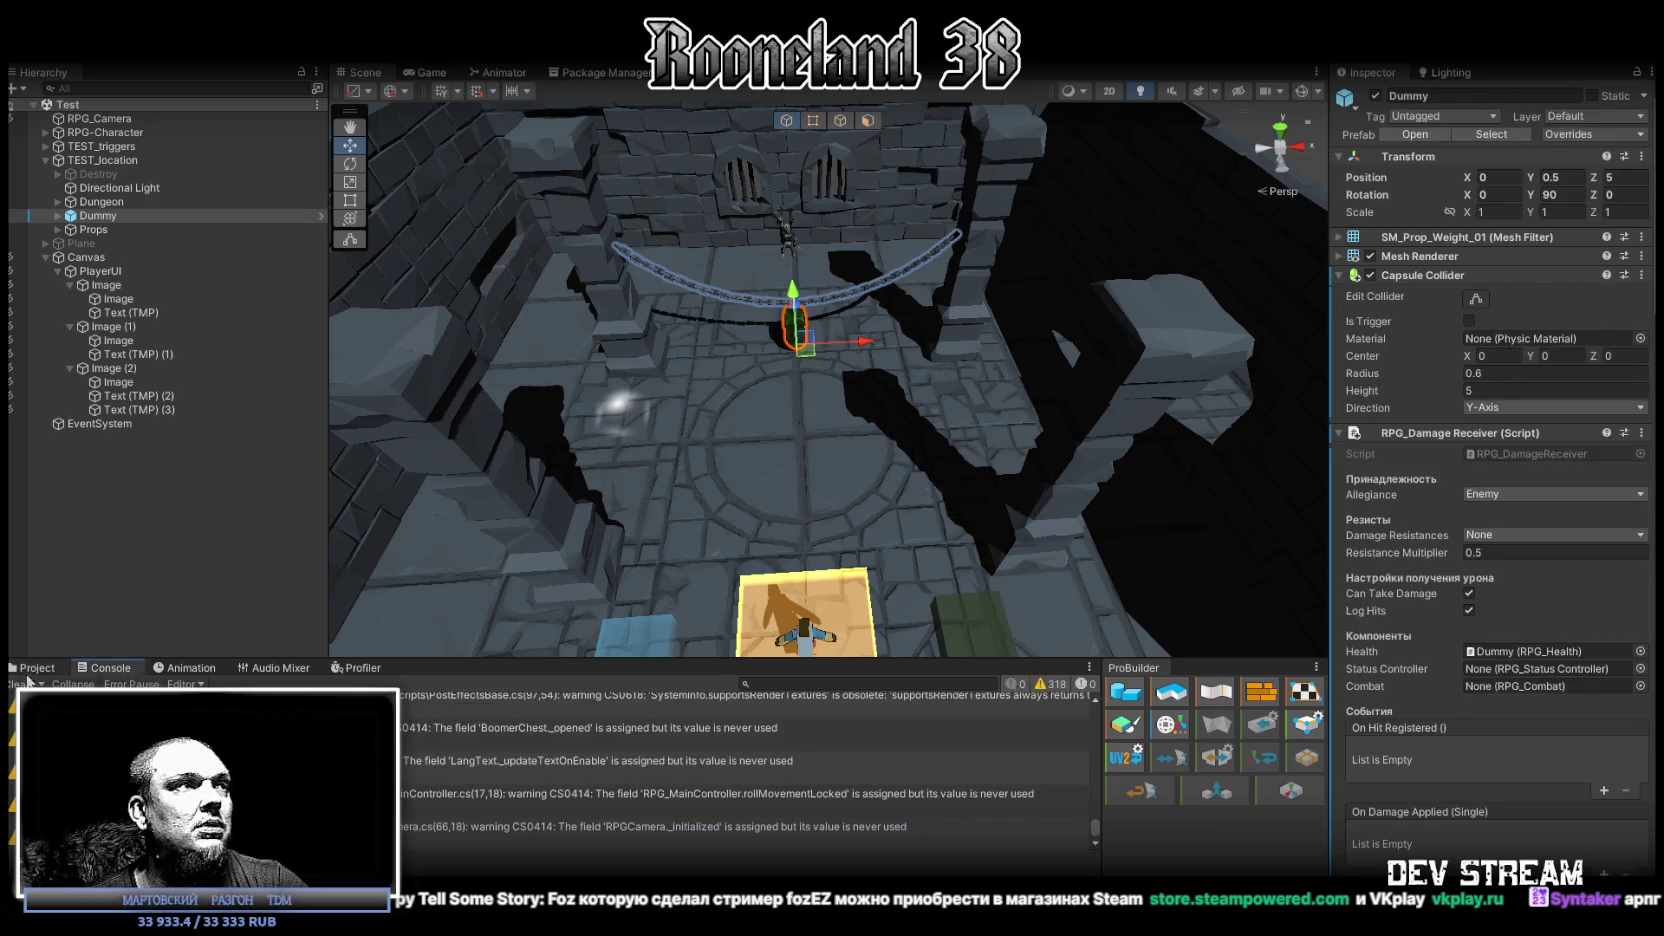
click(35, 668)
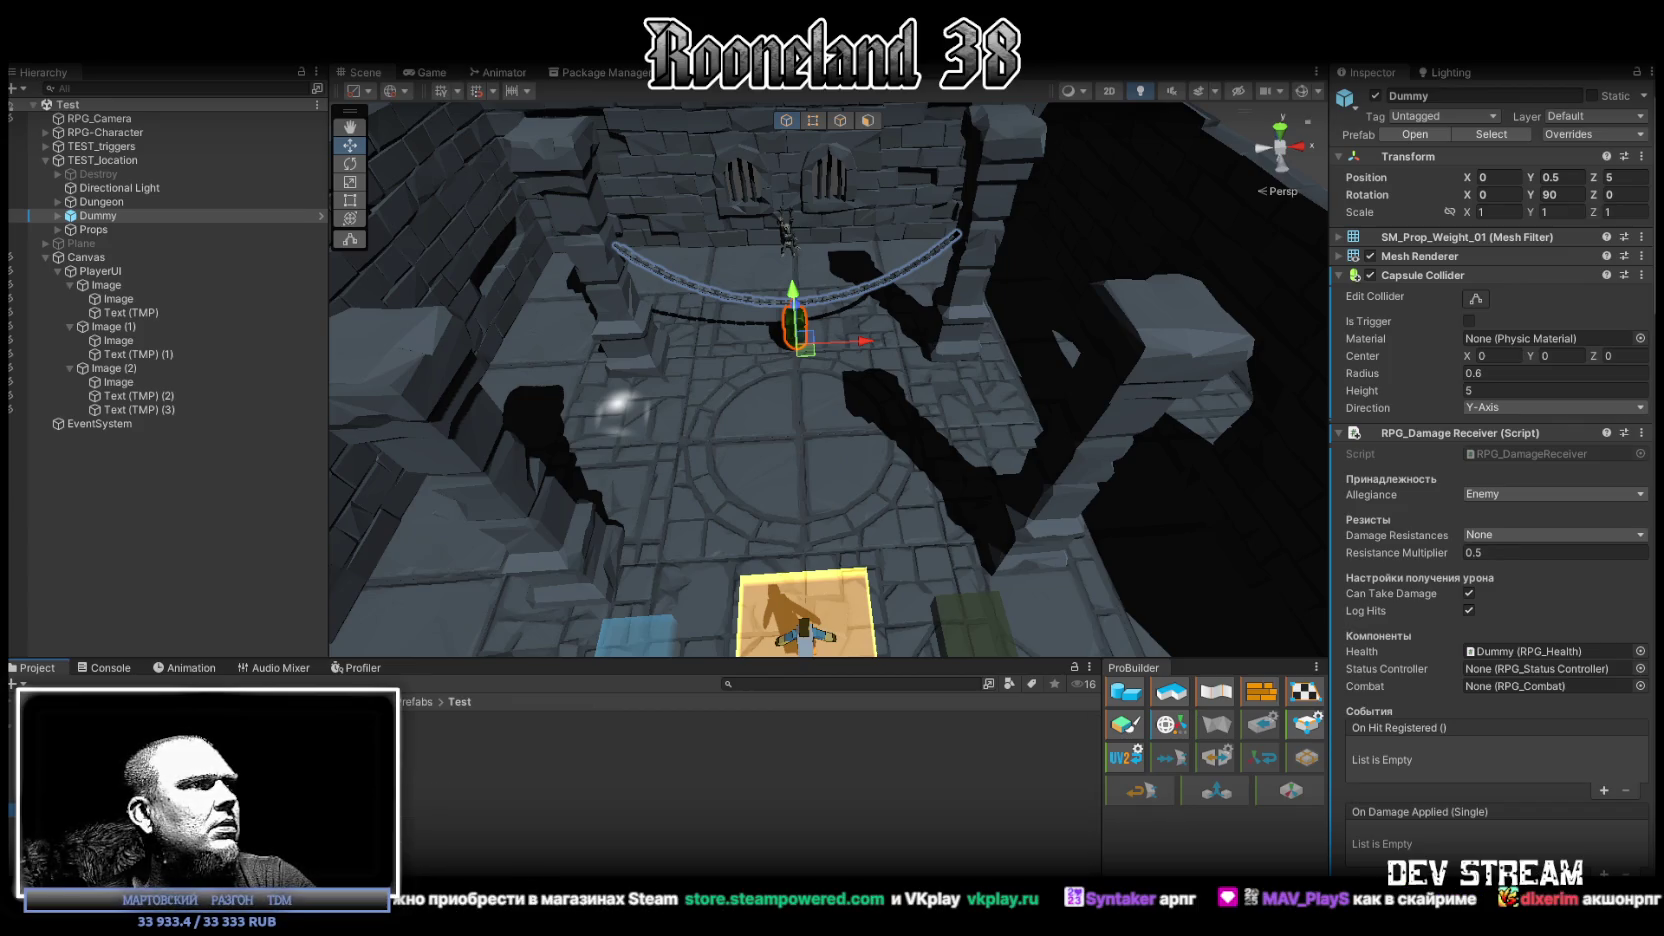
click(450, 718)
scroll(1407, 450, down, 3)
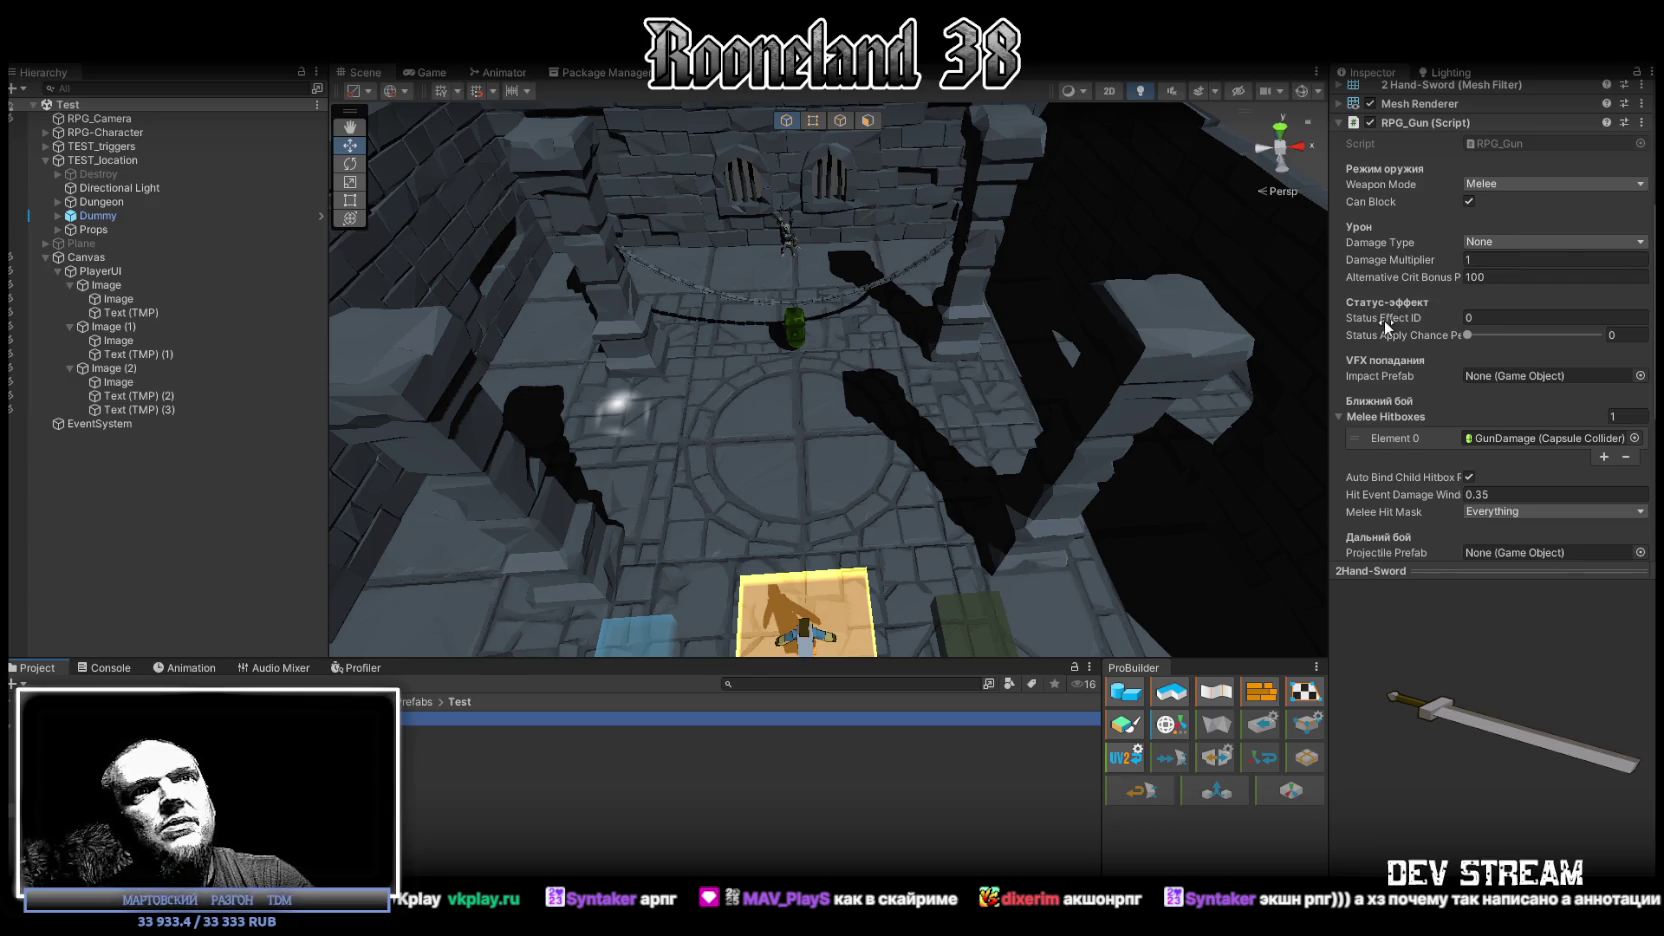
scroll(1496, 385, down, 5)
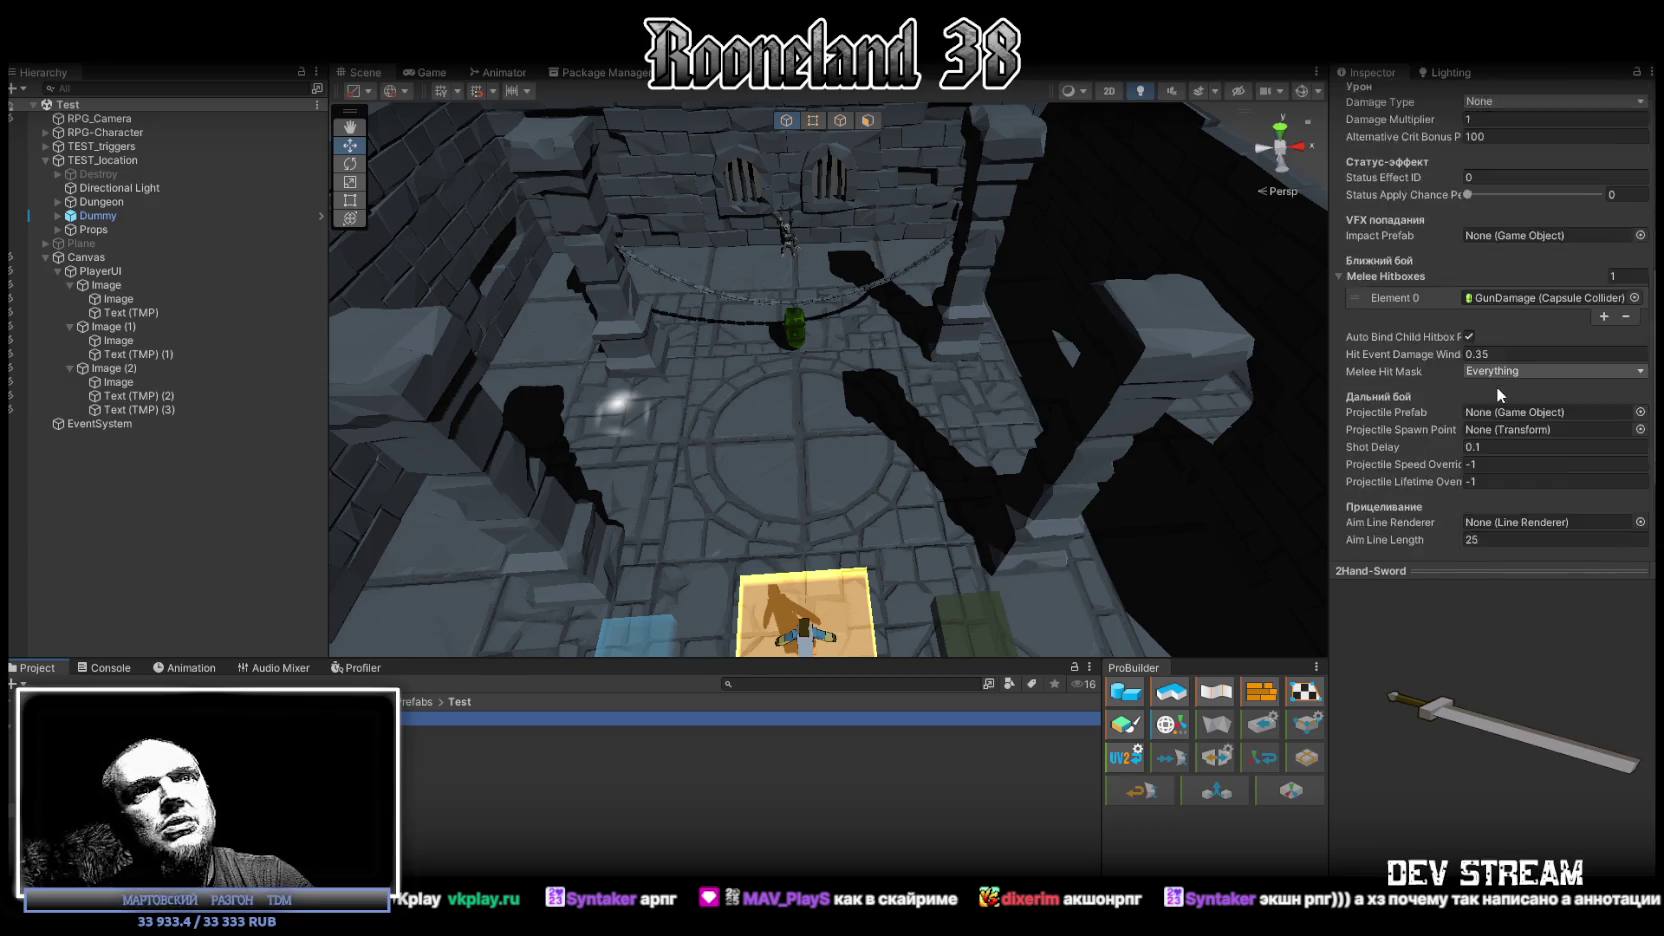
scroll(1499, 385, up, 4)
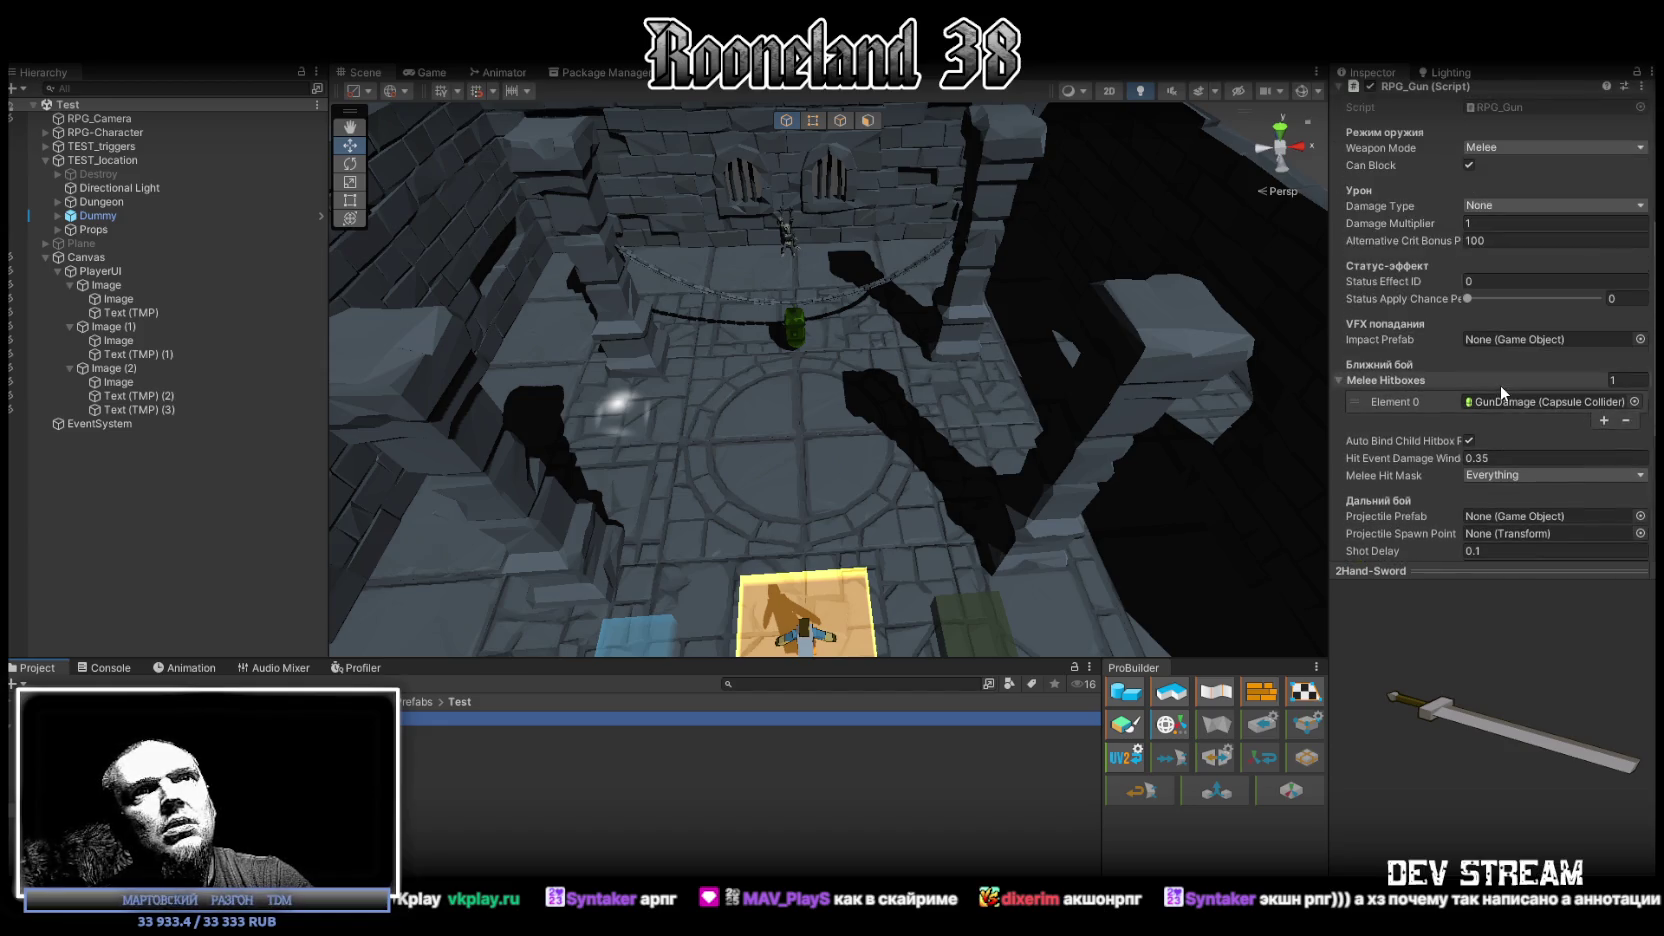
scroll(1504, 370, up, 3)
scroll(1512, 260, down, 2)
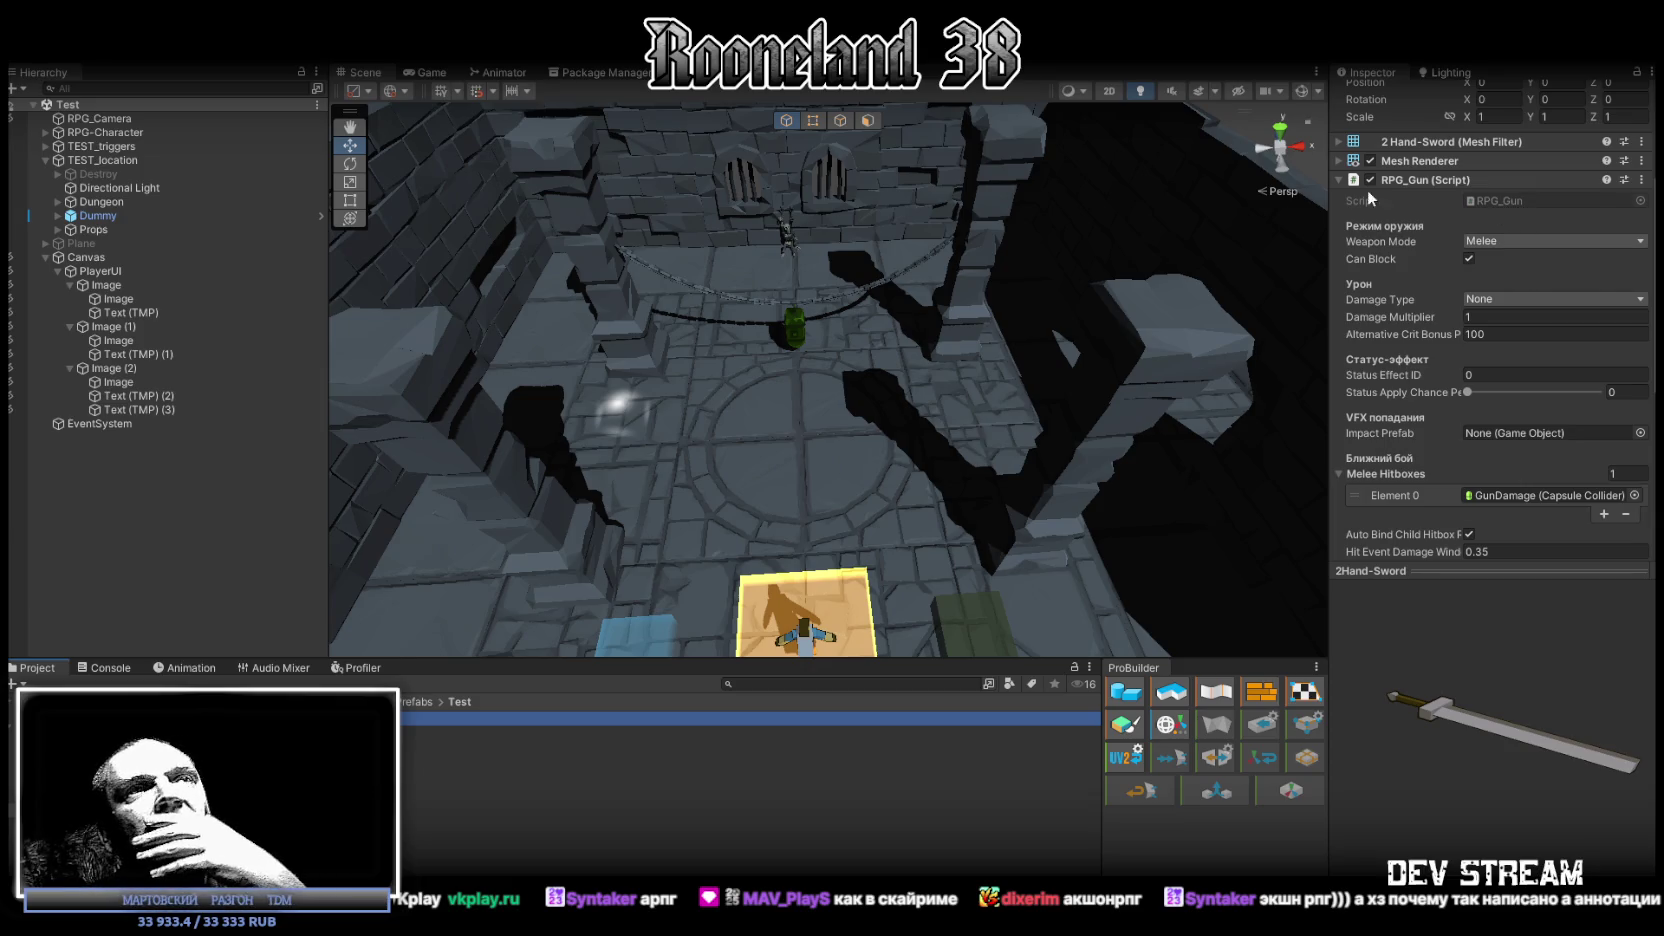
Step: Select RPG-Character and scroll its Inspector from Movement settings down to the Weapon State Controller
click(124, 133)
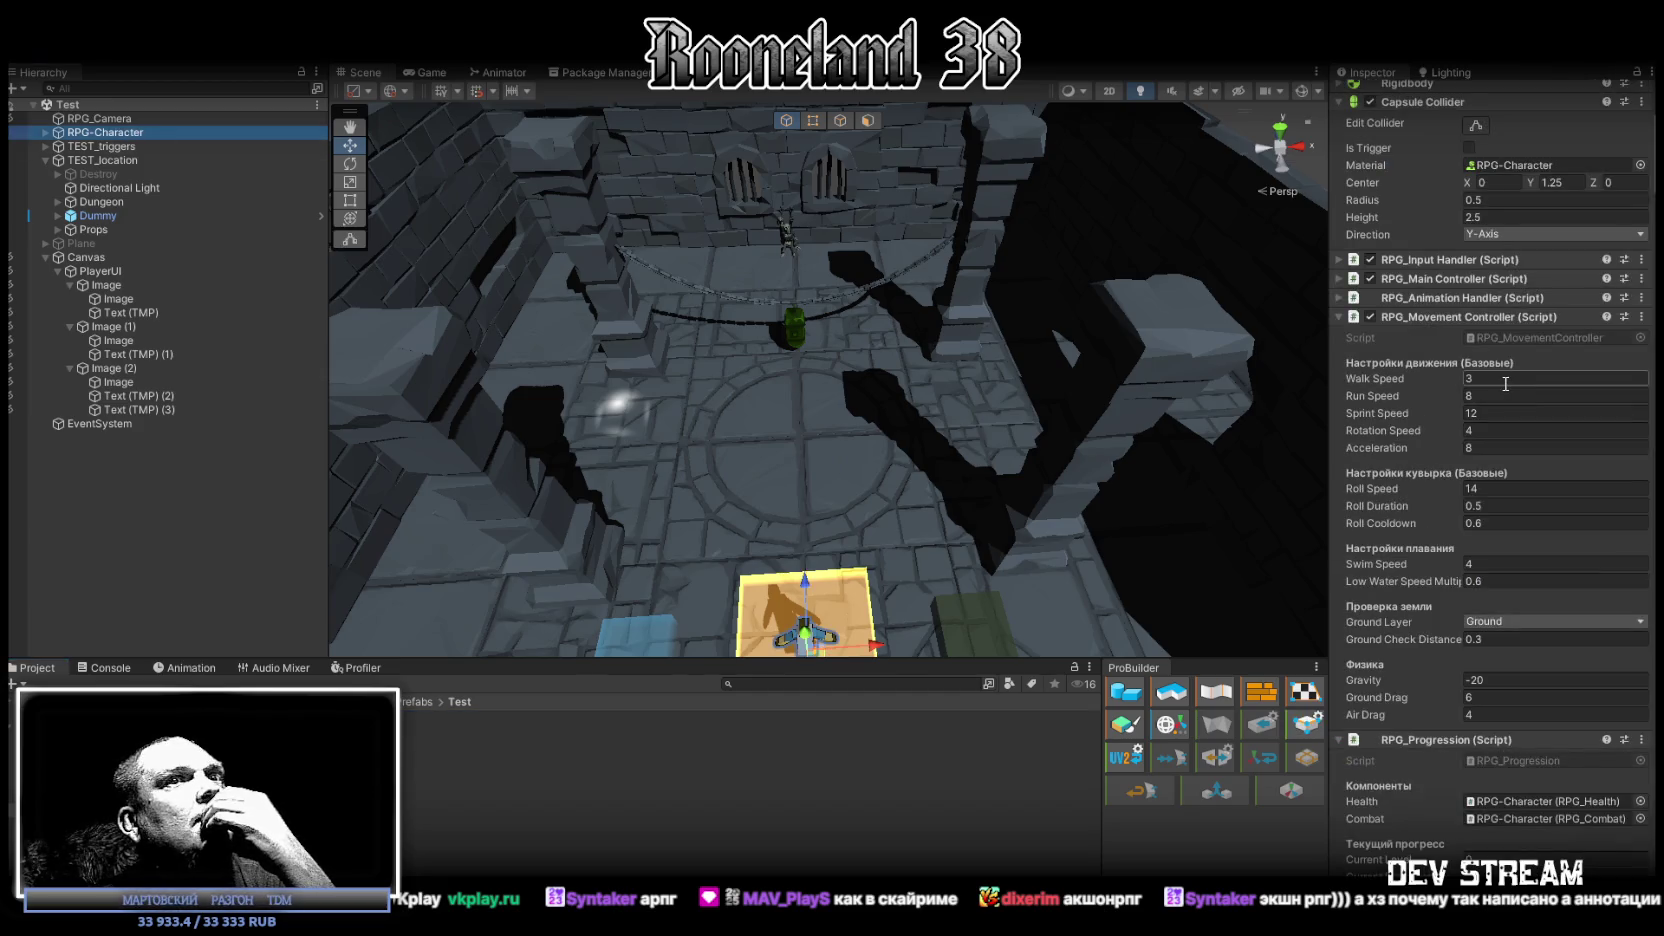
scroll(1490, 377, down, 2)
scroll(1479, 354, down, 10)
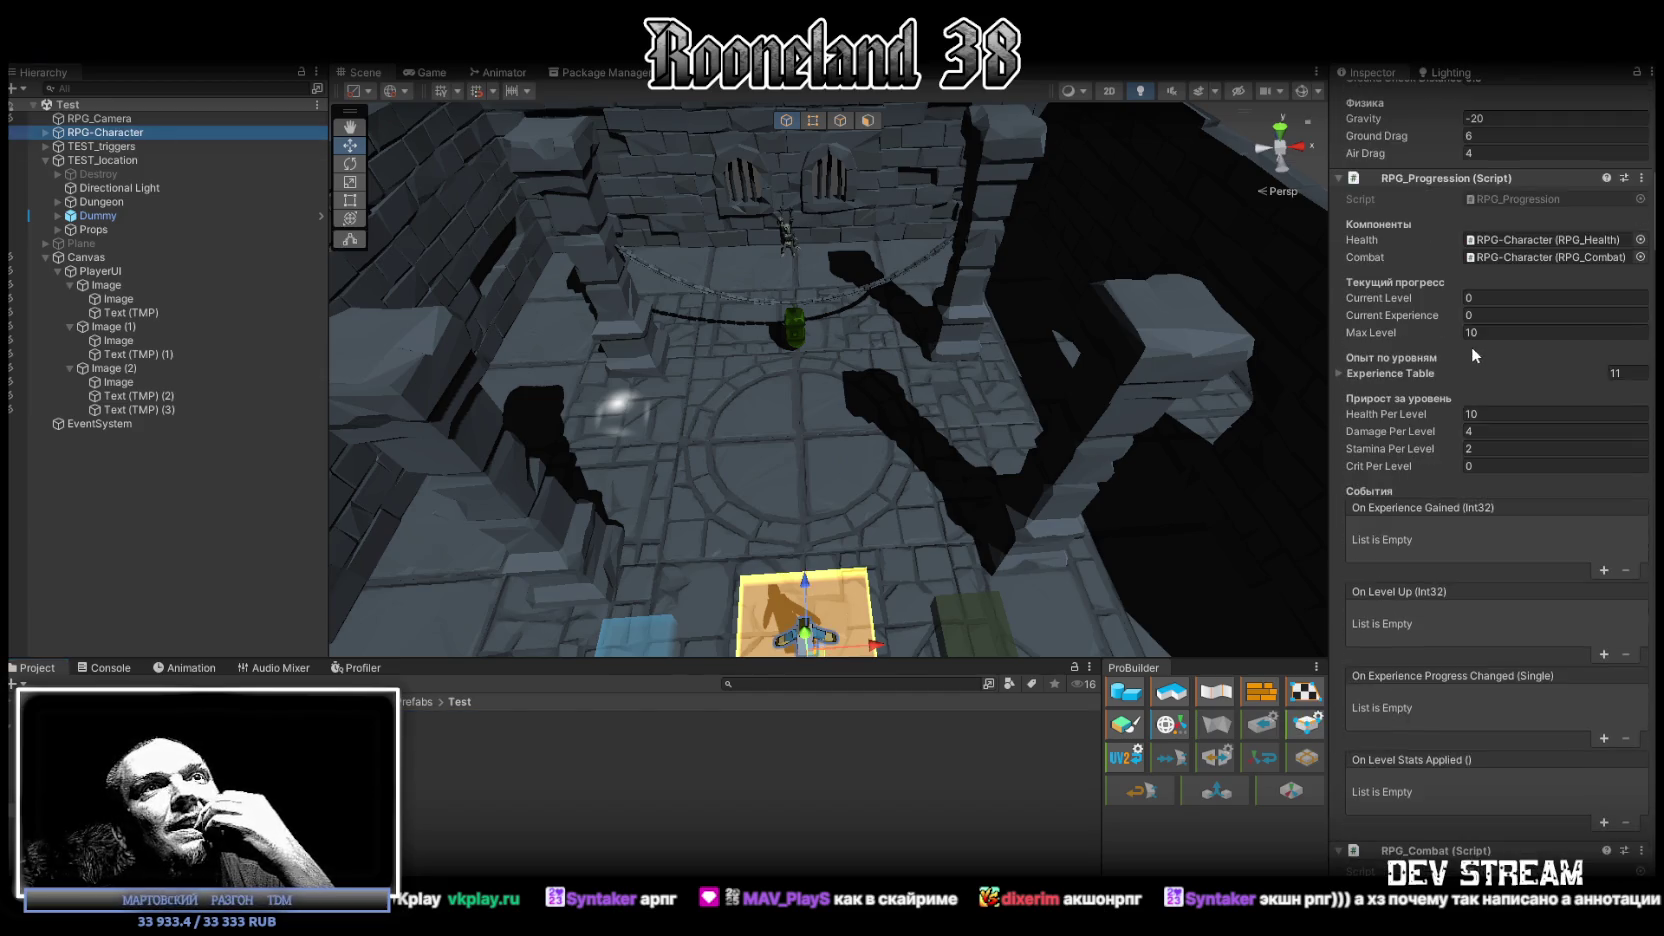
scroll(1466, 348, down, 15)
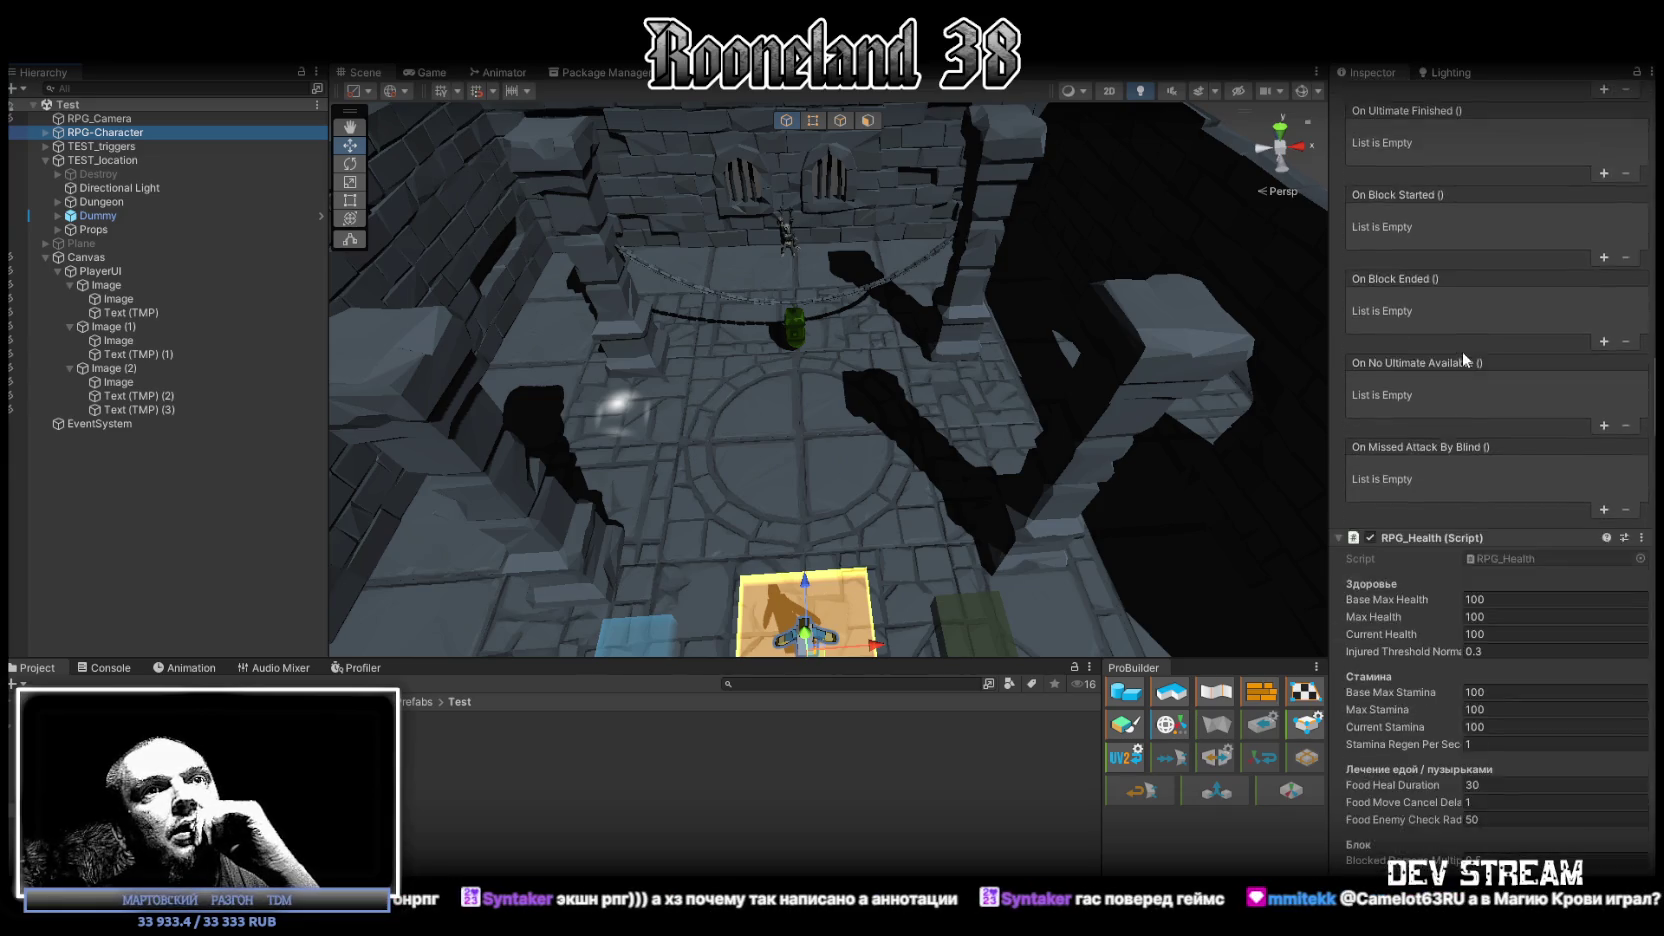
scroll(1462, 347, down, 9)
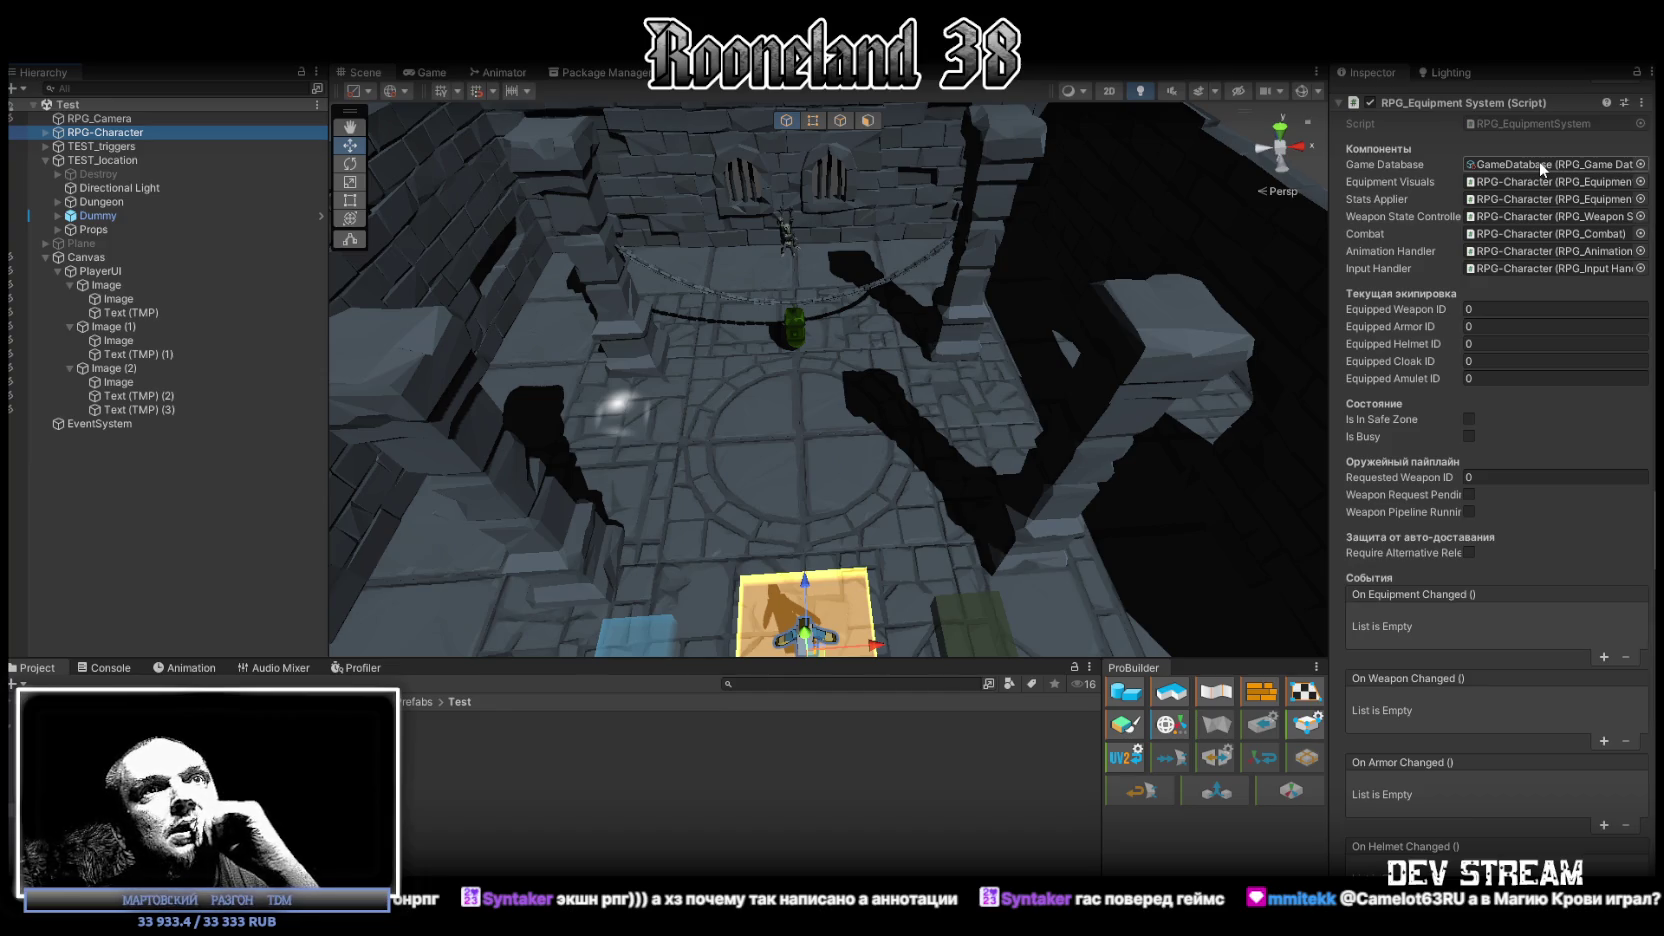
scroll(1490, 290, down, 12)
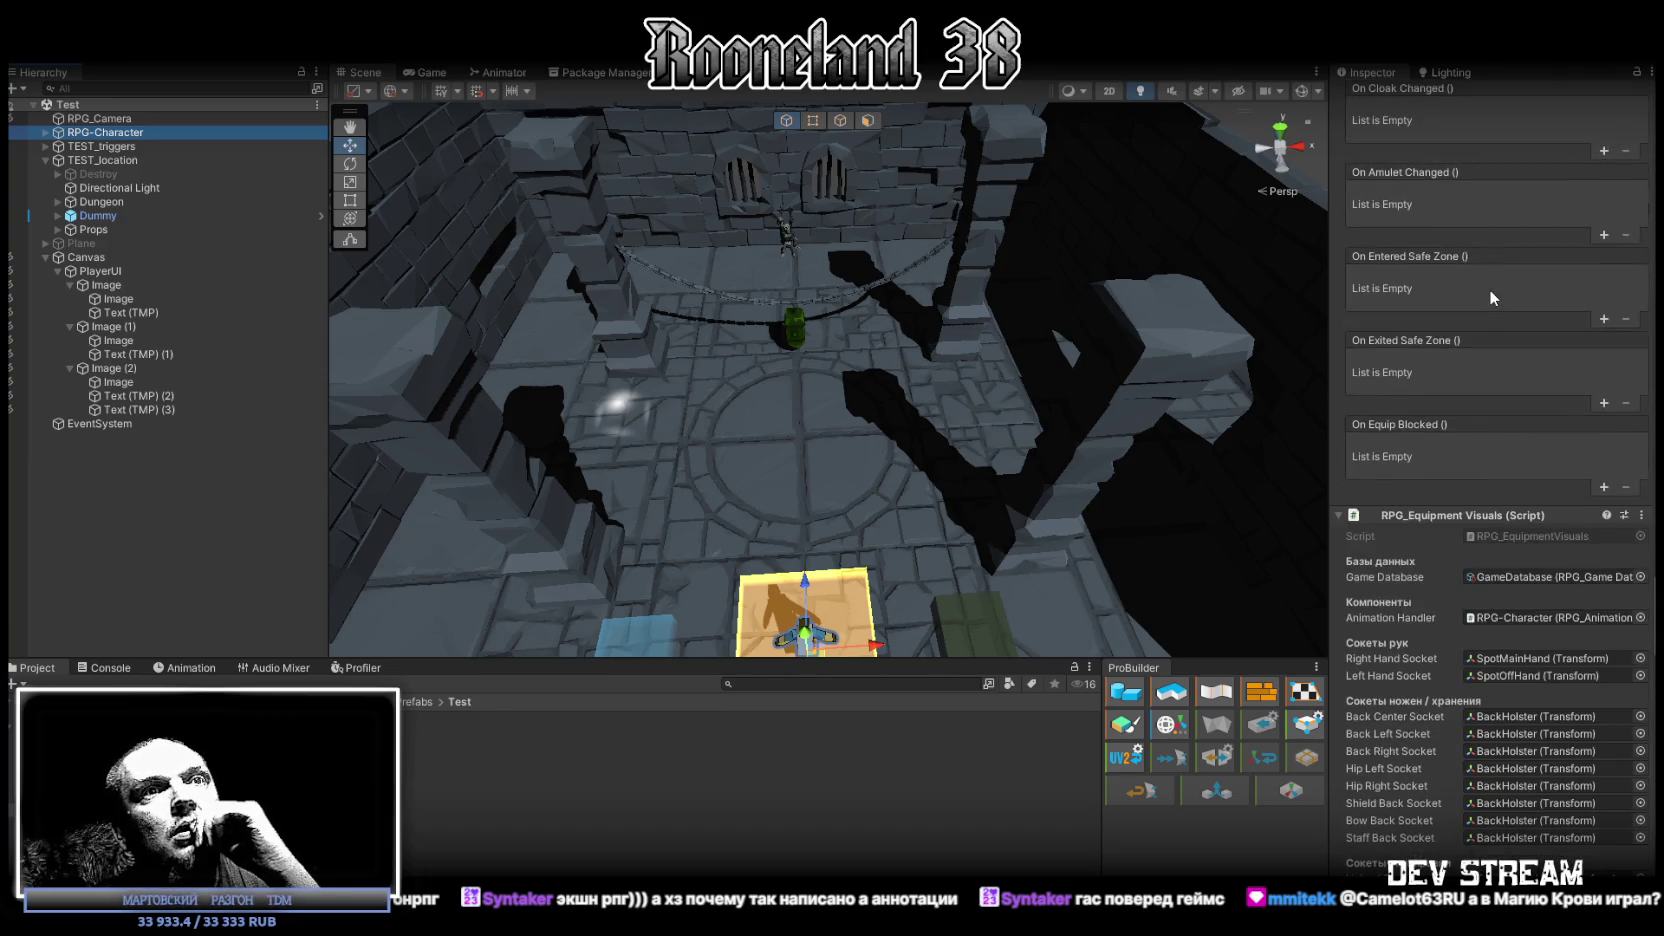
scroll(1488, 289, down, 10)
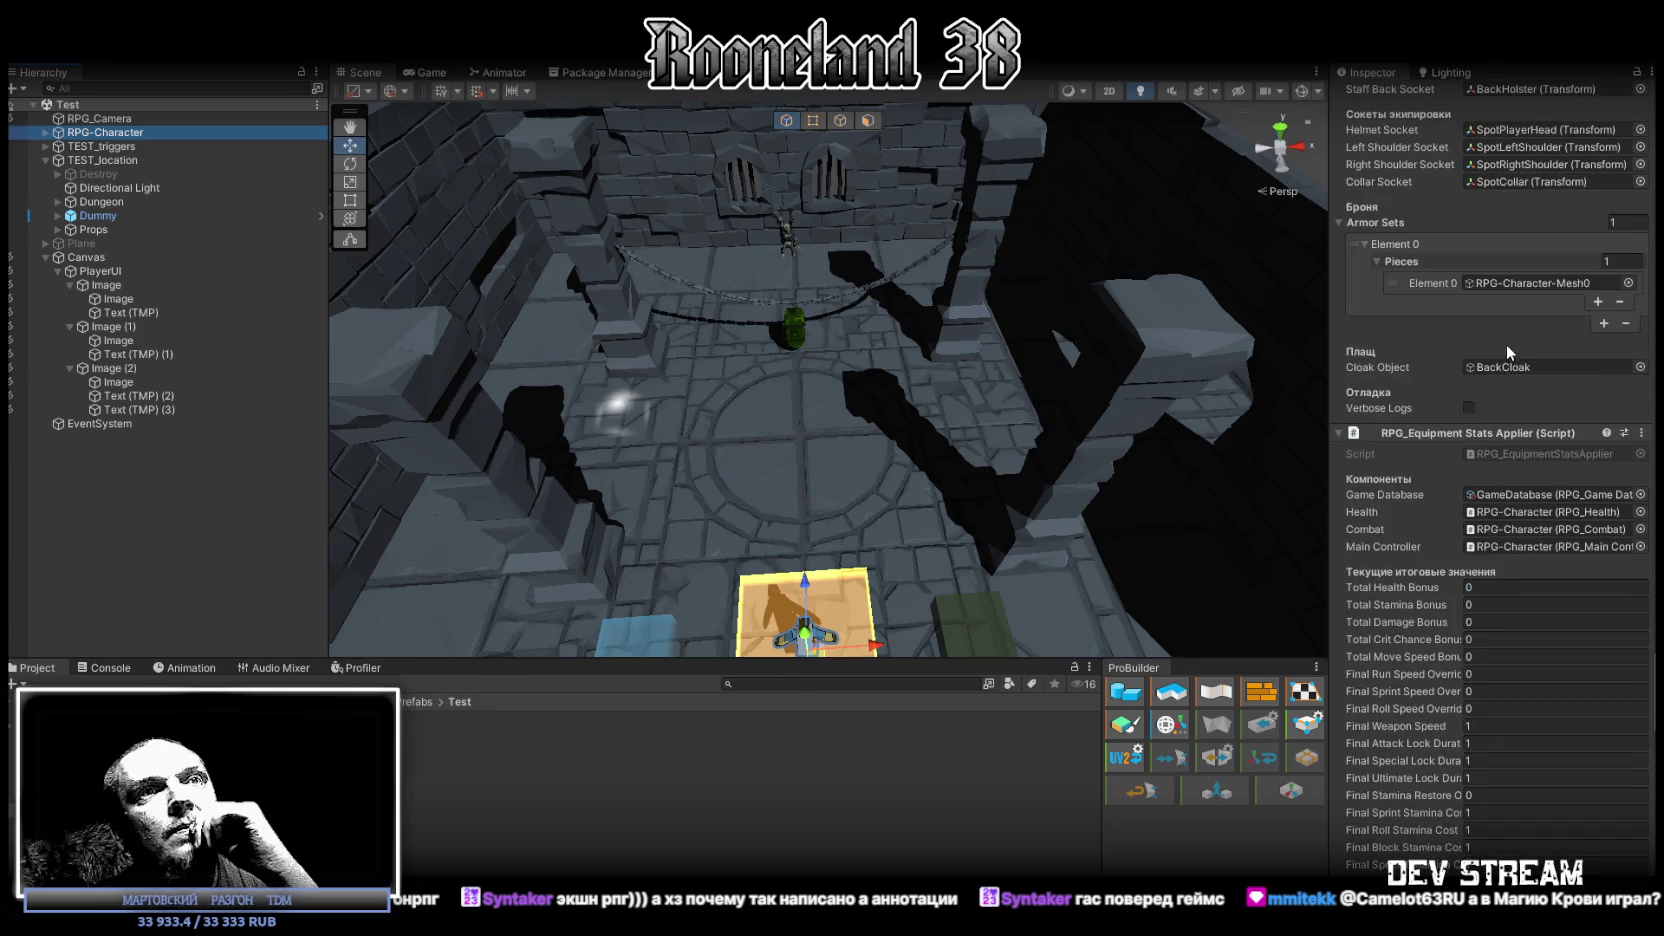
scroll(1505, 344, down, 8)
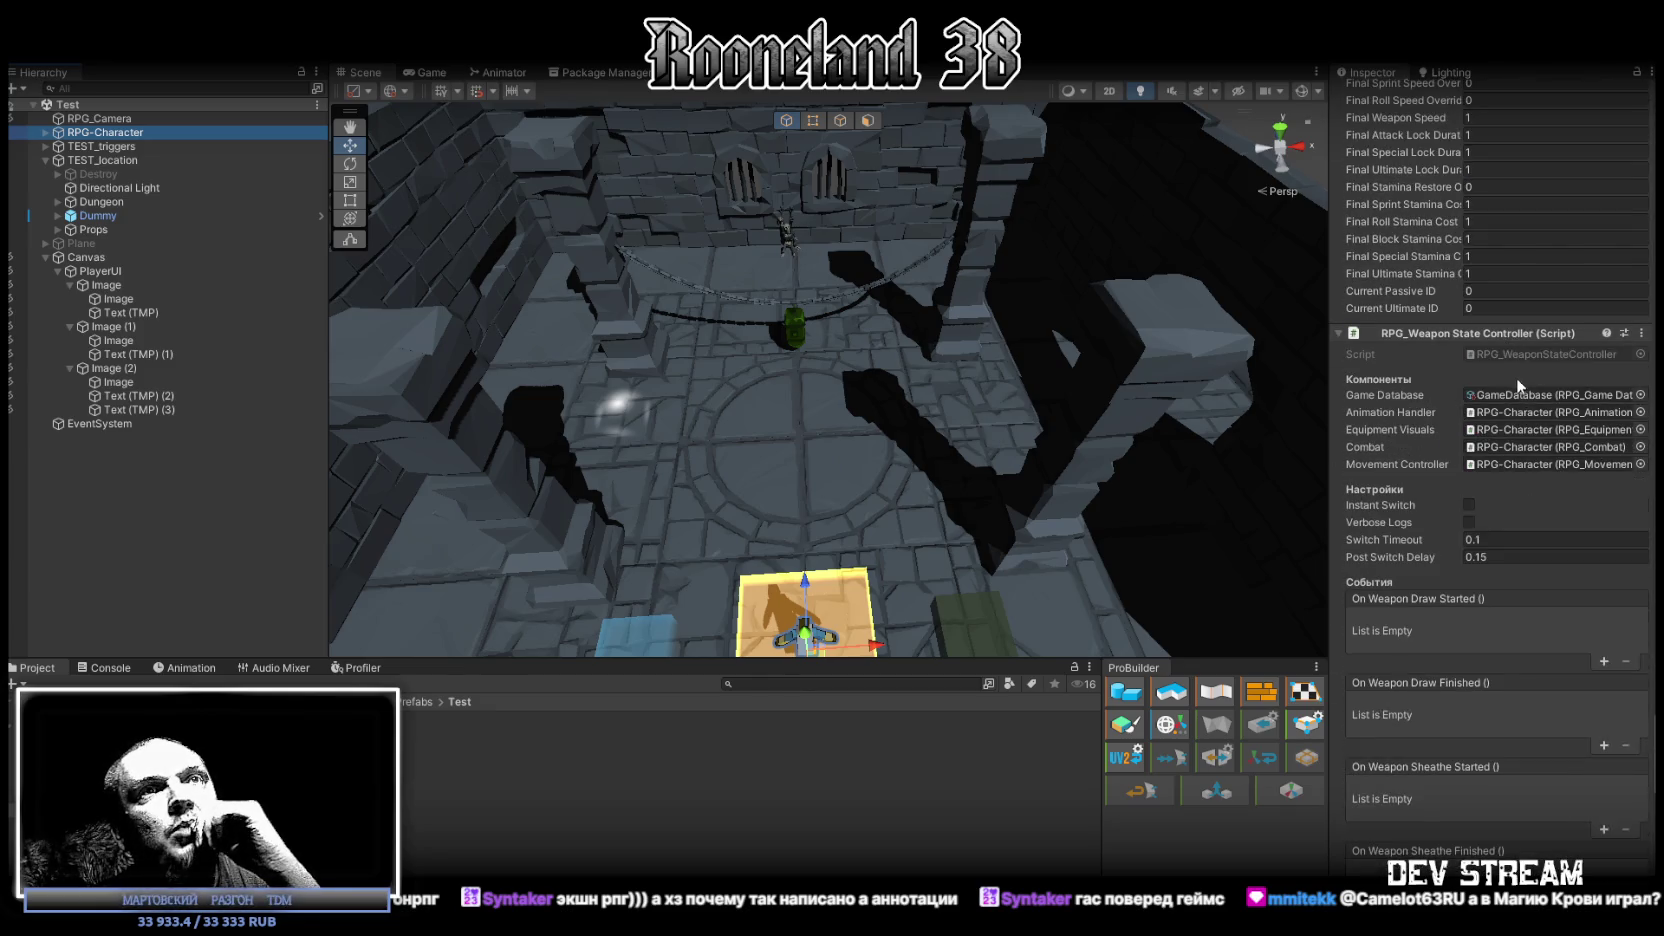
Step: Link RPG-Character as the Damage Receiver's Combat reference, leaving Status Controller as None
scroll(1514, 400, down, 7)
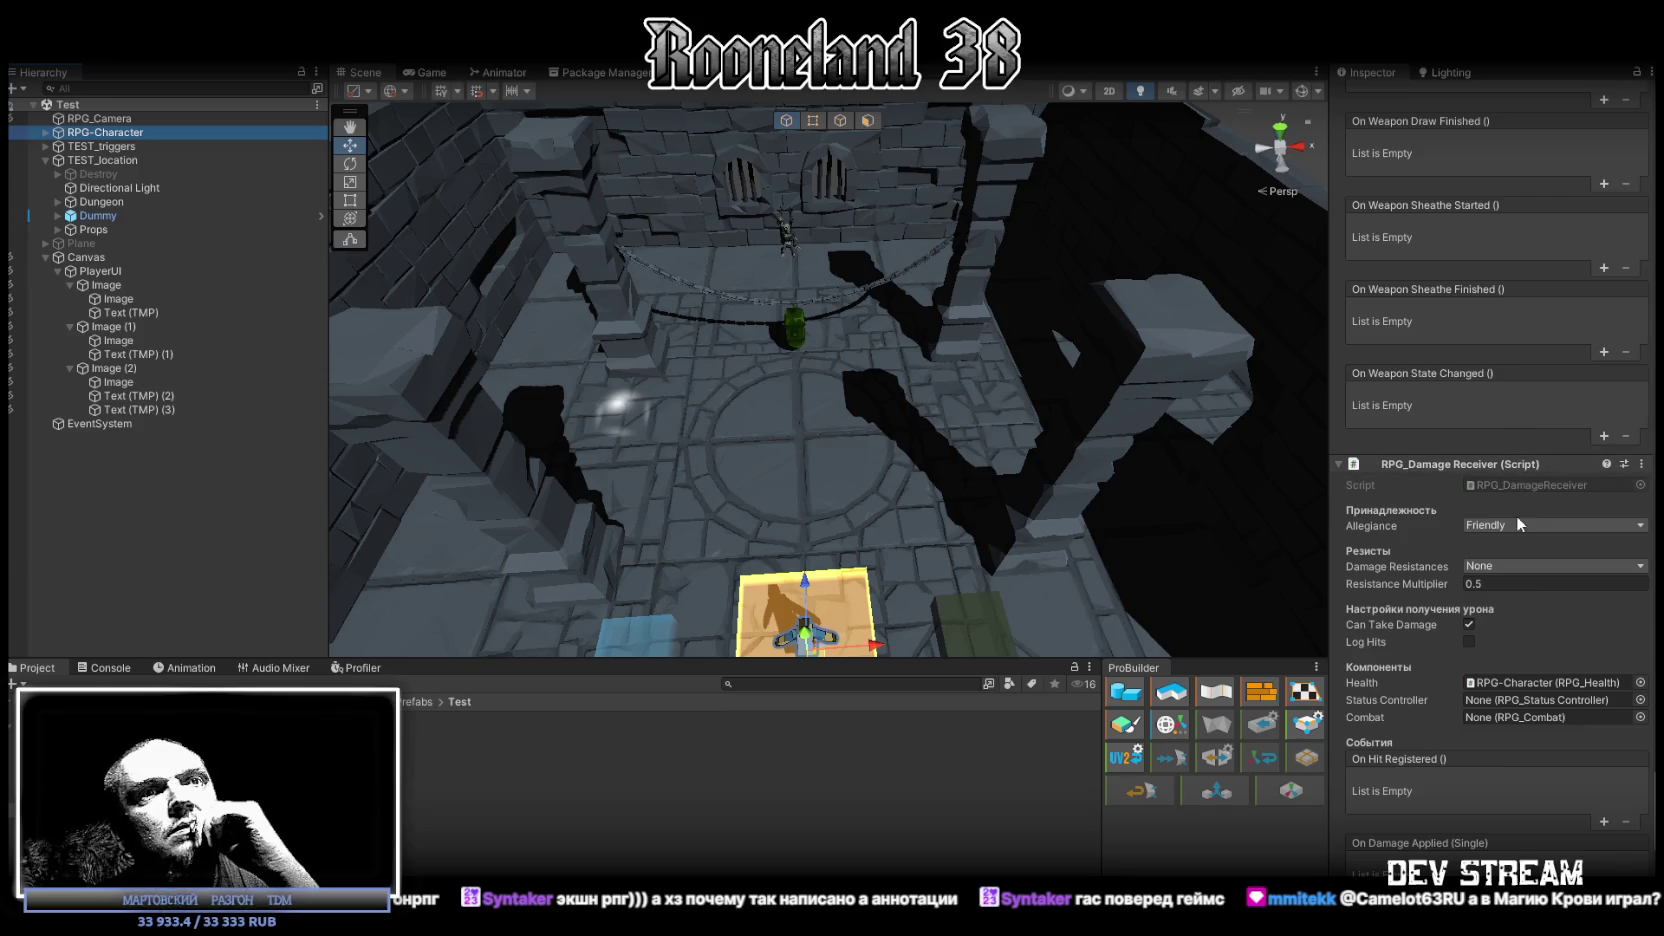
click(1640, 700)
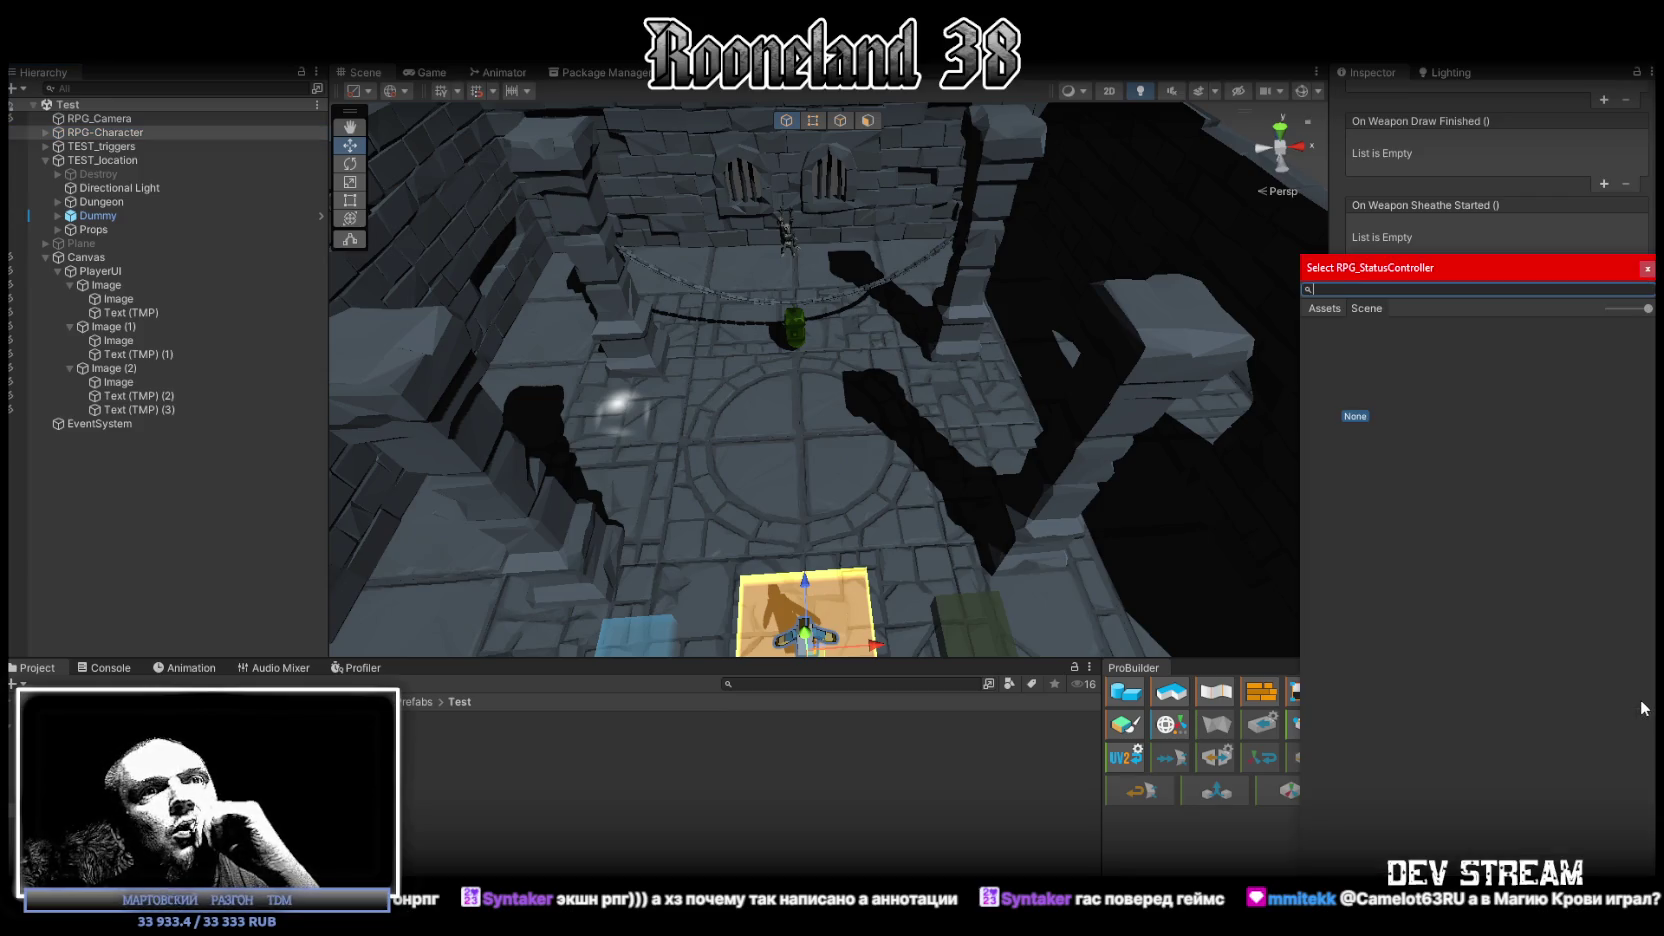
click(1645, 268)
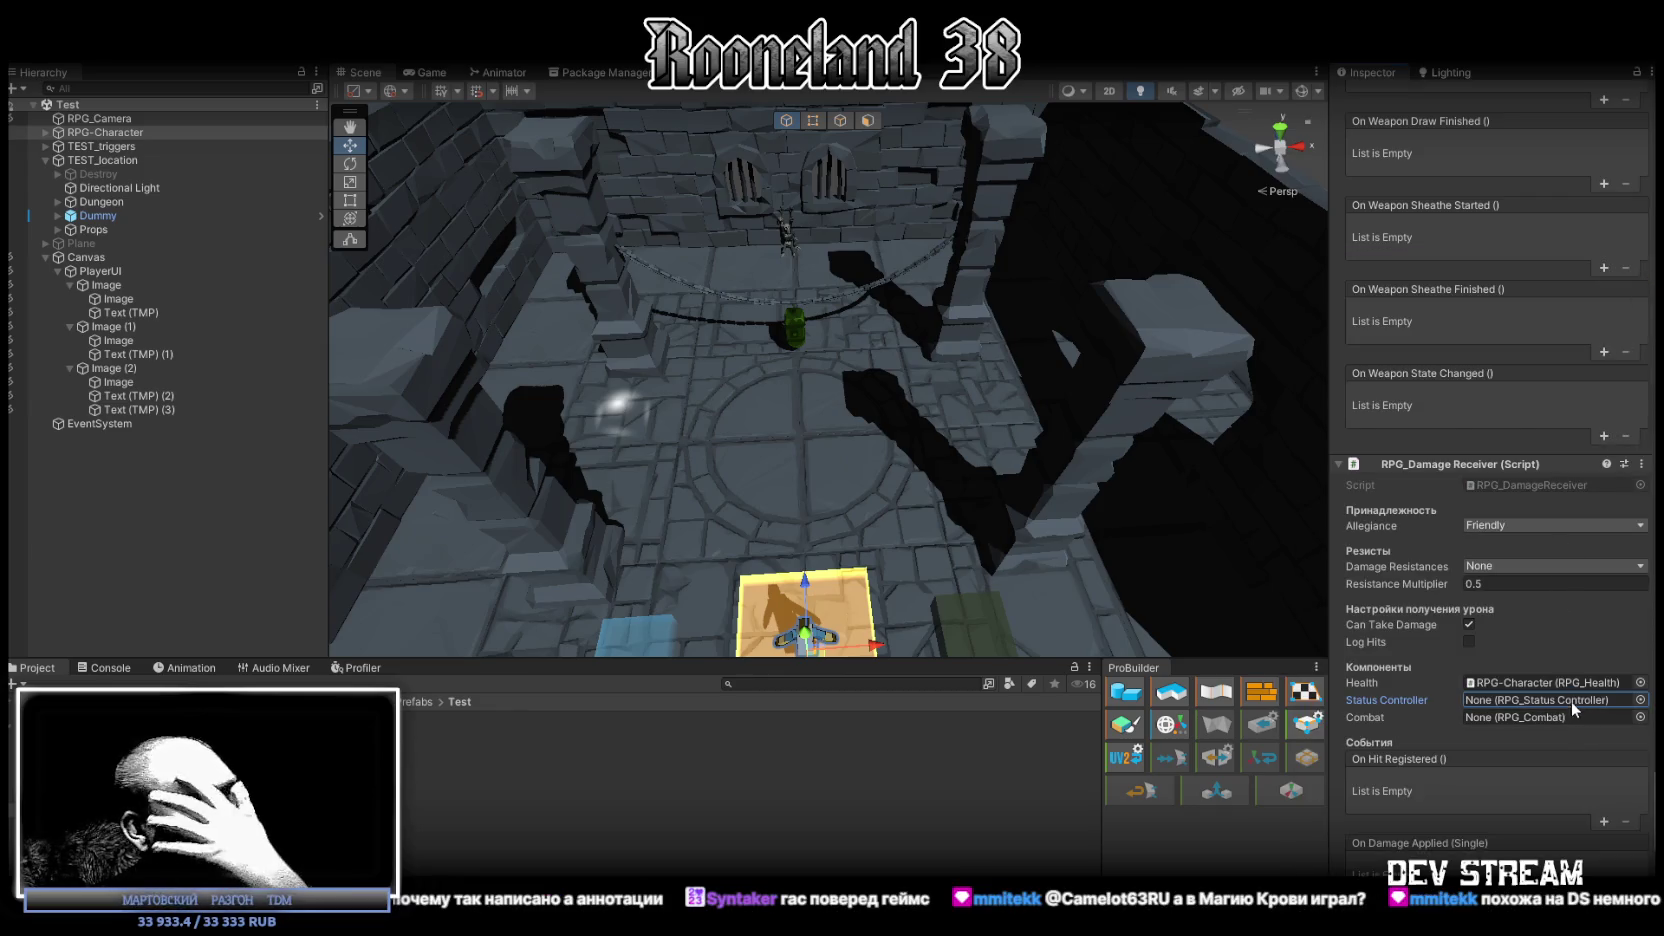
scroll(1569, 708, down, 3)
click(1640, 623)
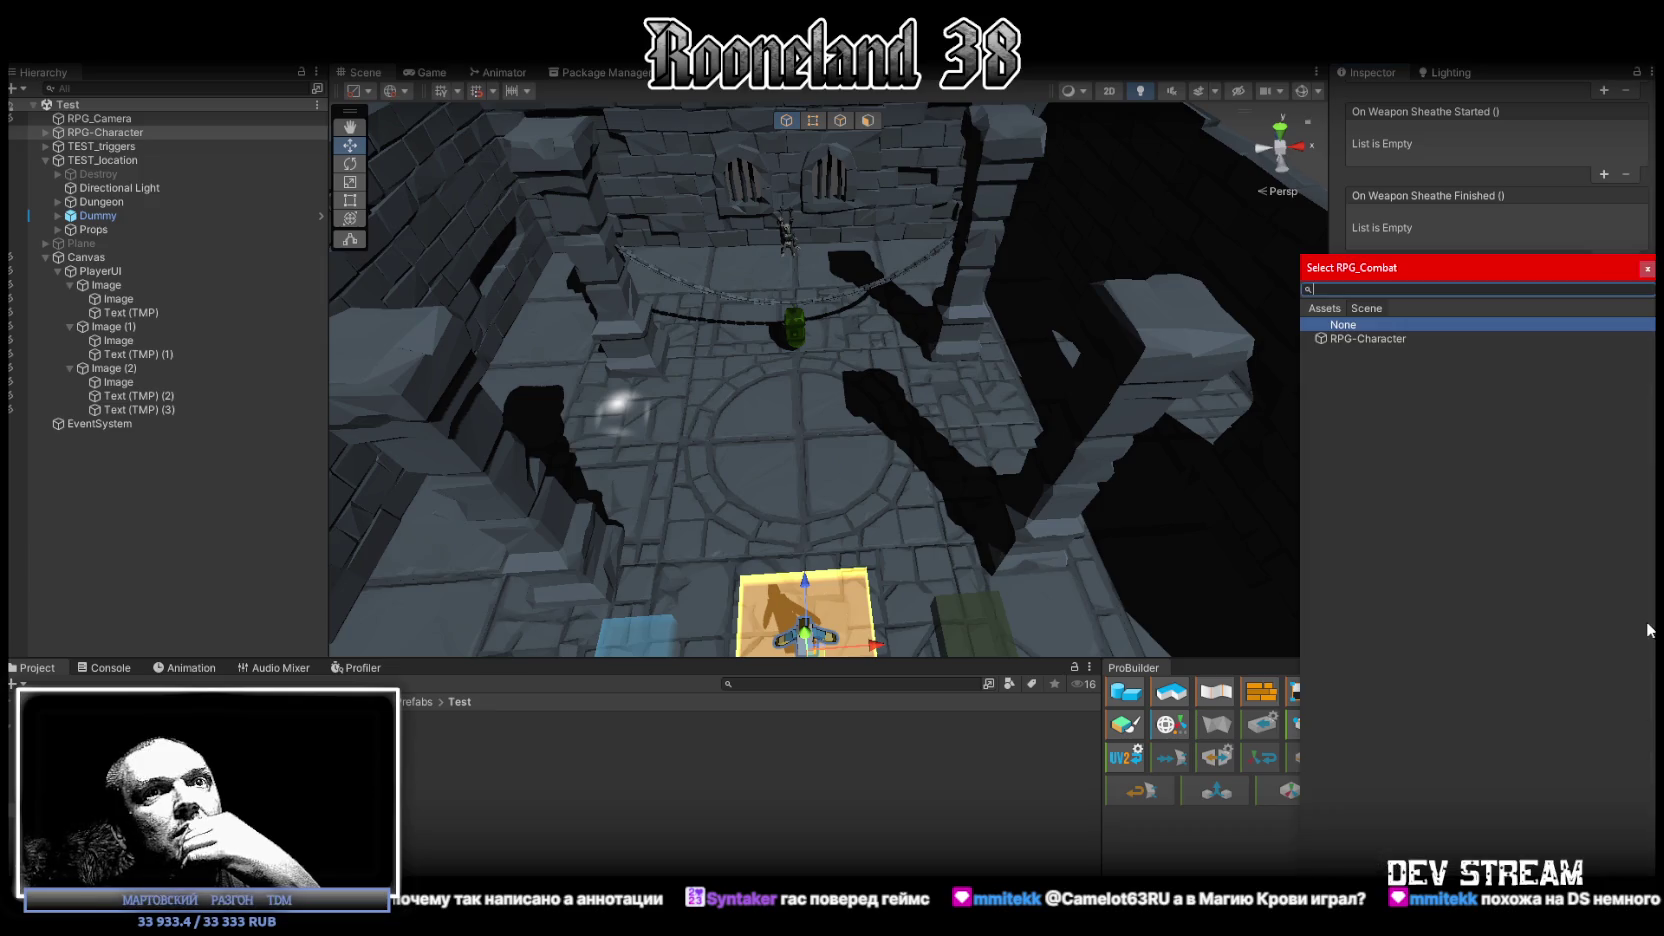
double_click(1384, 338)
scroll(1500, 620, down, 10)
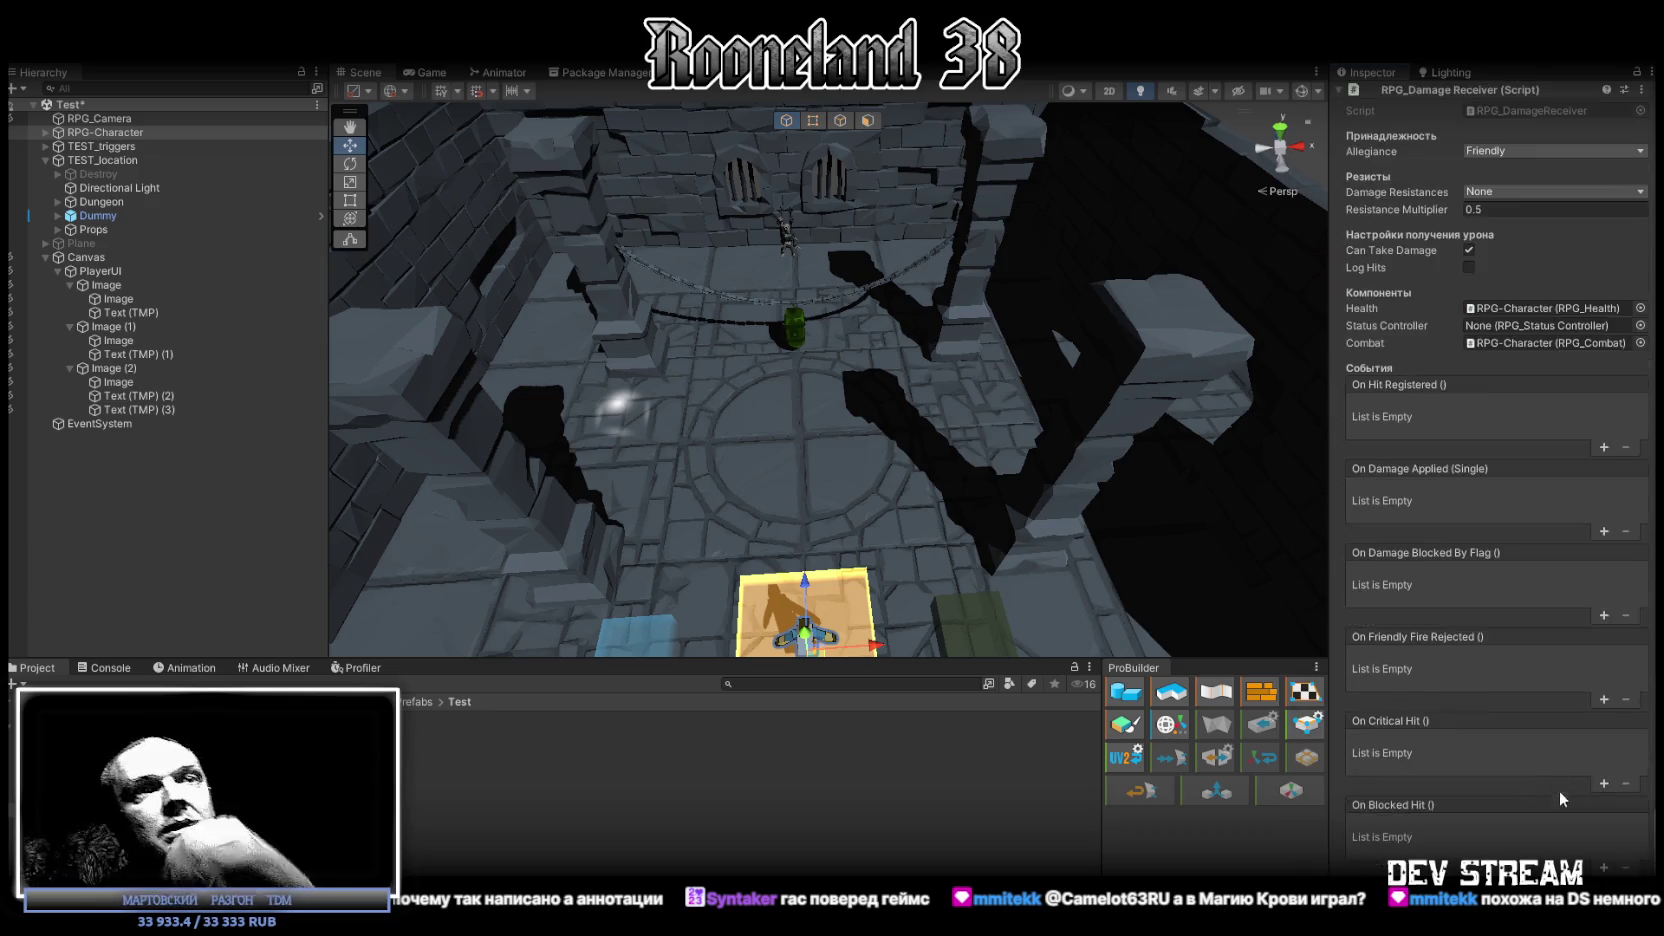
key(ctrl+shift+a)
Step: Add an RPG_Status Controller component to RPG-Character and link GameDatabase as its Game Database
text(ыеsta)
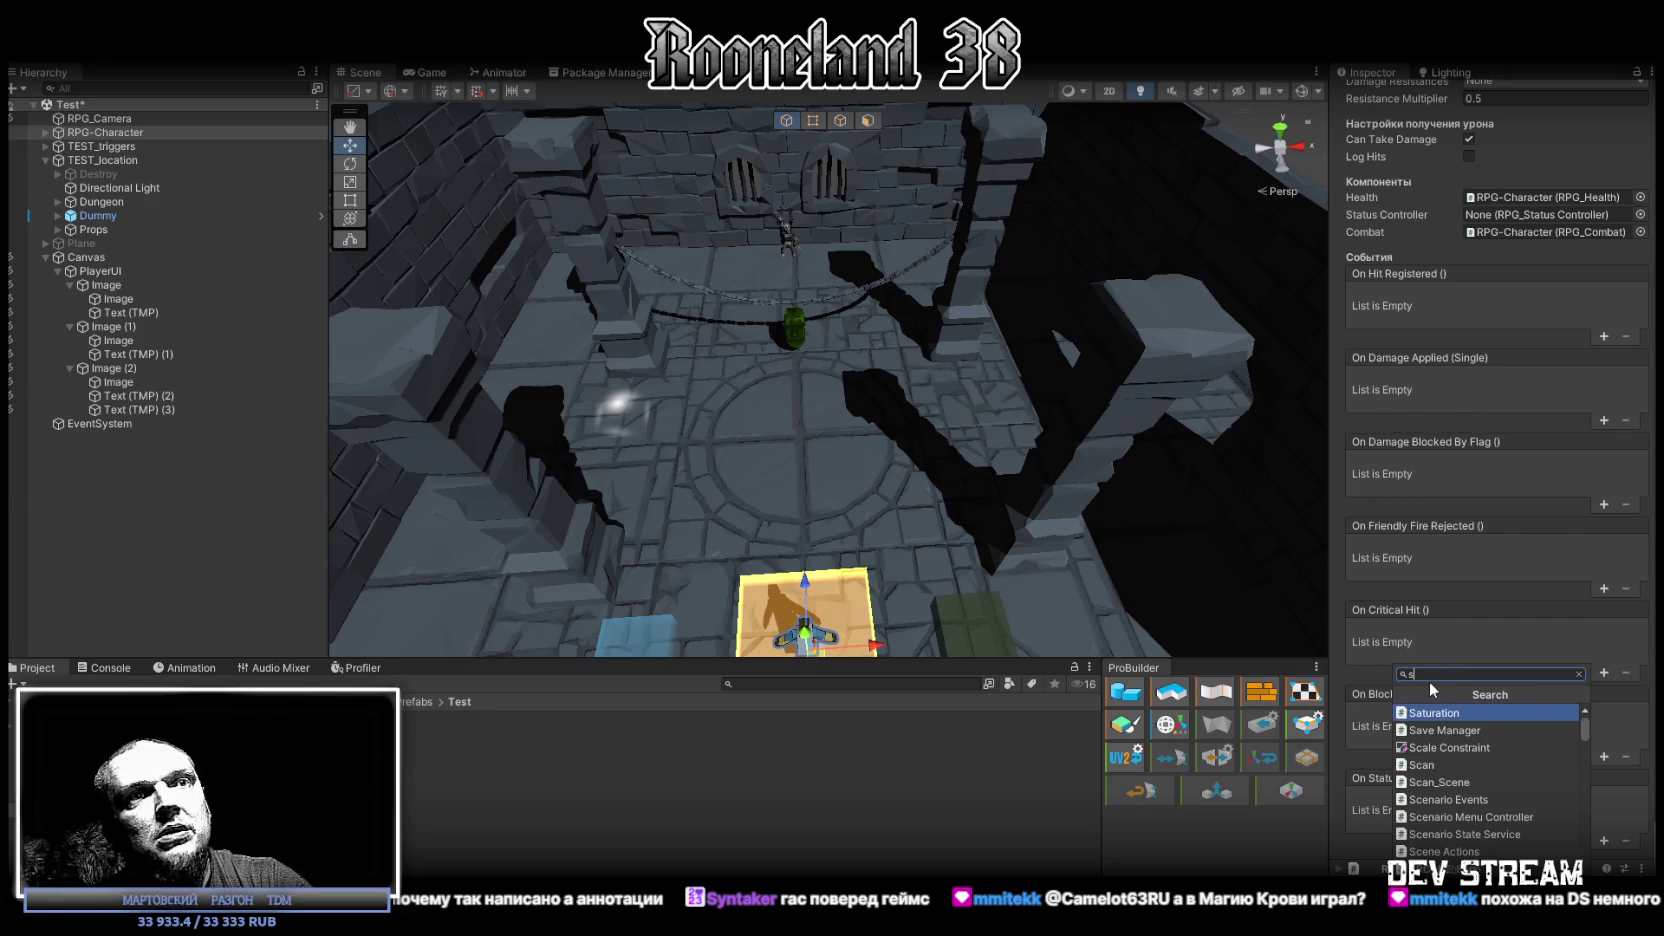
text(tus)
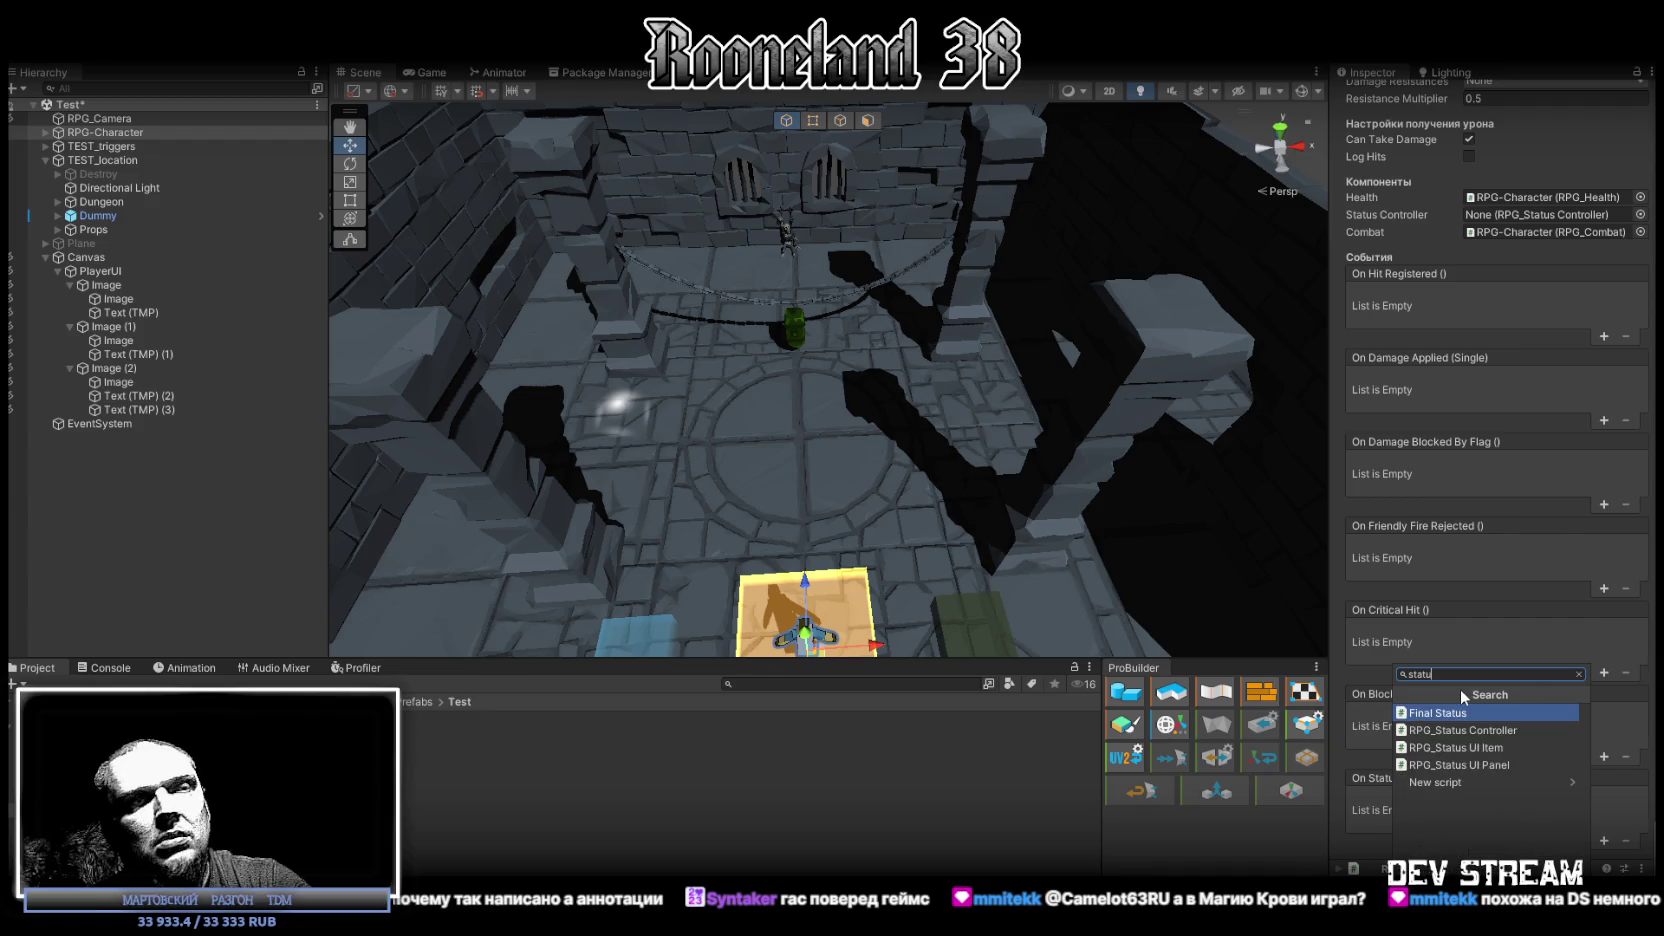
click(1507, 728)
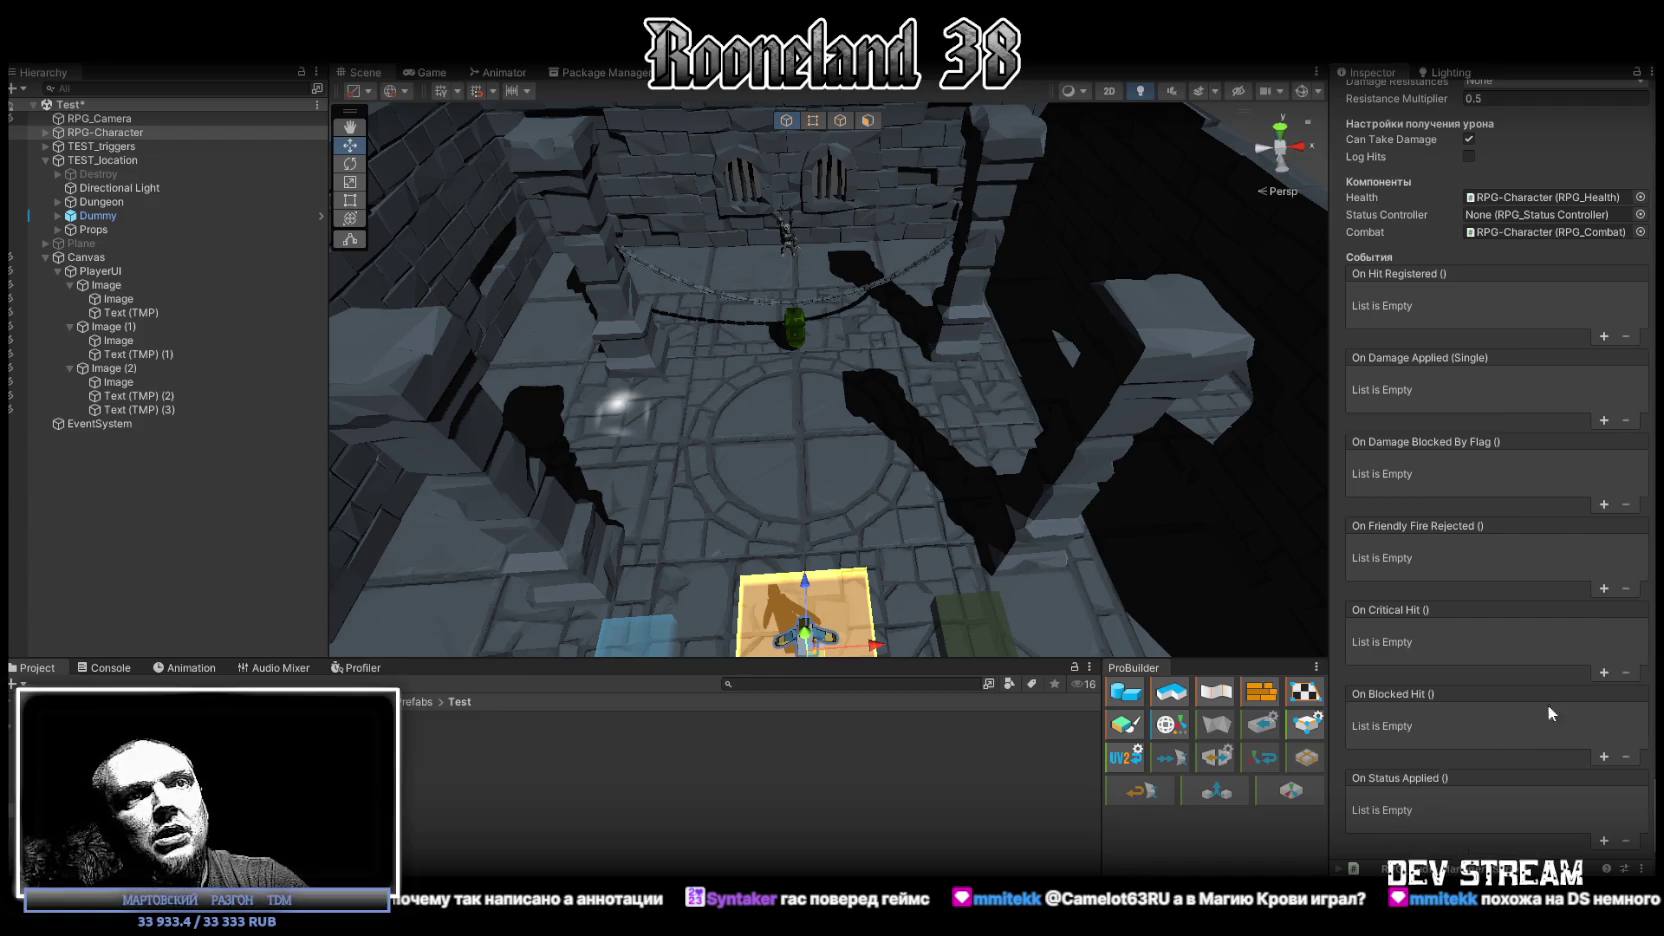
scroll(1459, 714, down, 3)
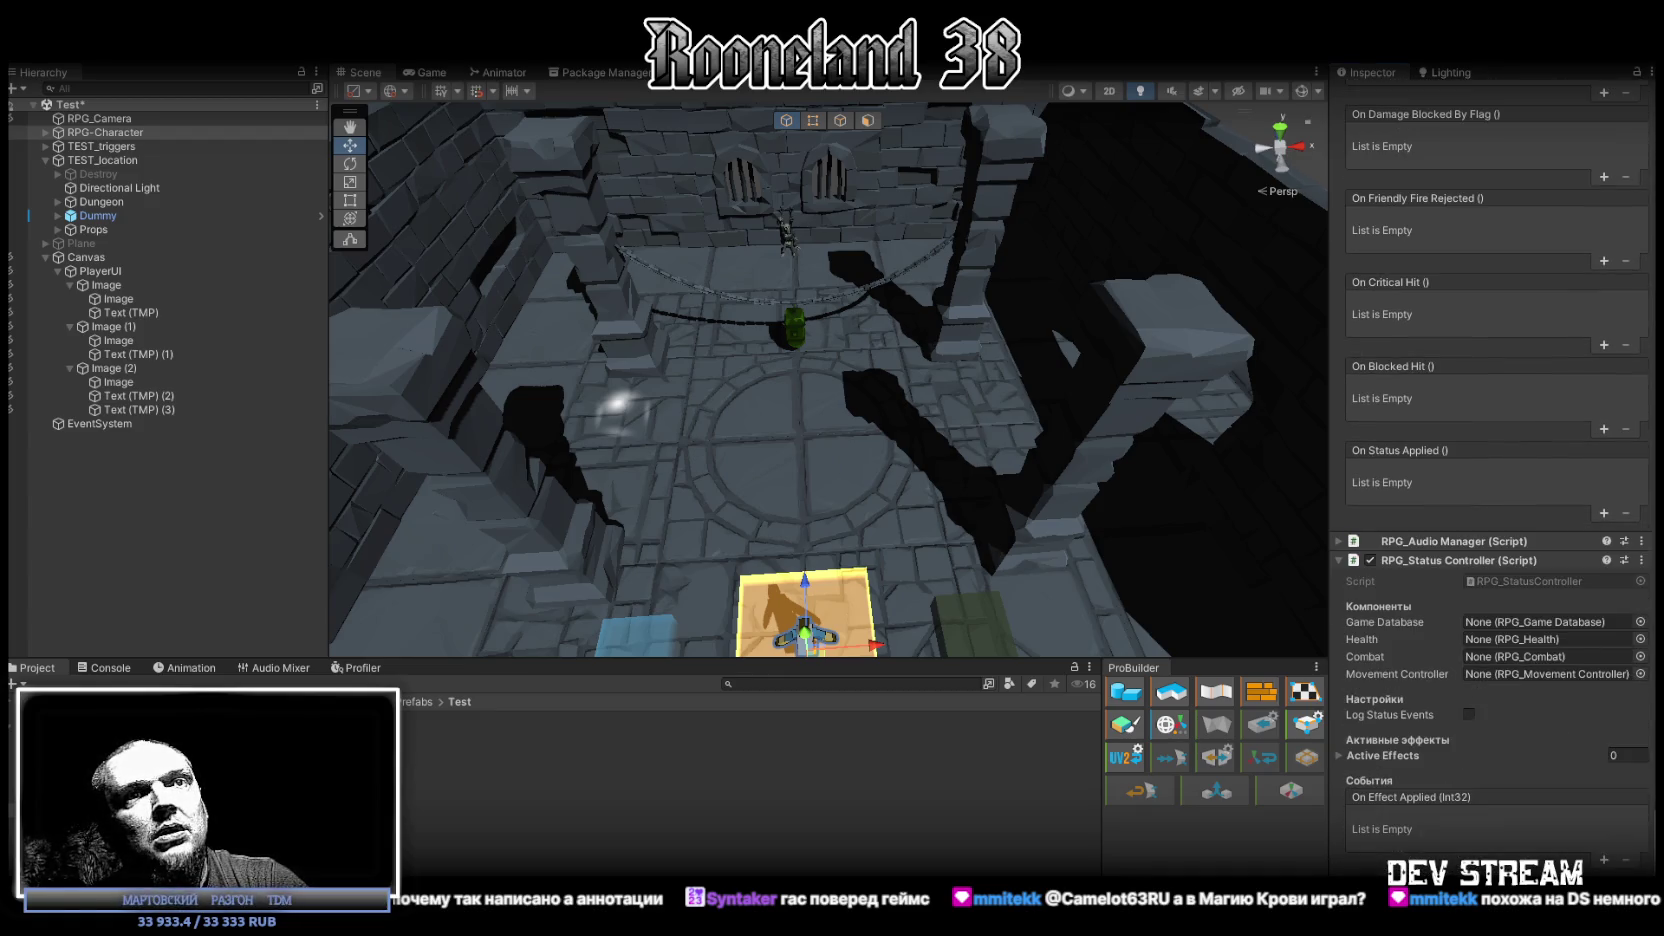
click(1642, 622)
double_click(1451, 362)
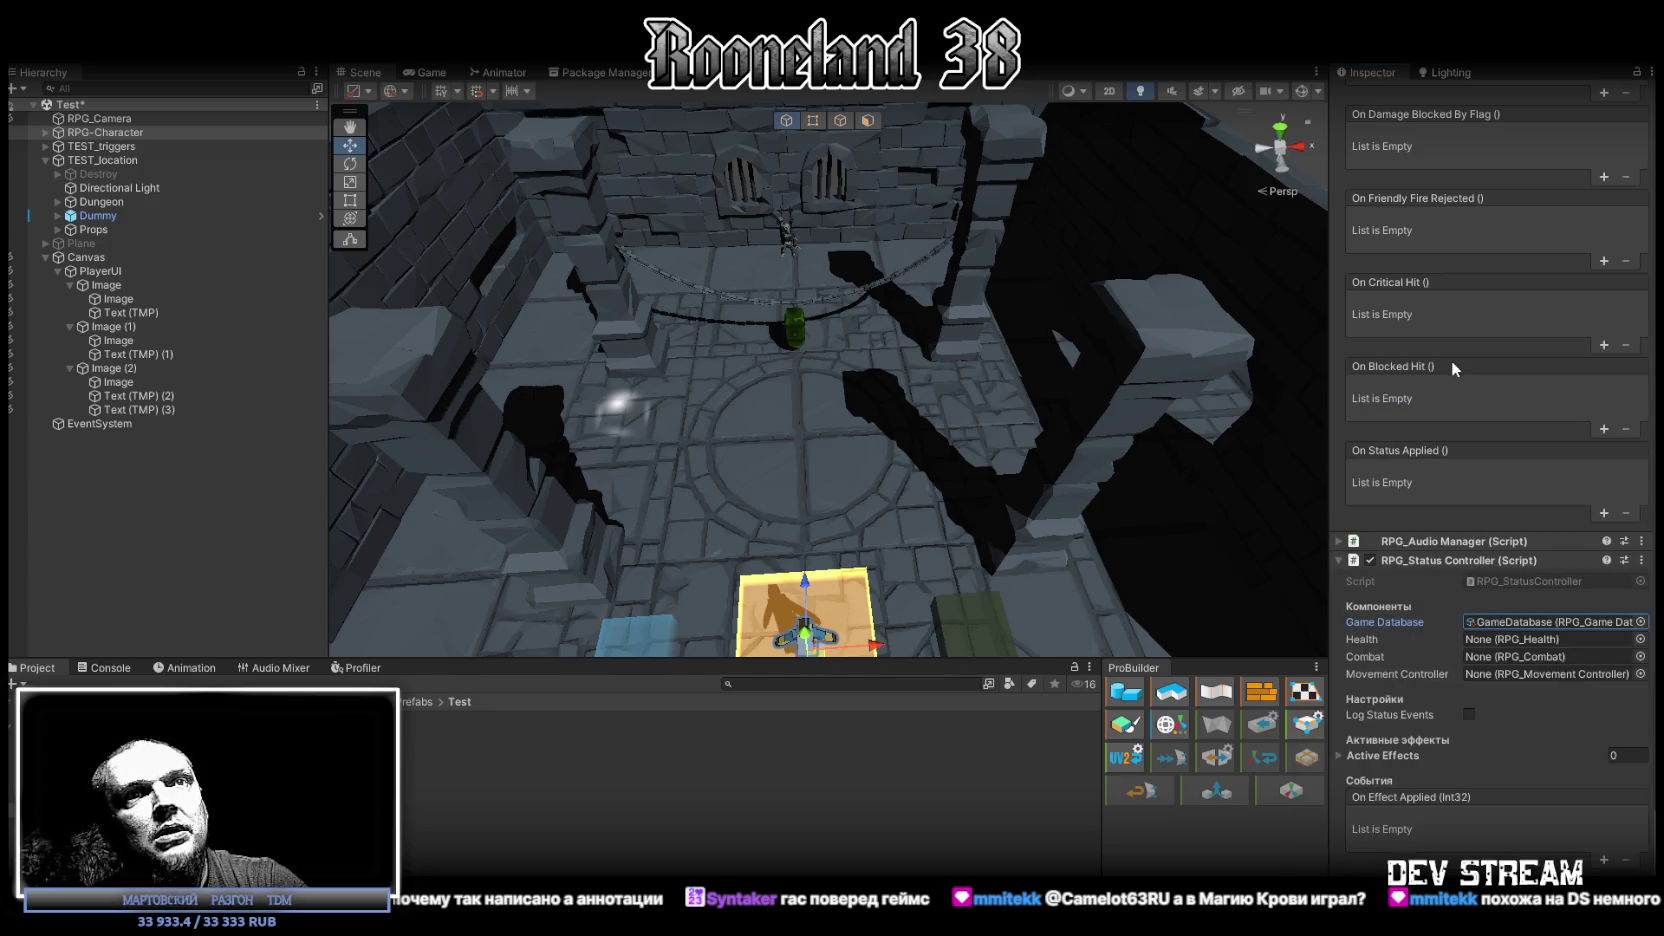
Step: Set the Status Controller's Health, Combat and Movement Controller references to RPG-Character
click(1644, 640)
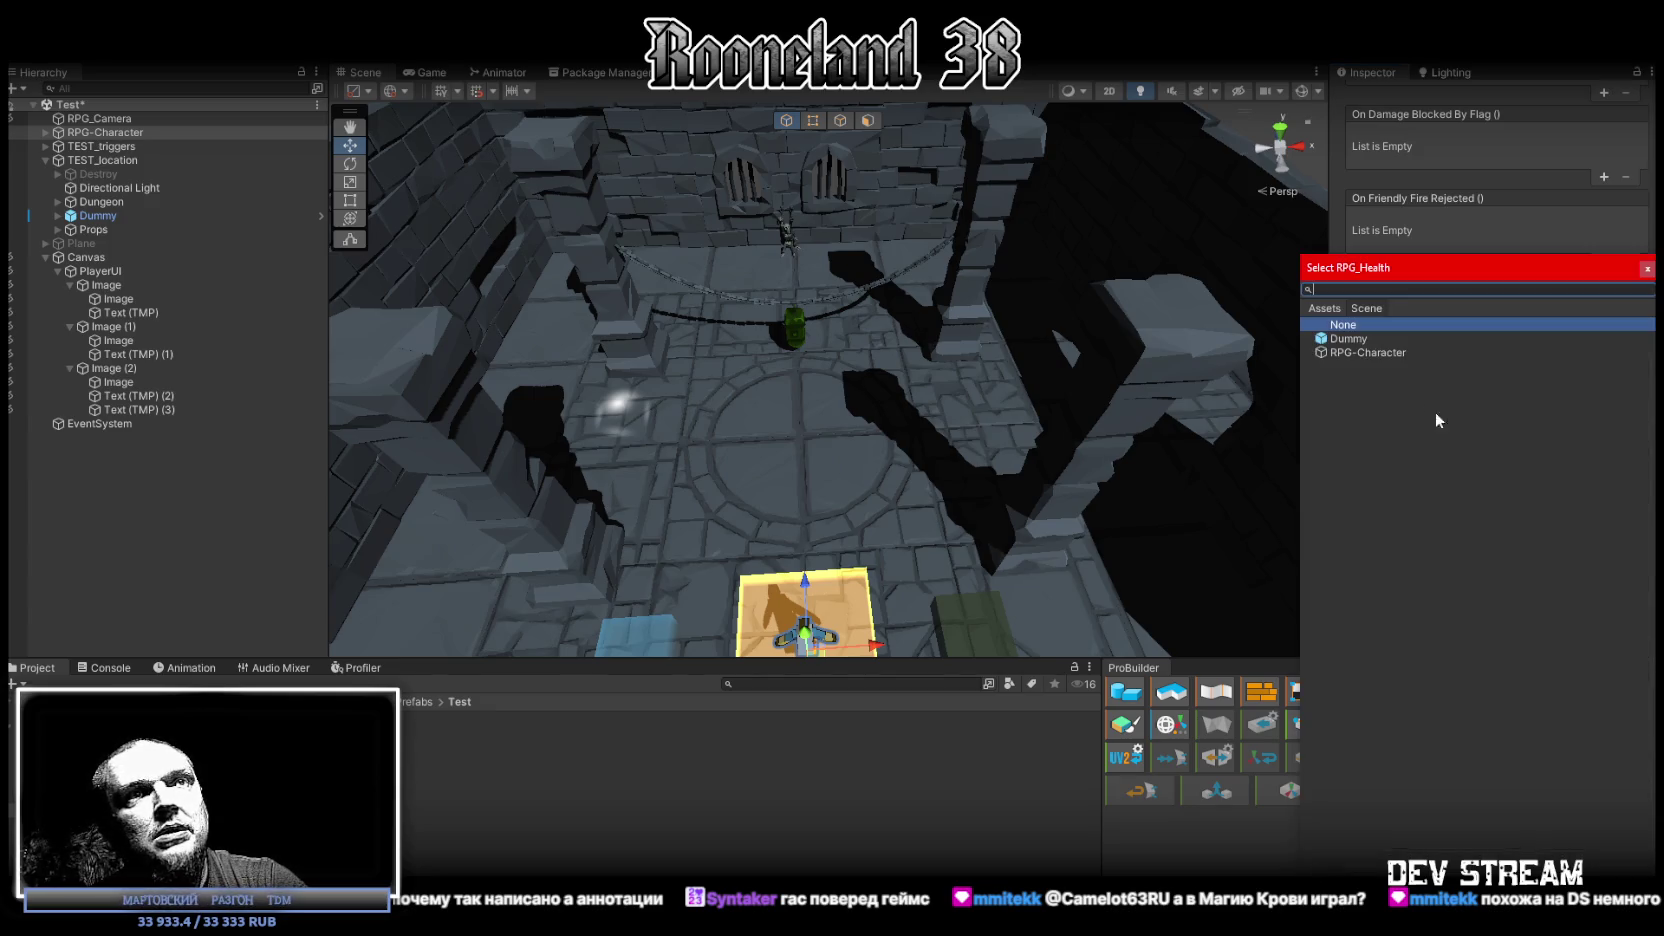
double_click(1366, 351)
click(1640, 656)
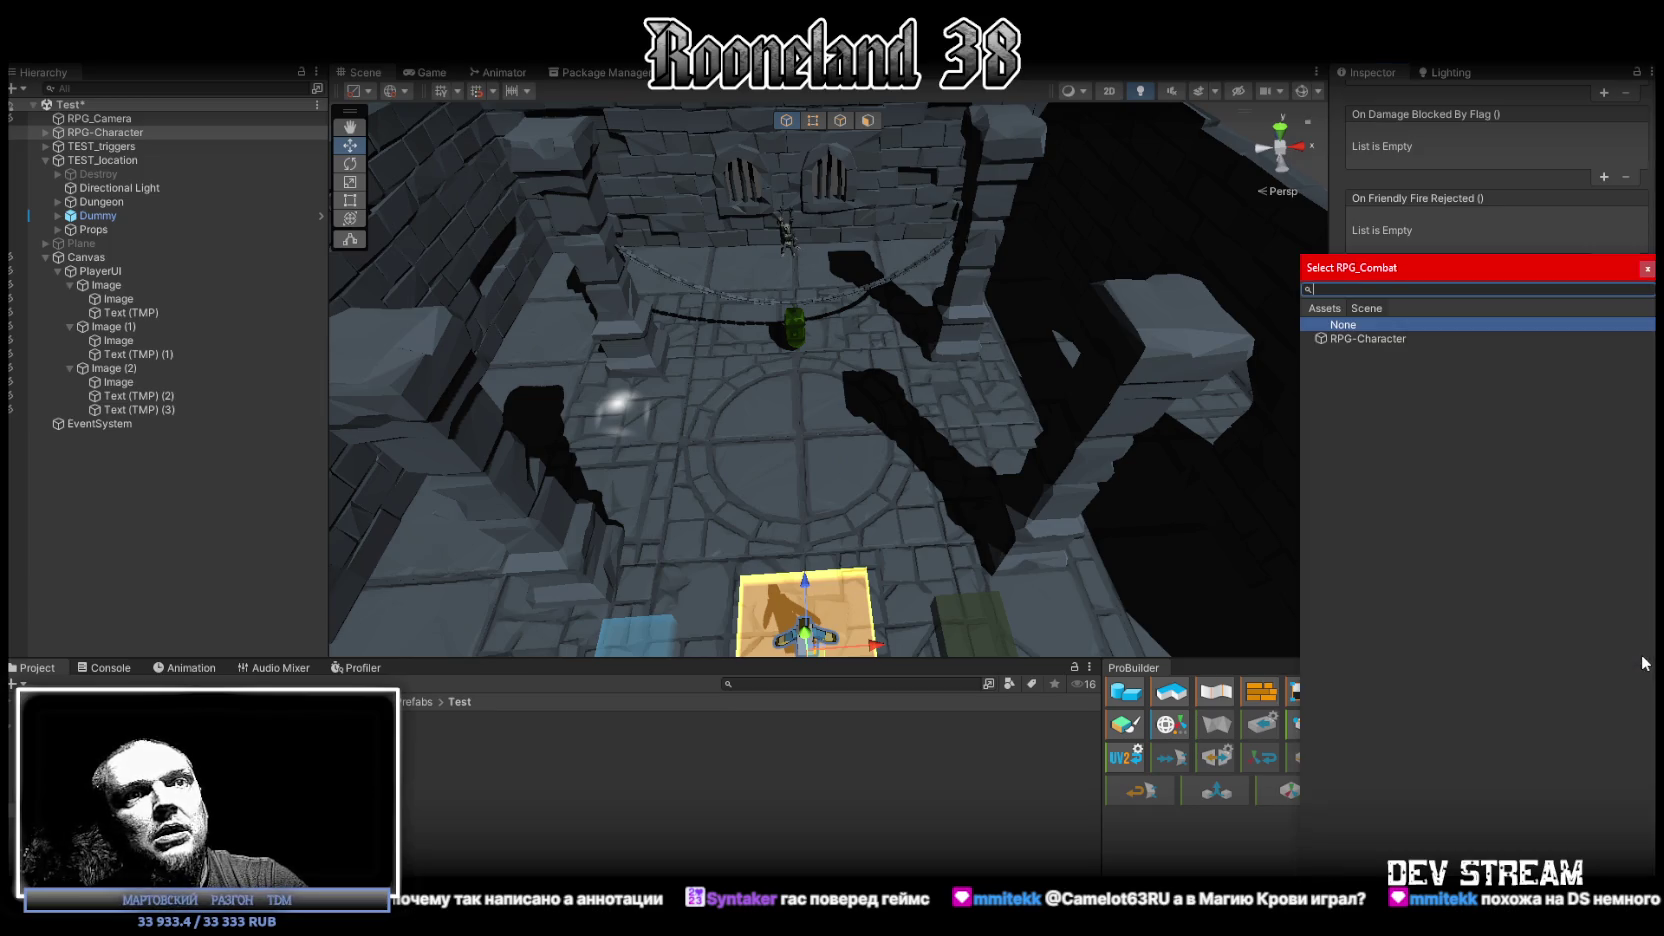
double_click(1386, 341)
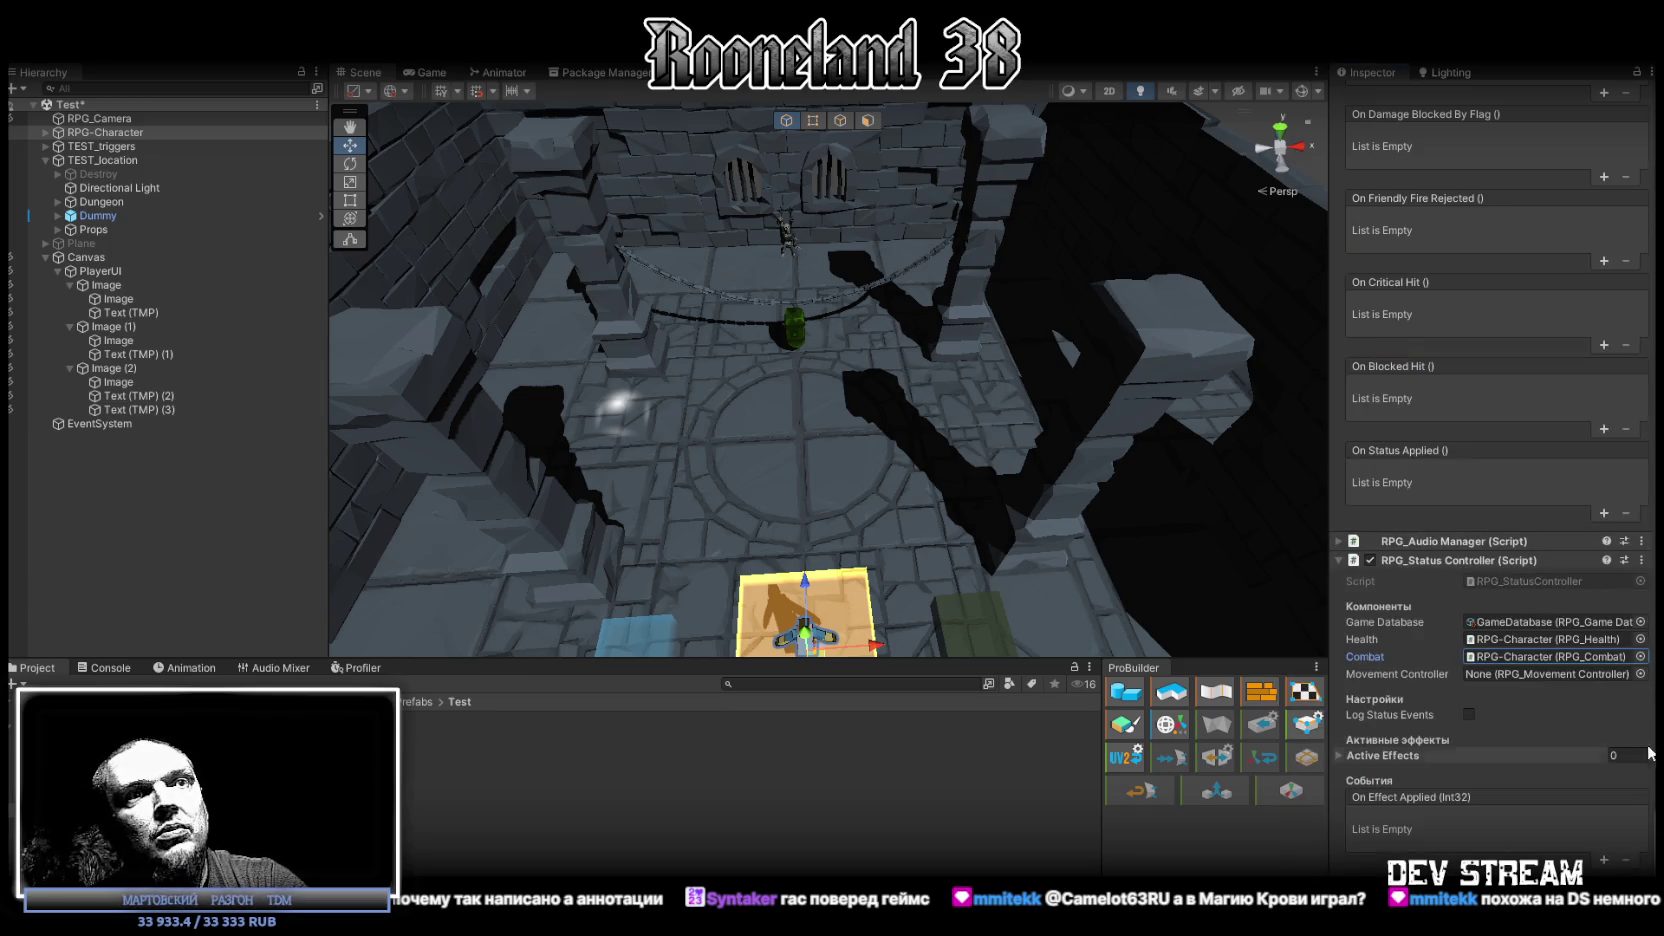
click(1640, 674)
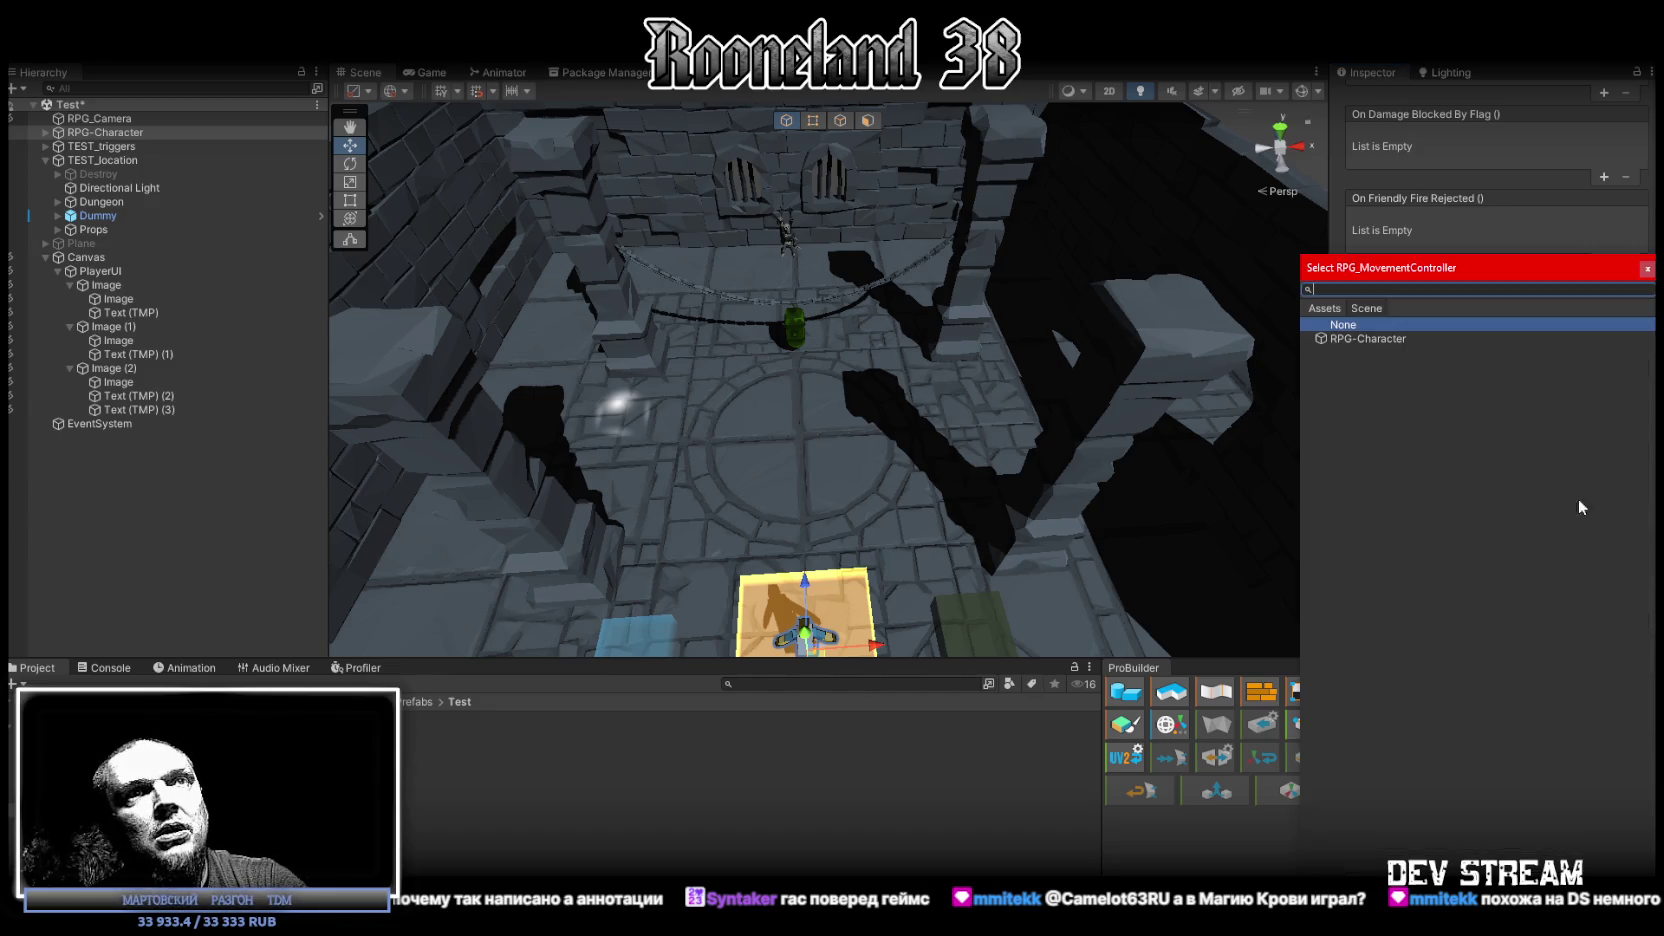
double_click(1391, 341)
scroll(1505, 744, down, 3)
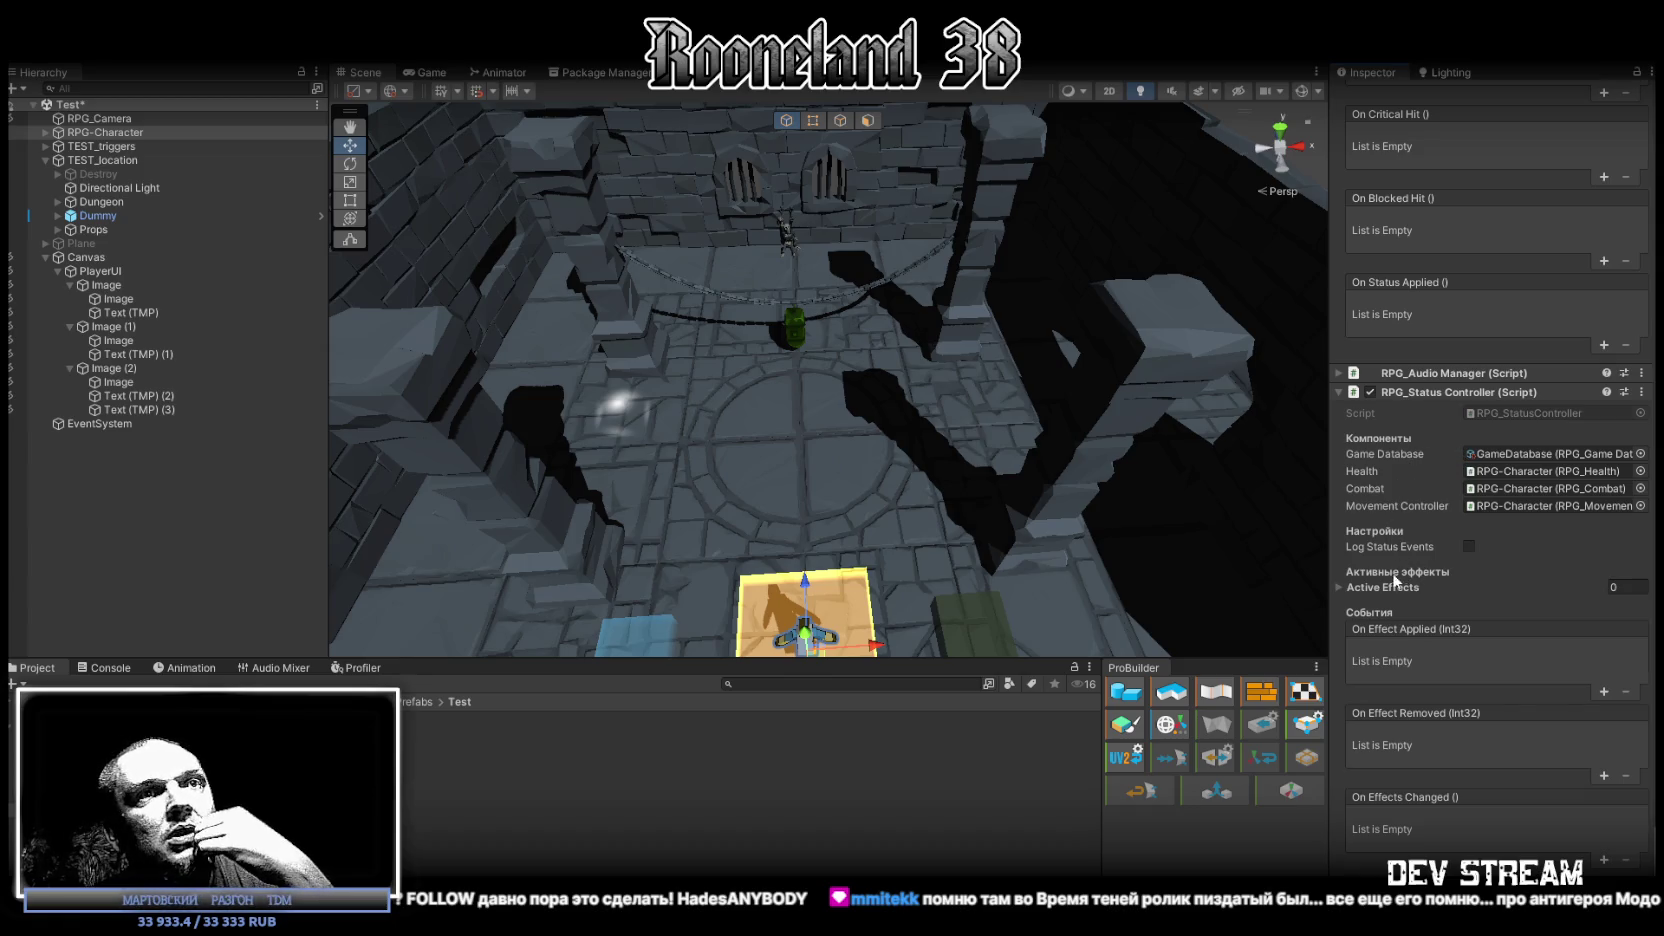
Step: Add two Active Effects elements, remove Element 1, leaving Element 0 (Buff, Physical)
click(1338, 587)
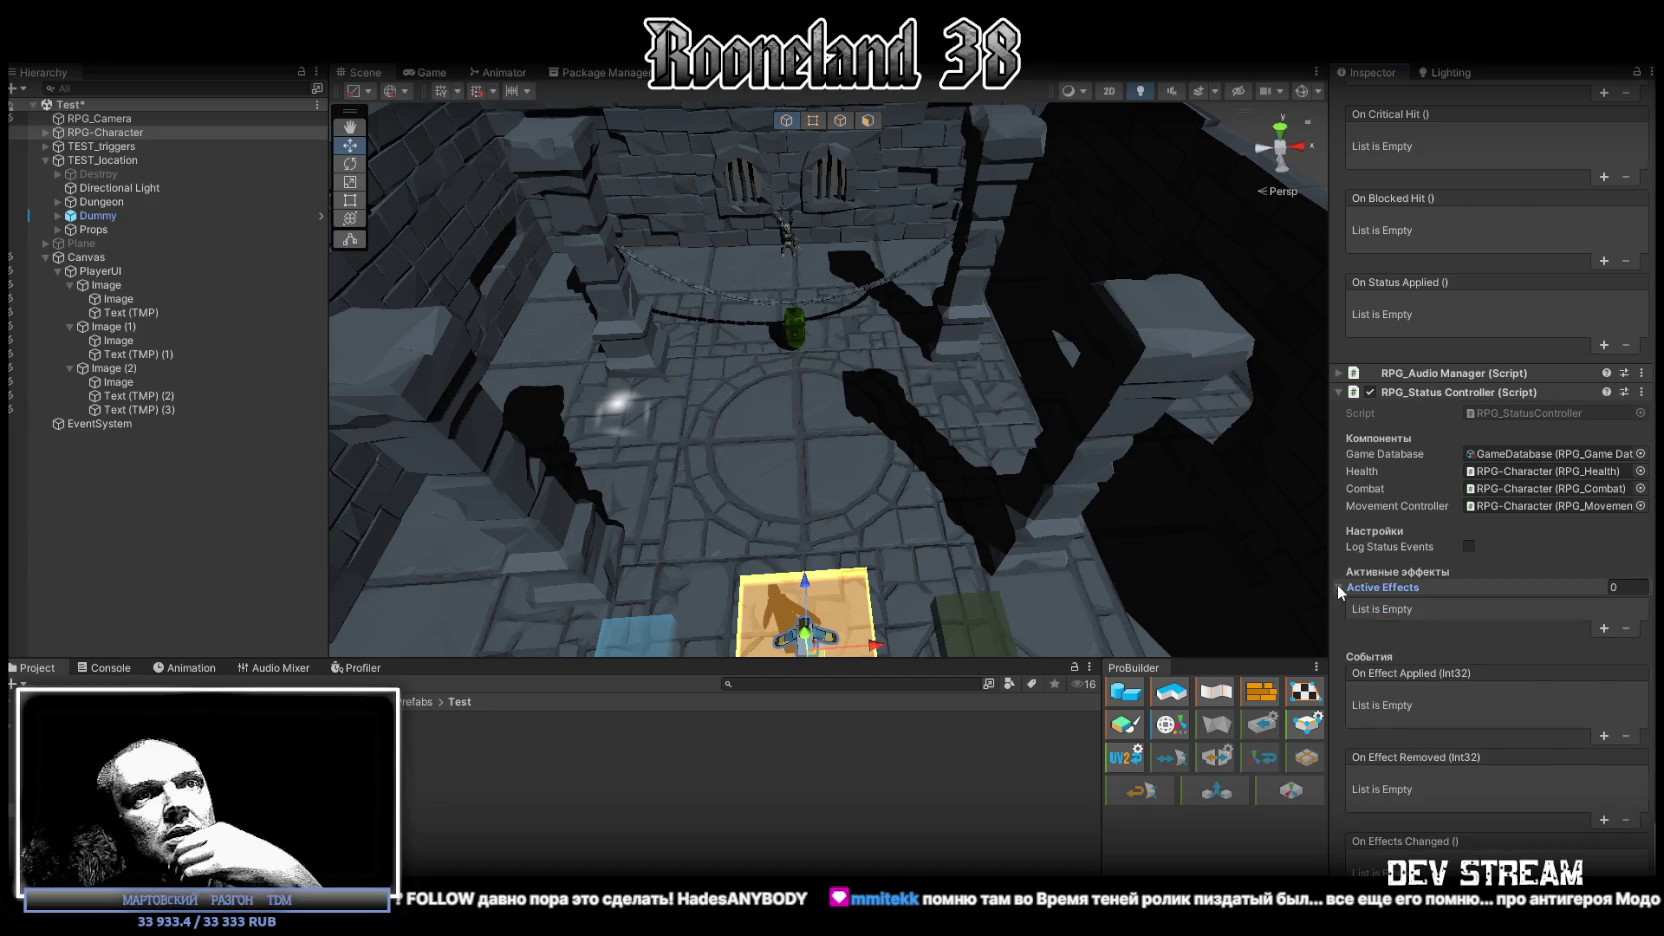
click(1604, 629)
click(1604, 630)
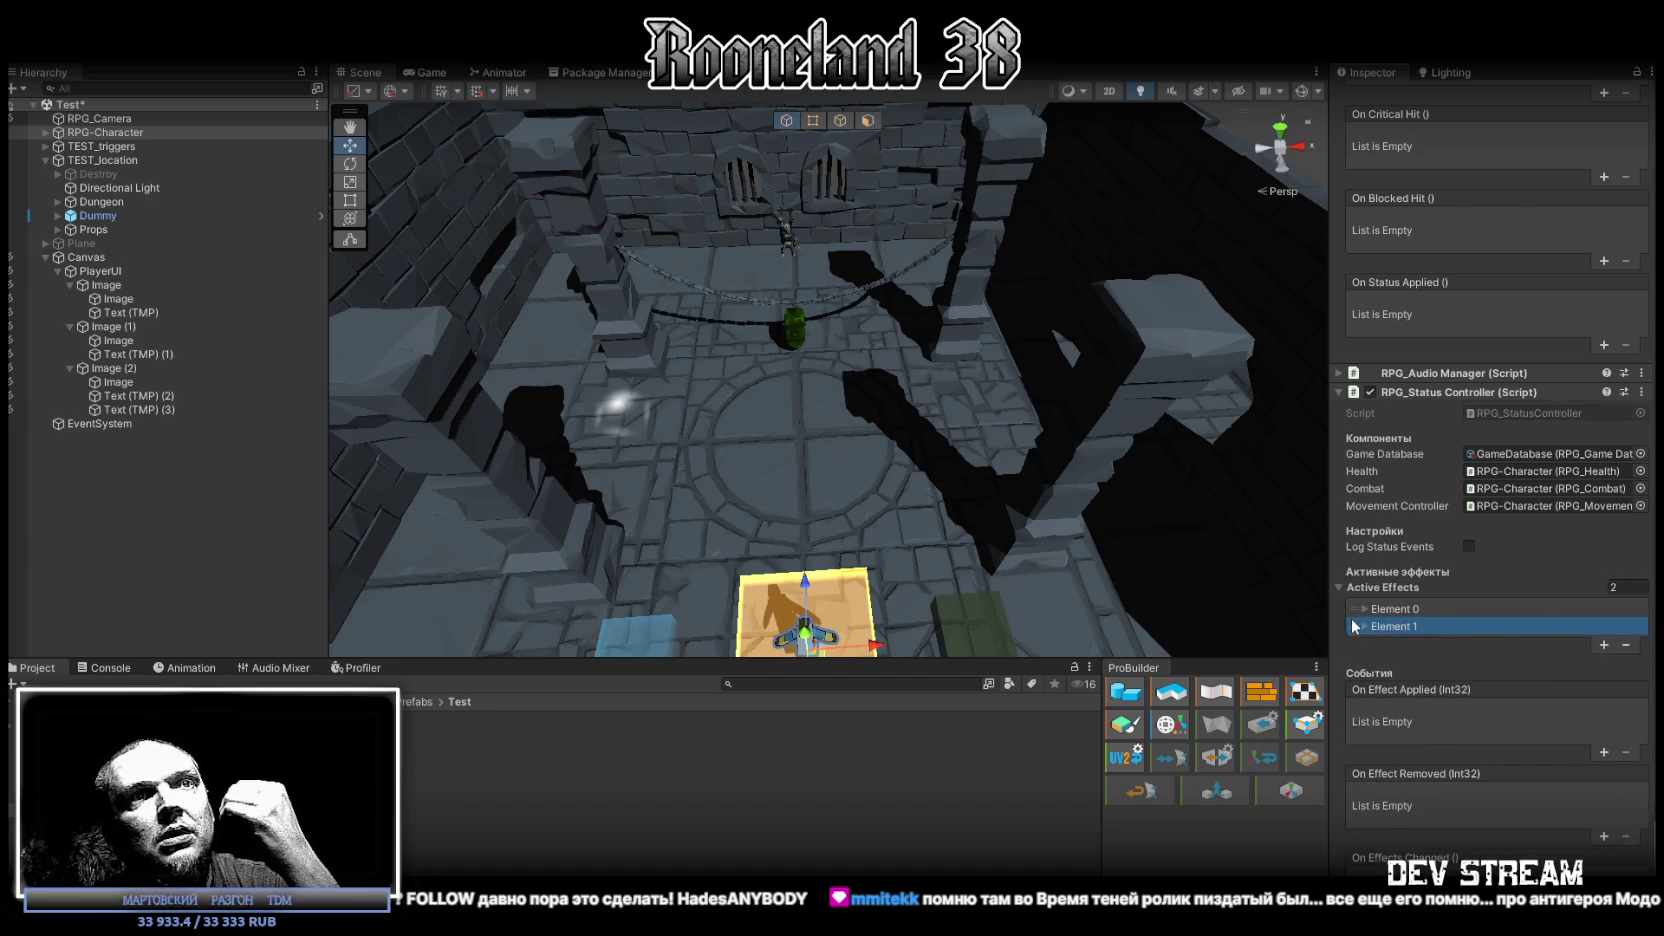
click(1365, 608)
scroll(1412, 615, down, 3)
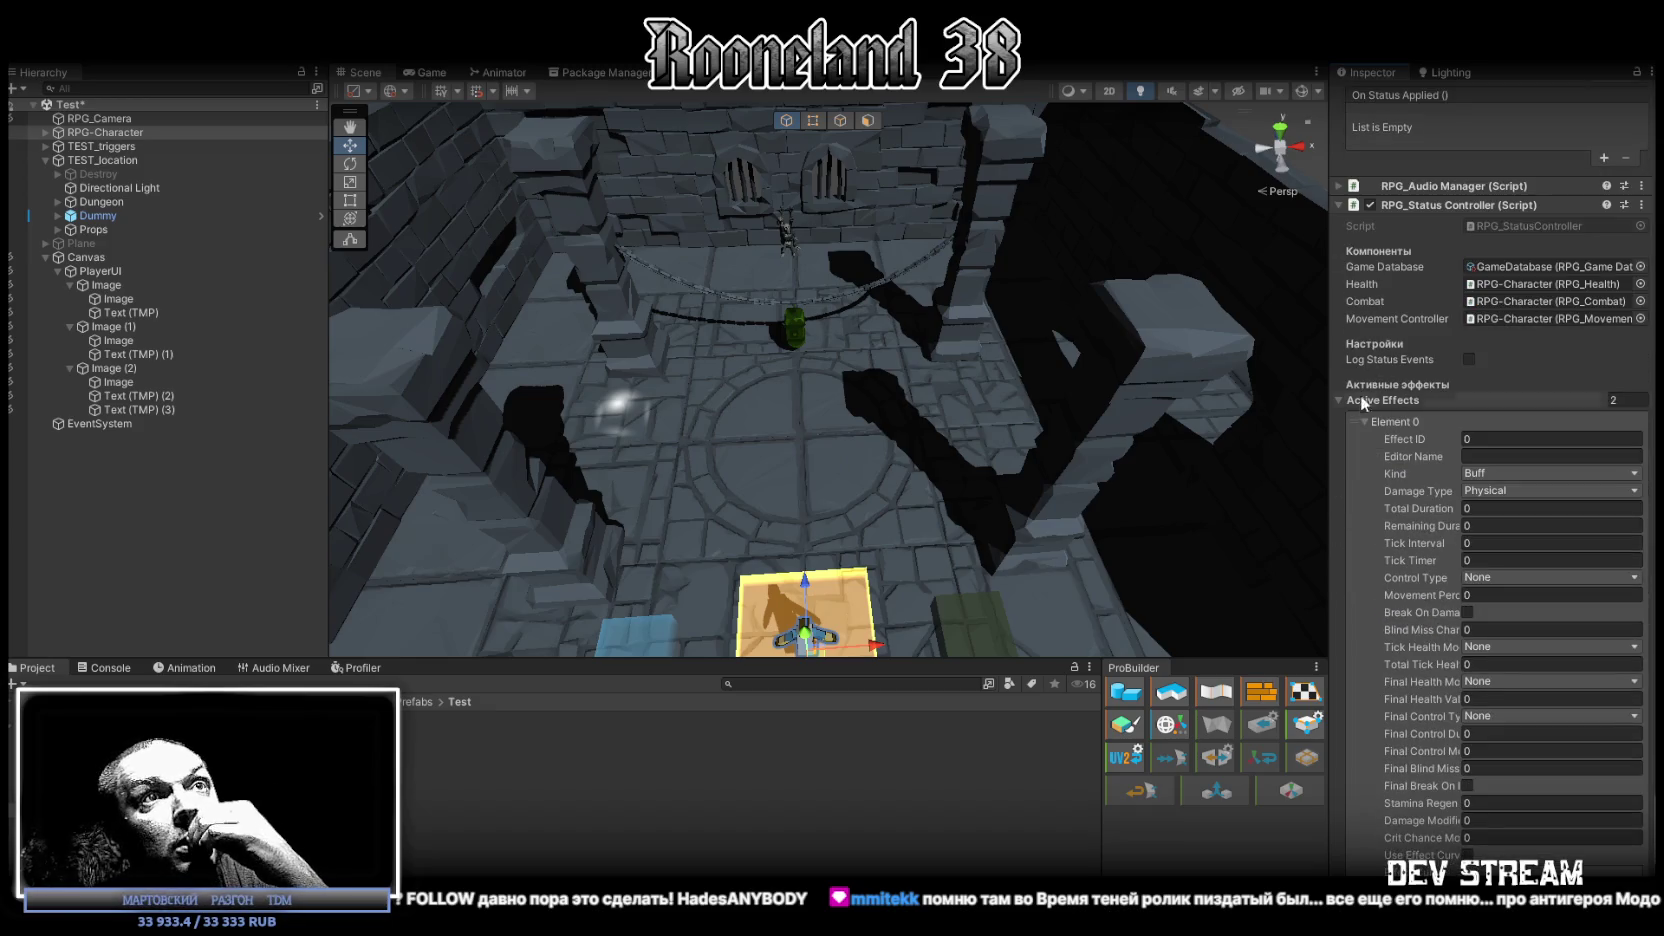
click(1364, 421)
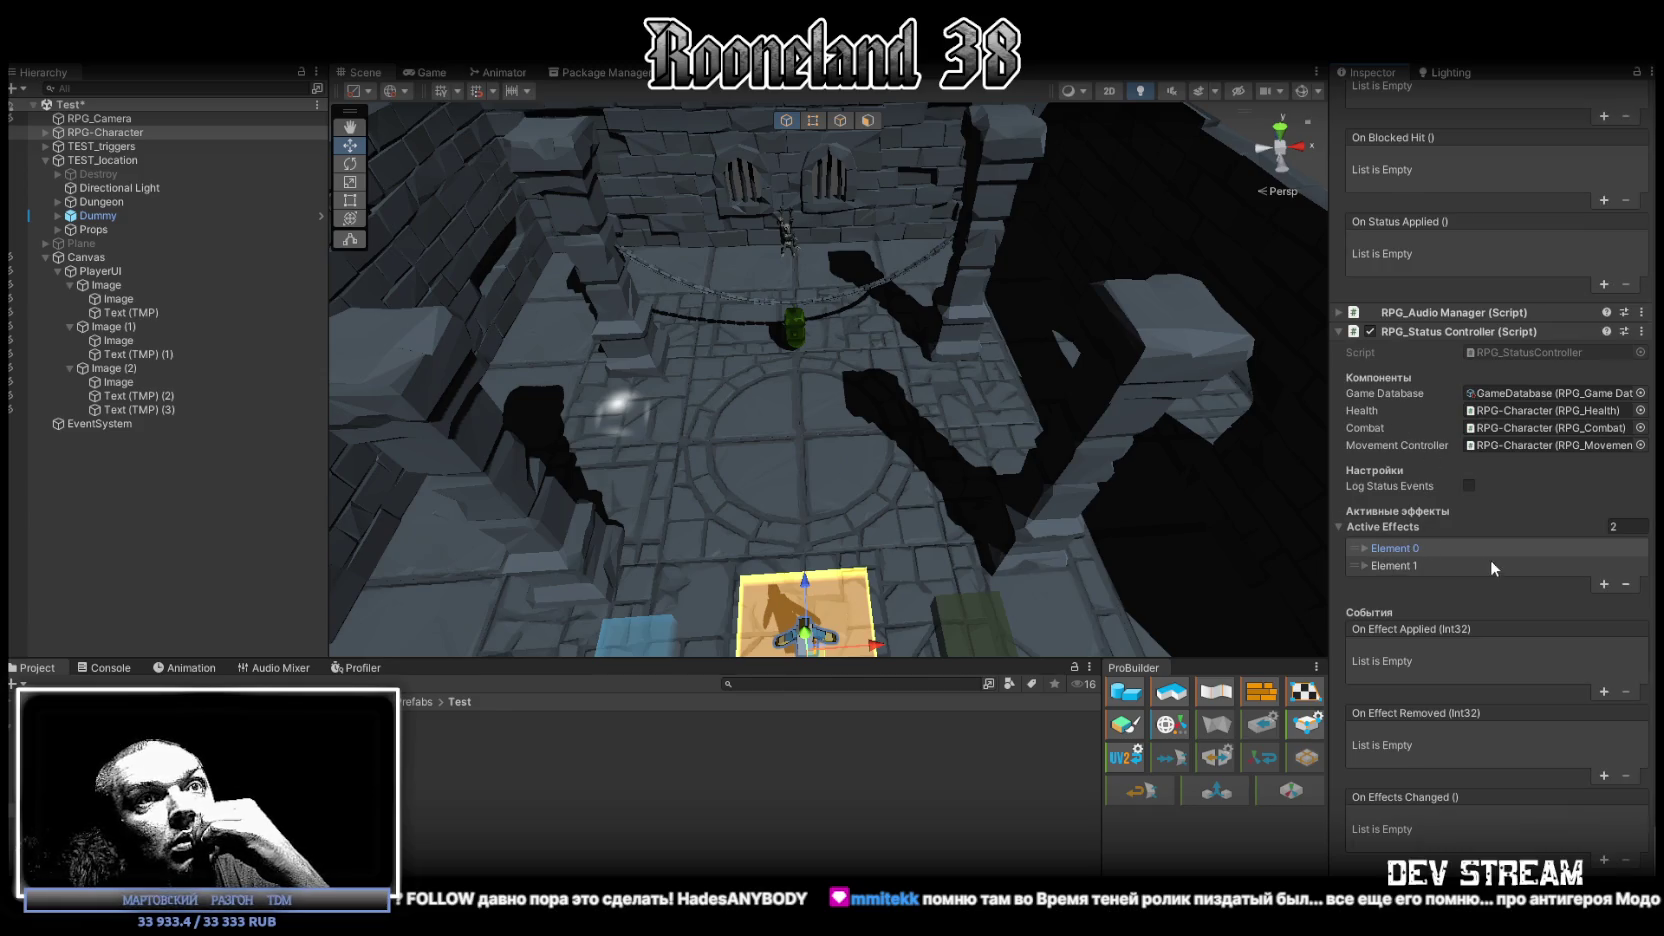
click(1395, 566)
scroll(1516, 552, down, 10)
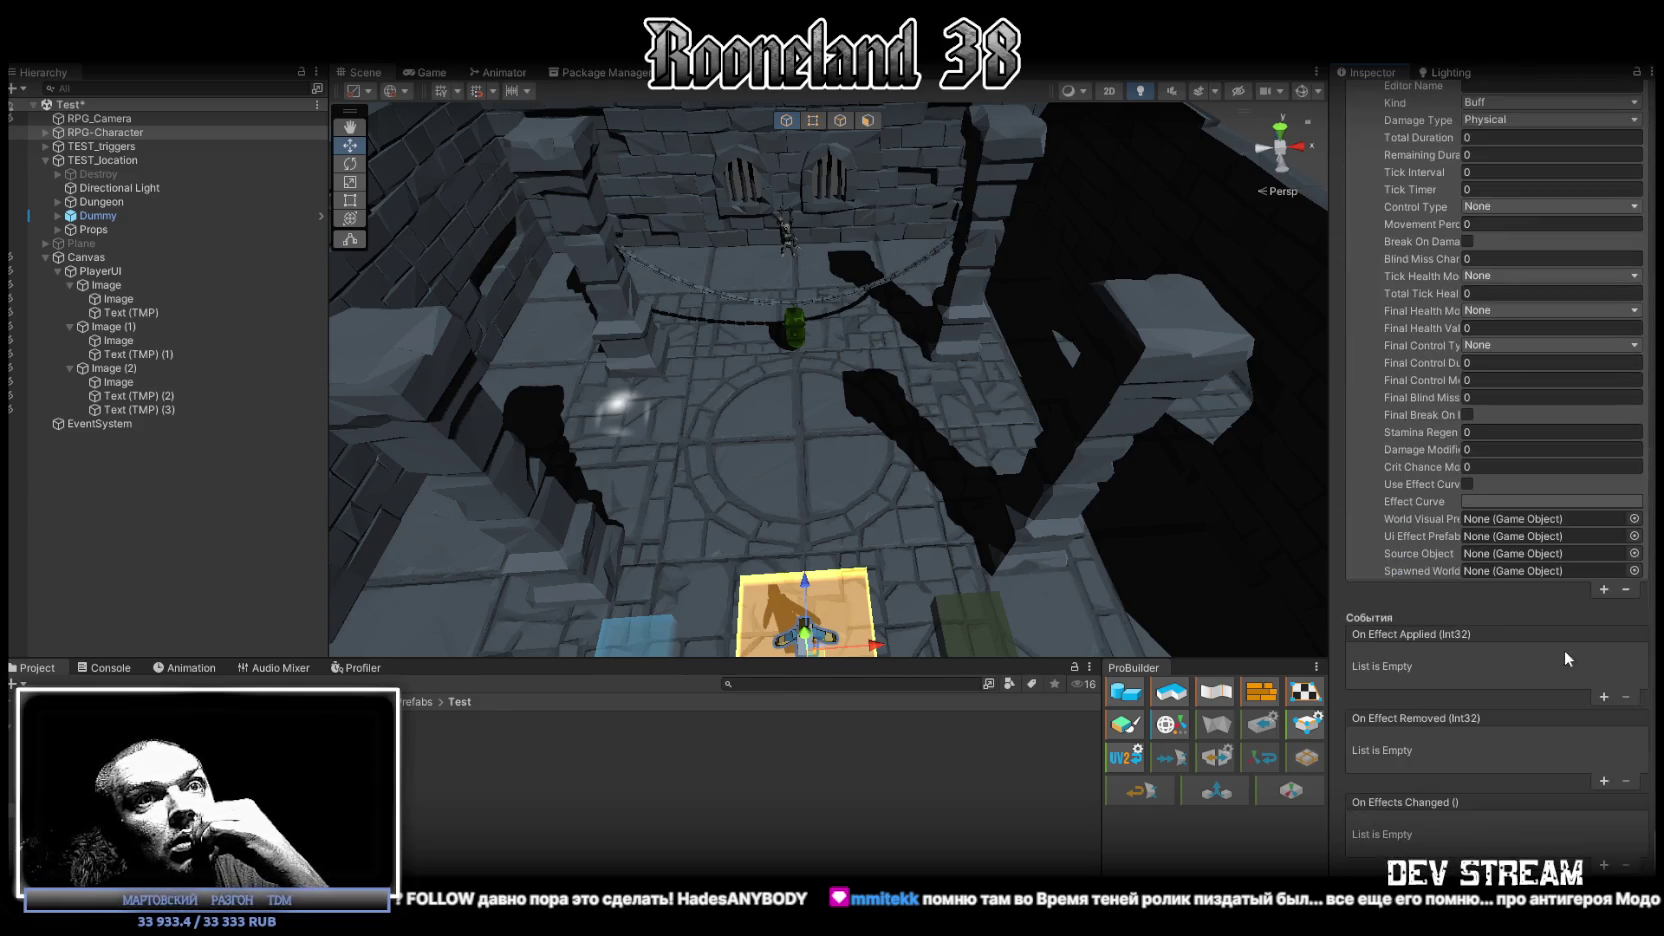
click(1626, 590)
click(1364, 566)
scroll(1543, 572, down, 2)
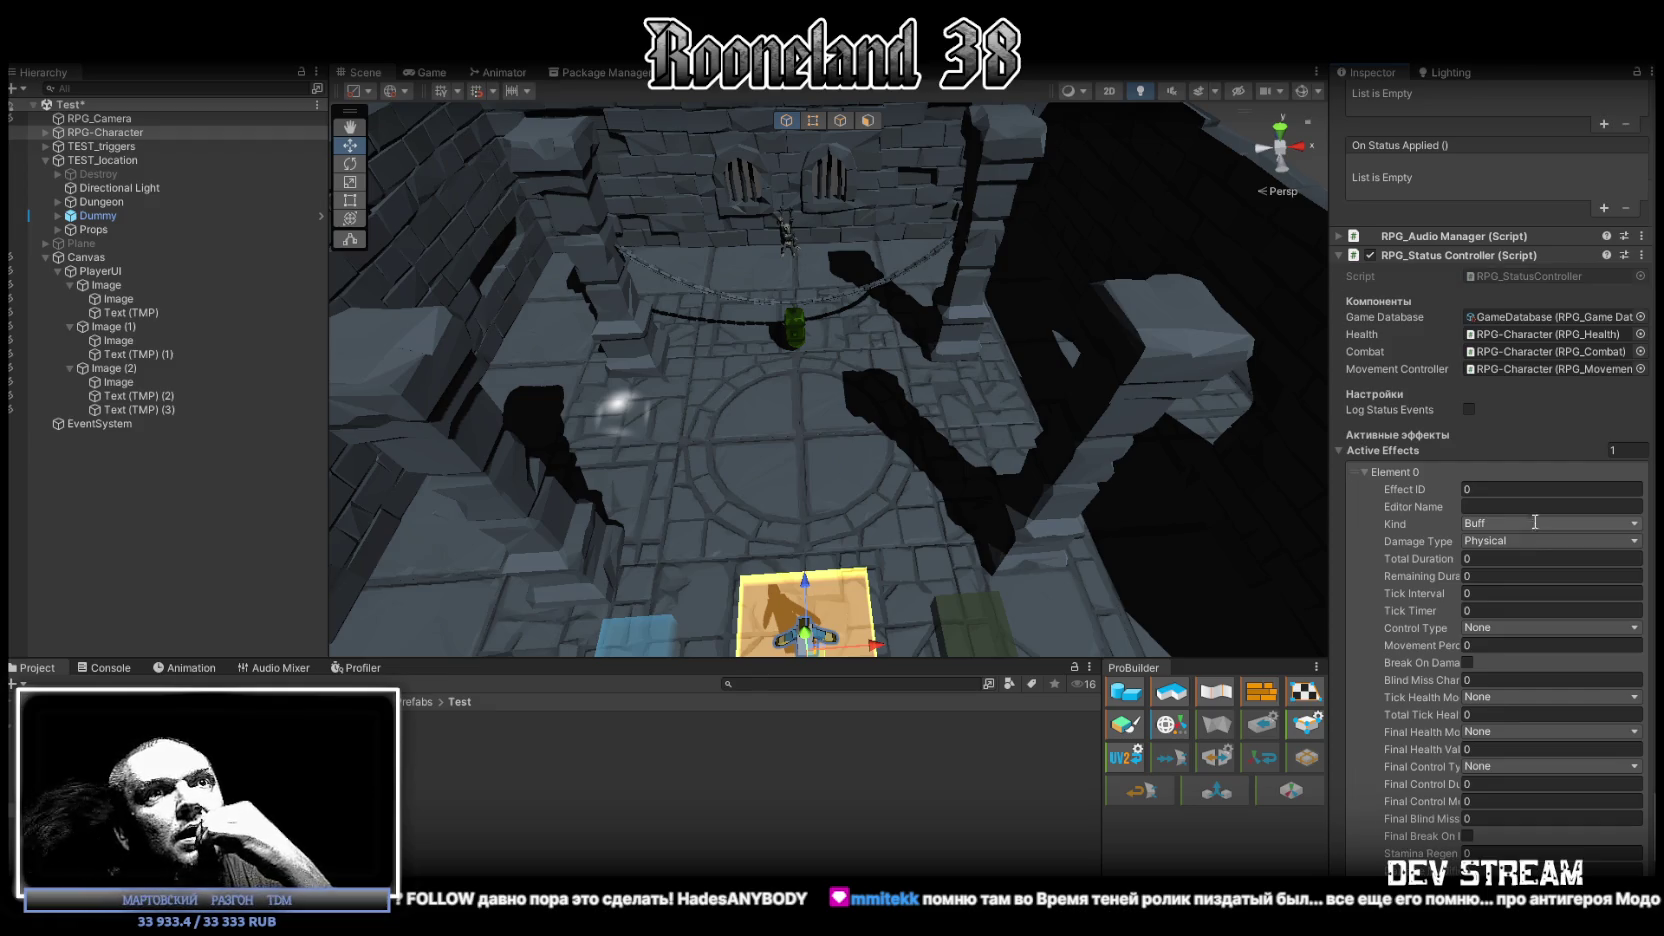
scroll(1533, 520, down, 4)
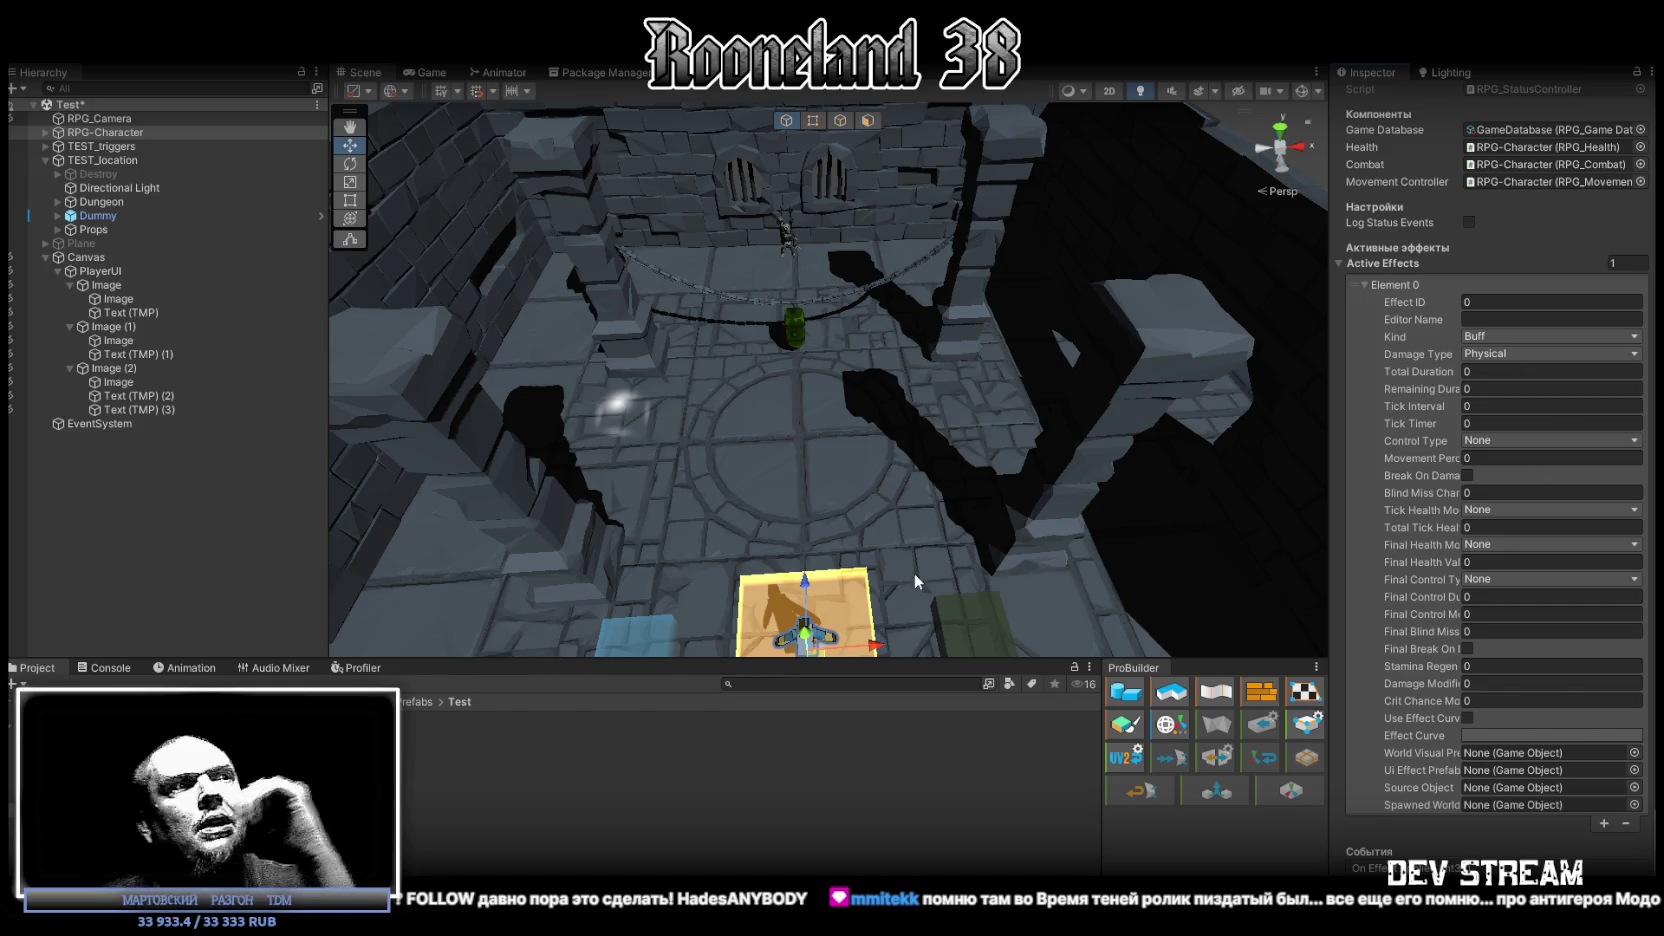
Step: Navigate the Project panel to the Animation Pack/Code/NewCode/SGO folder
click(80, 769)
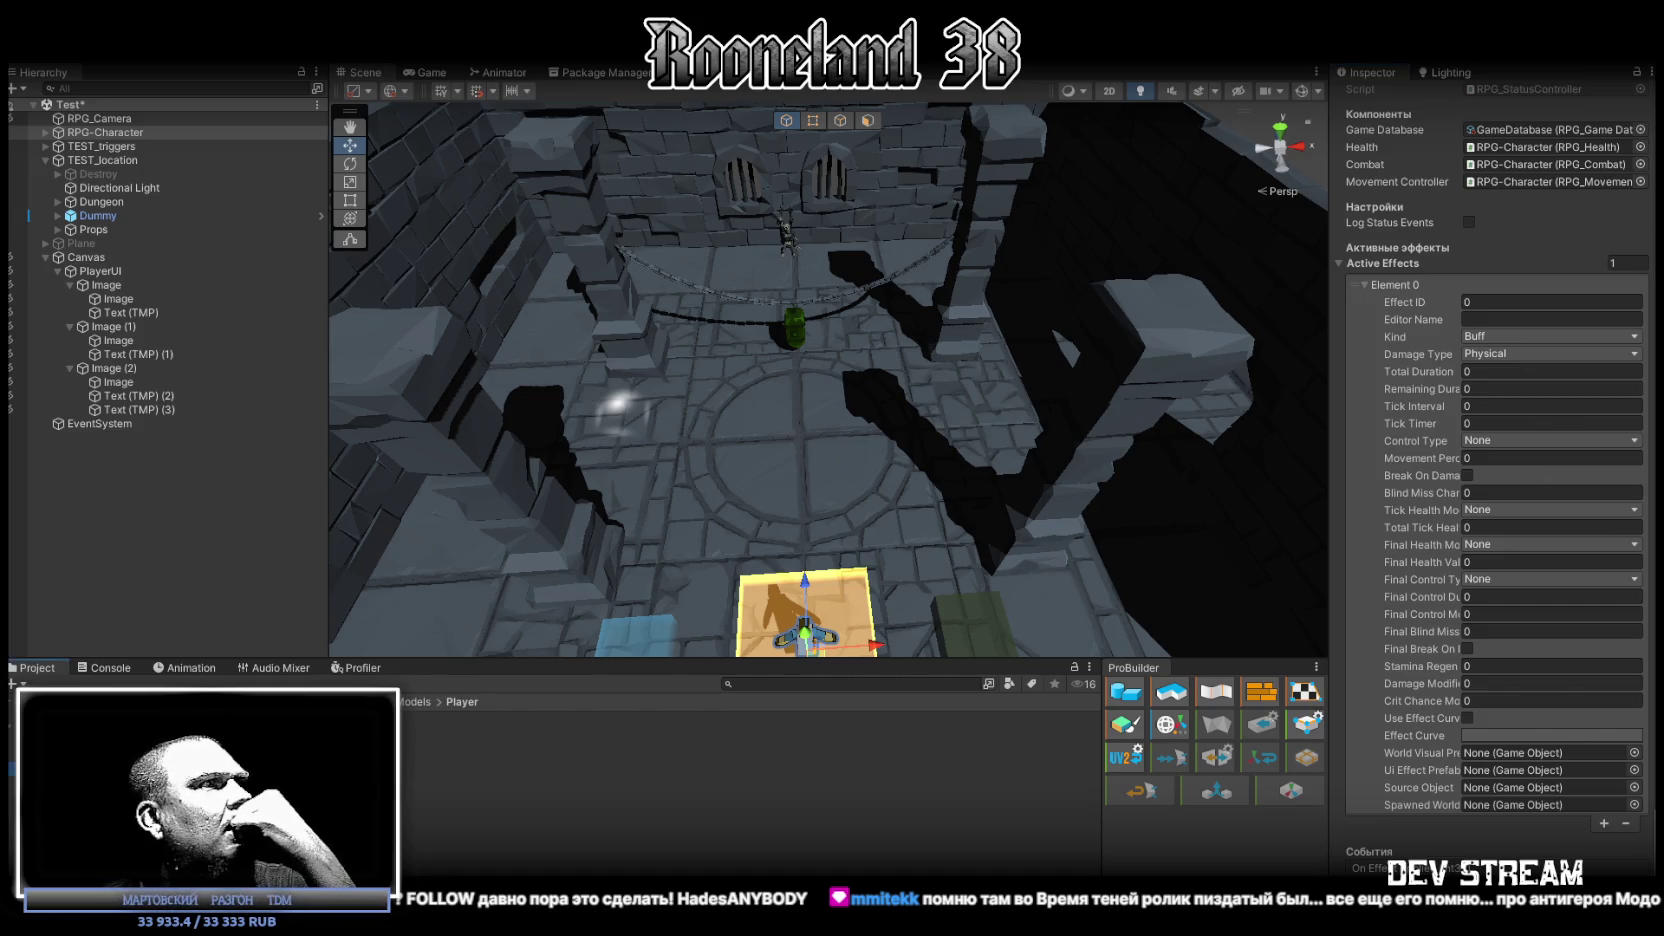
click(80, 785)
click(80, 802)
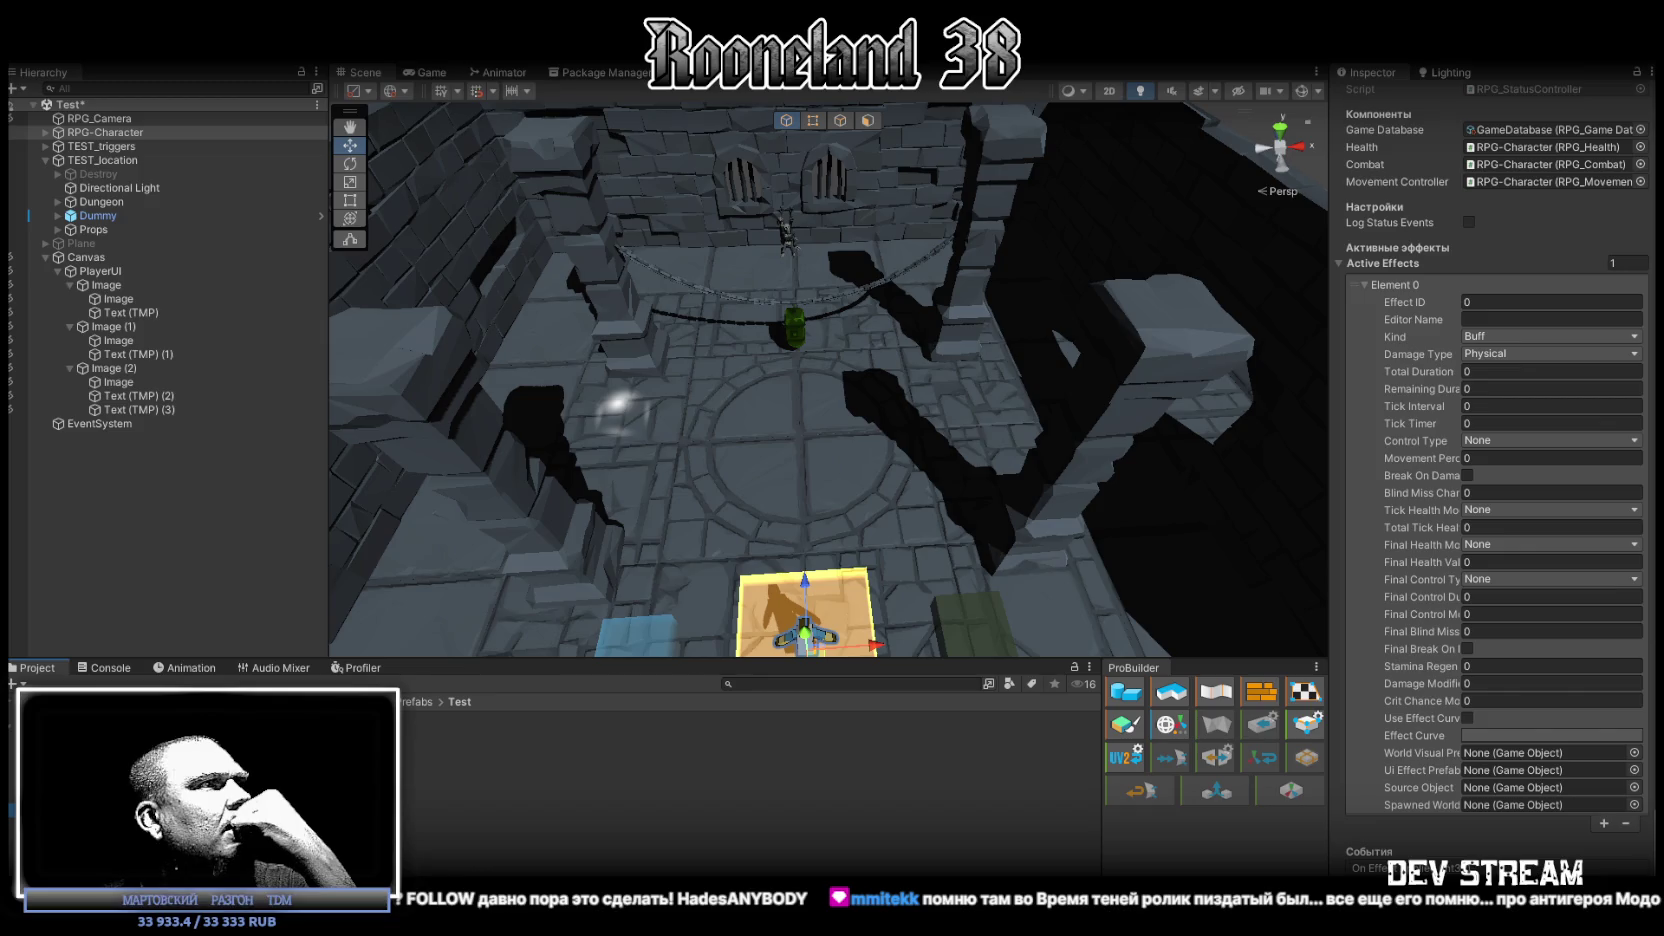
click(80, 818)
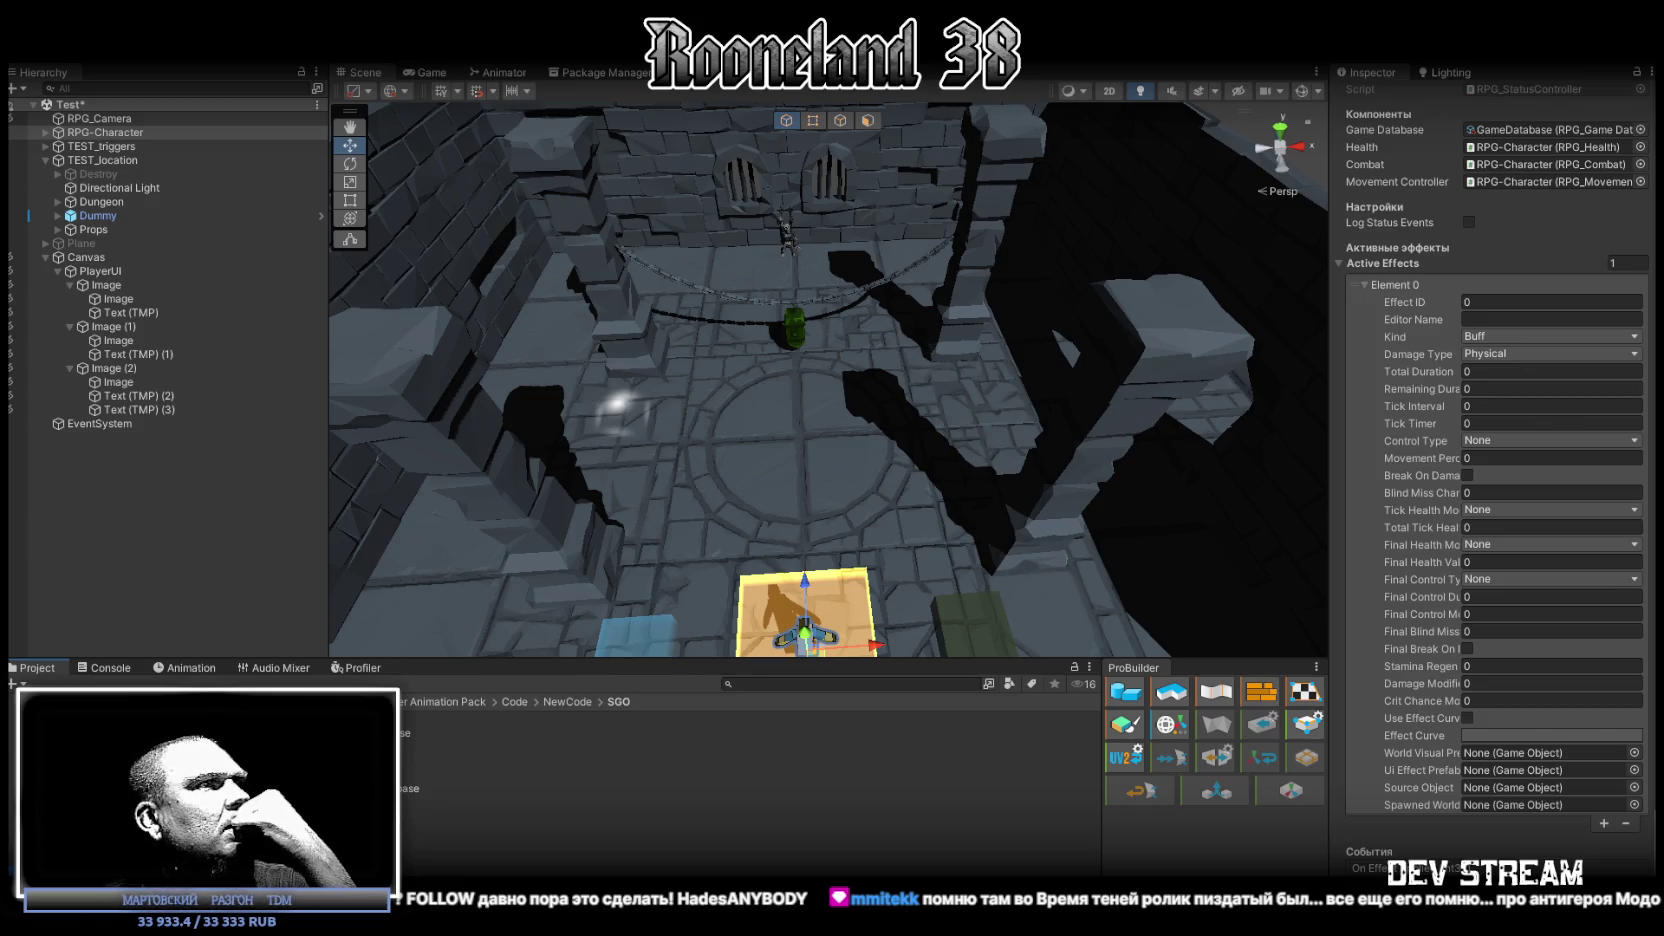
Step: Add a default Element 0 to the Status Effect Database's Items, then reselect RPG-Character
click(400, 788)
click(1345, 220)
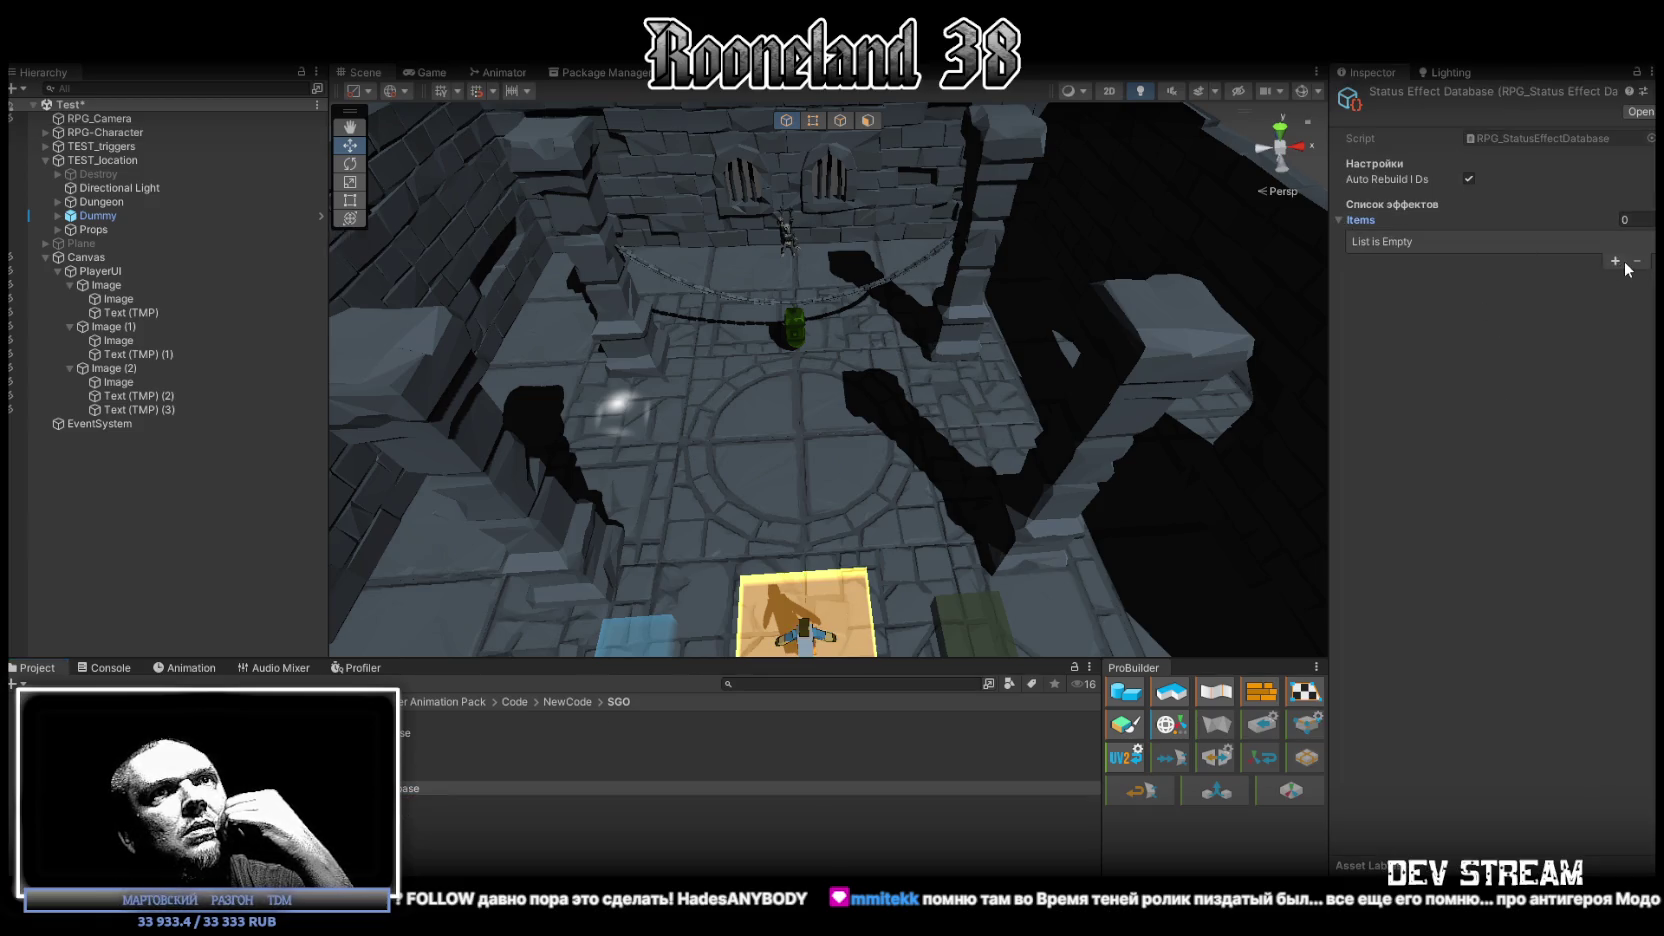
click(1615, 259)
click(1366, 240)
scroll(1446, 335, down, 3)
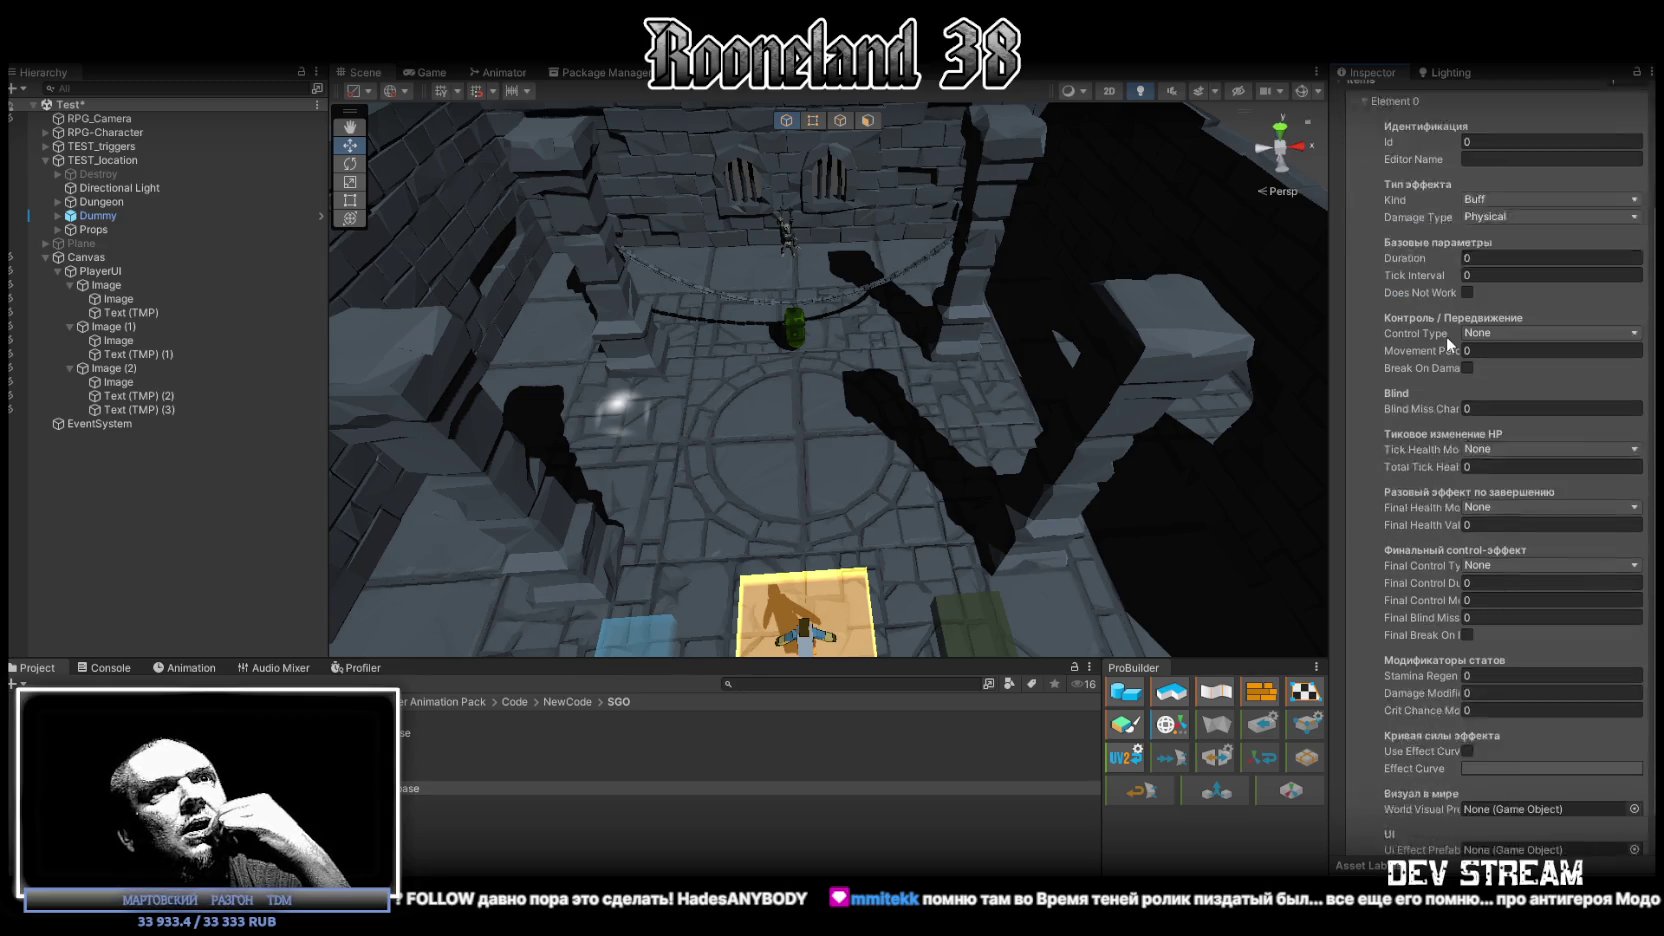
scroll(1466, 352, up, 3)
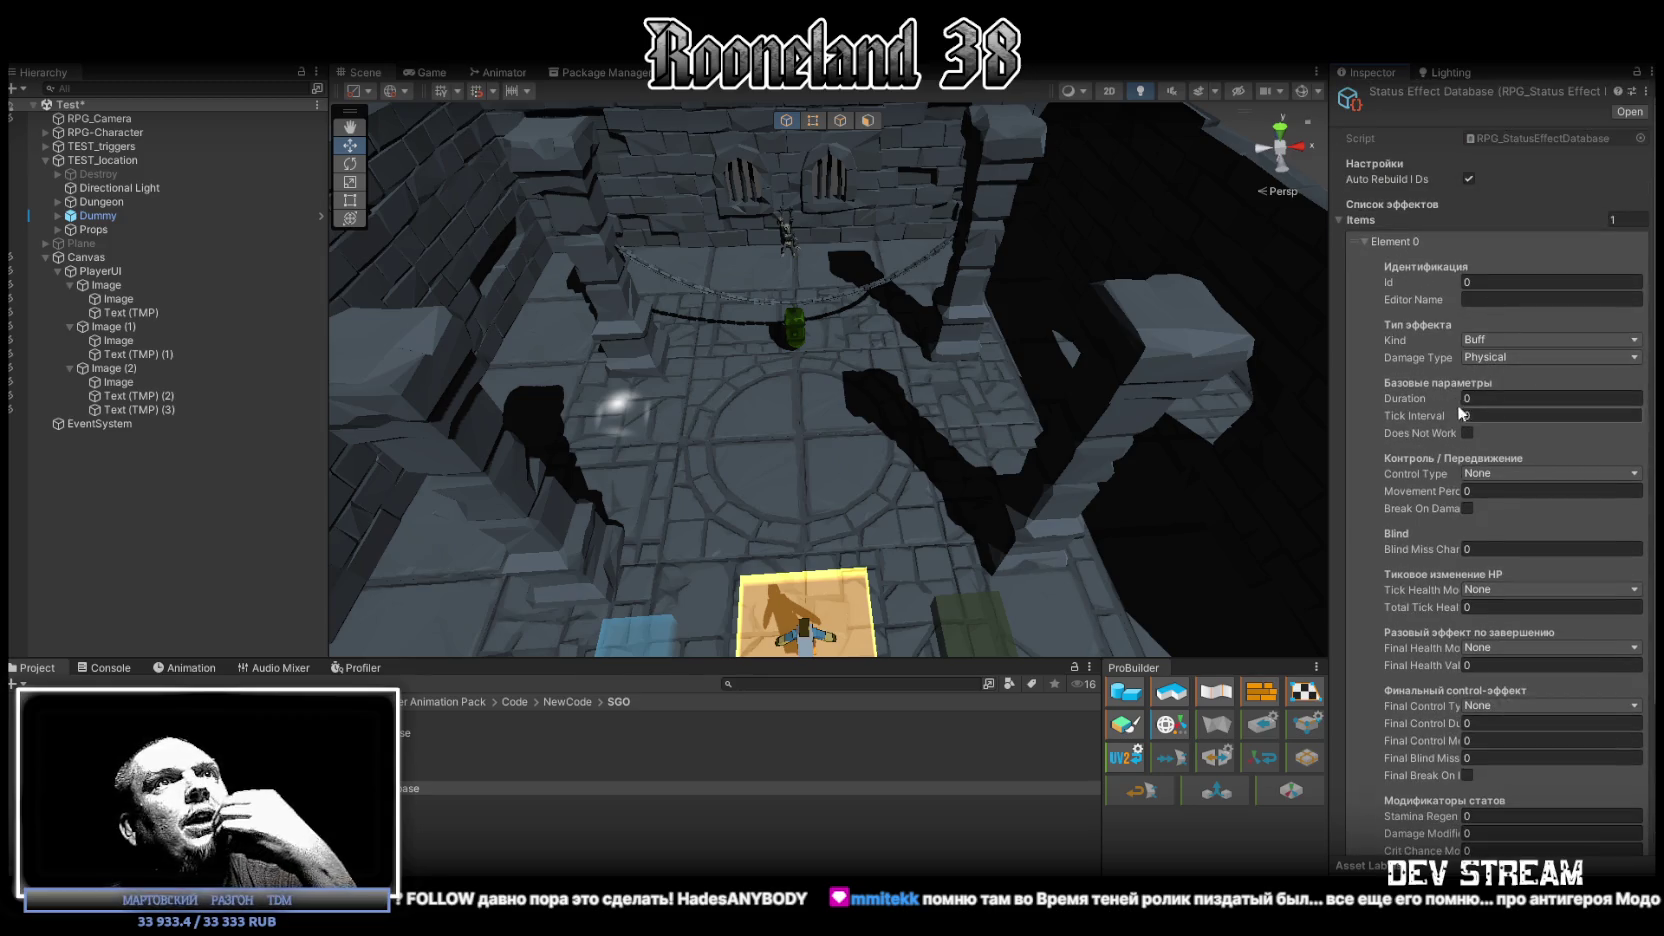
click(122, 133)
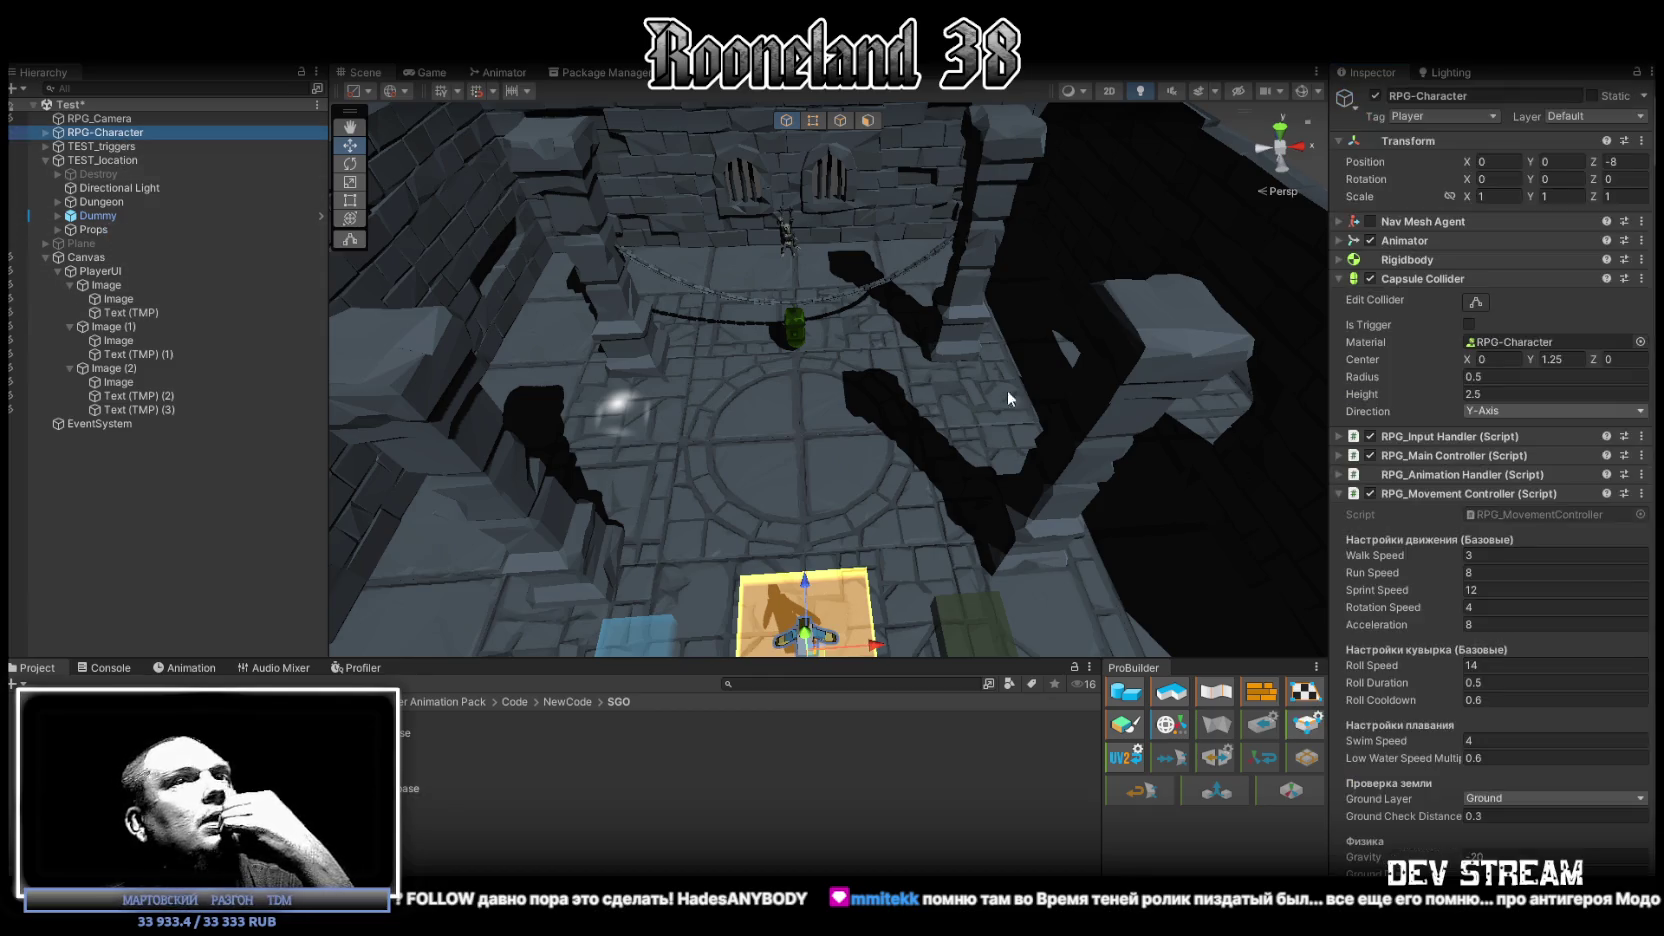
Step: Set RPG_Damage Receiver's Status Controller reference to RPG-Character
scroll(1503, 690, down, 10)
scroll(1503, 675, down, 15)
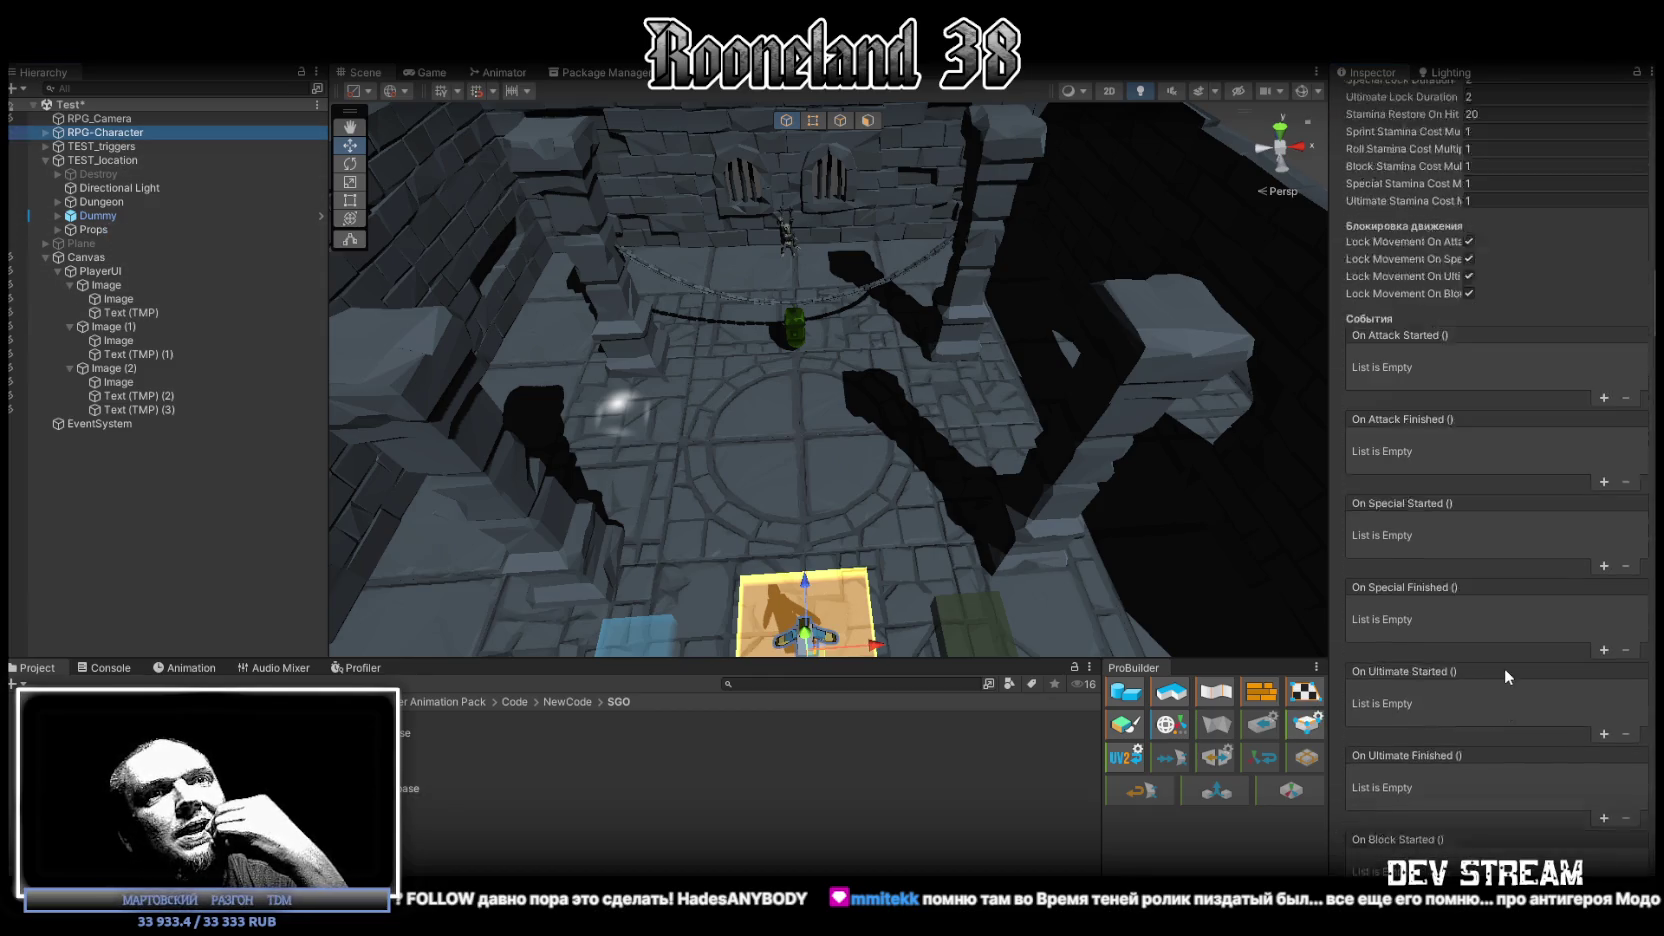
scroll(1506, 672, down, 20)
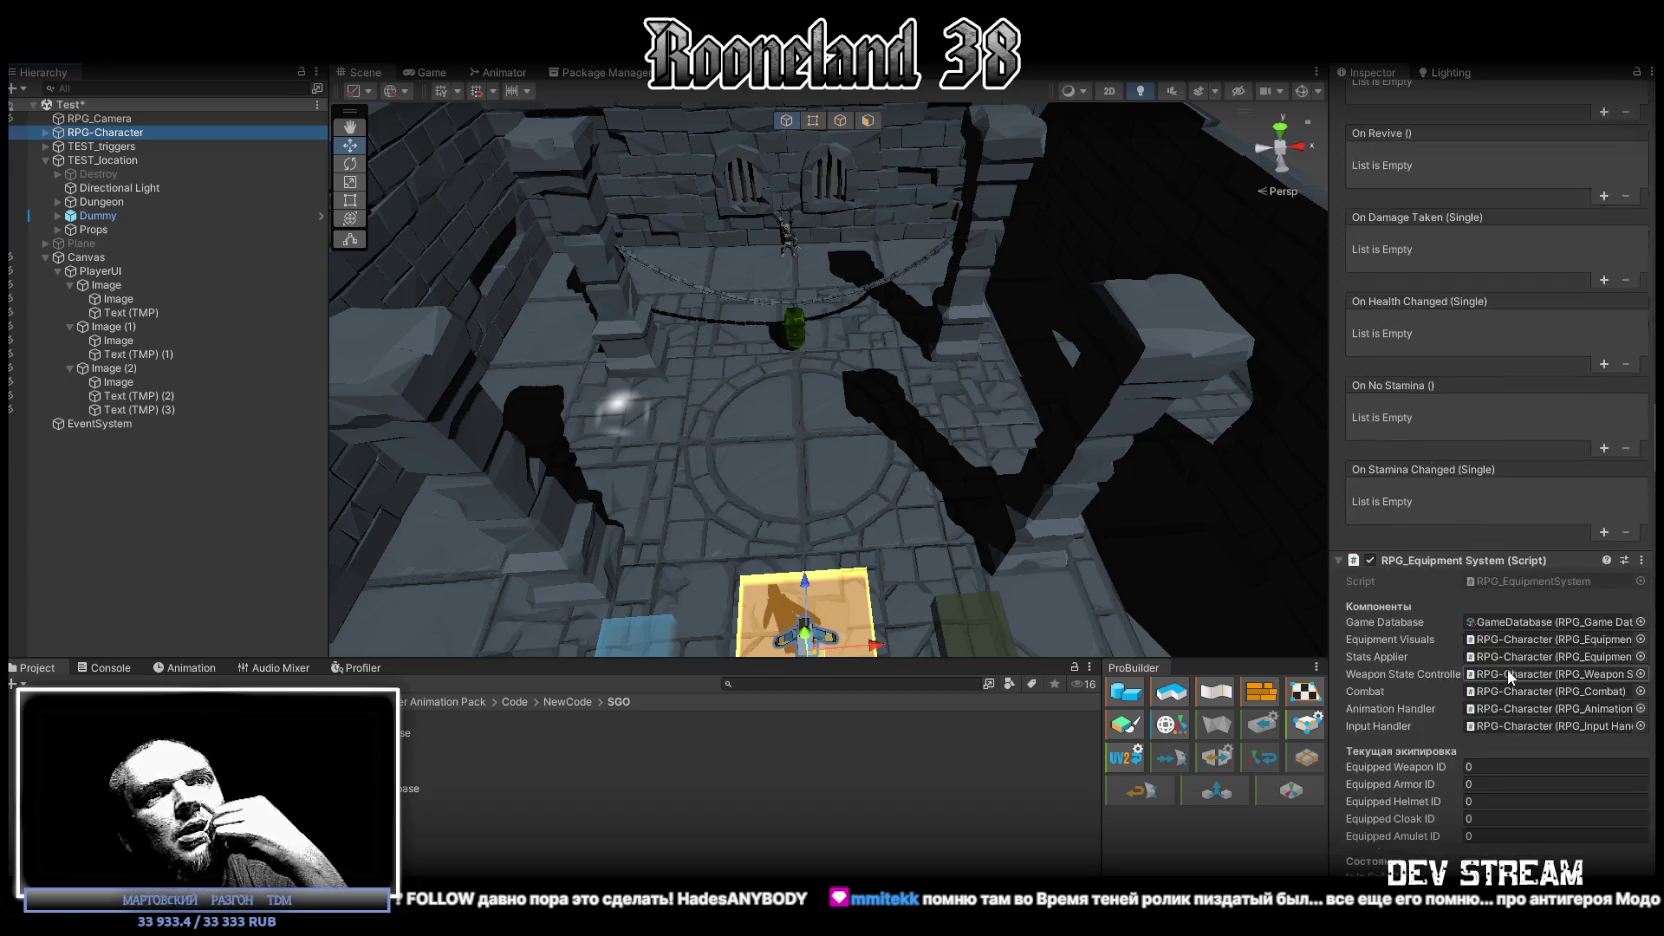
scroll(1503, 668, down, 20)
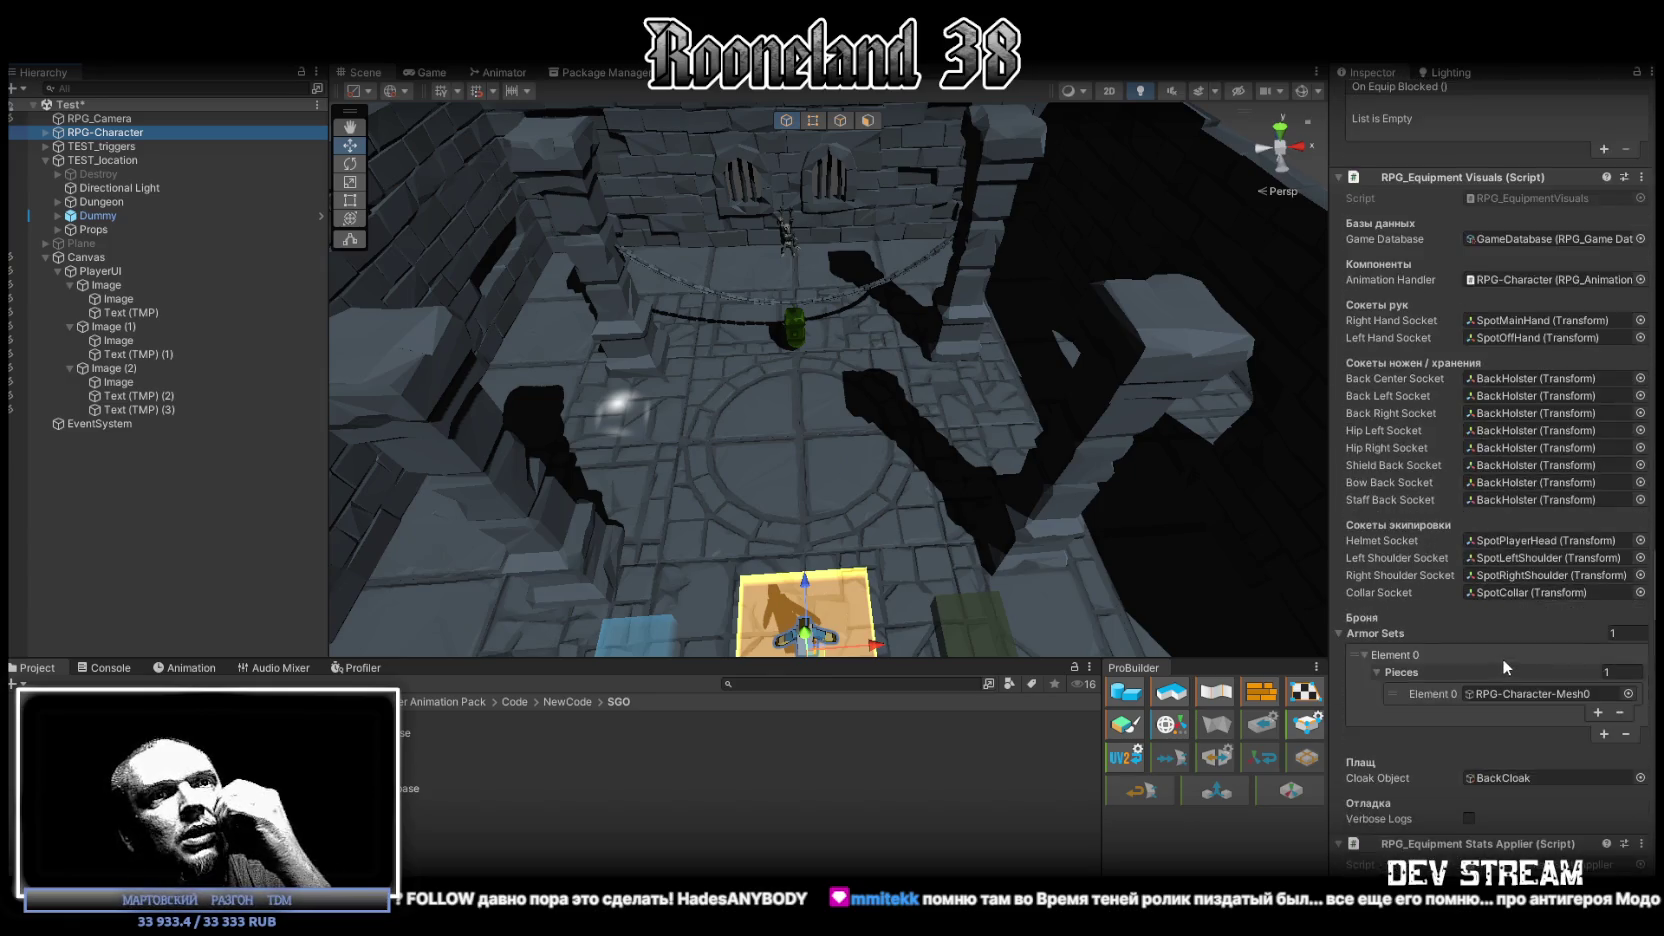
scroll(1500, 615, down, 20)
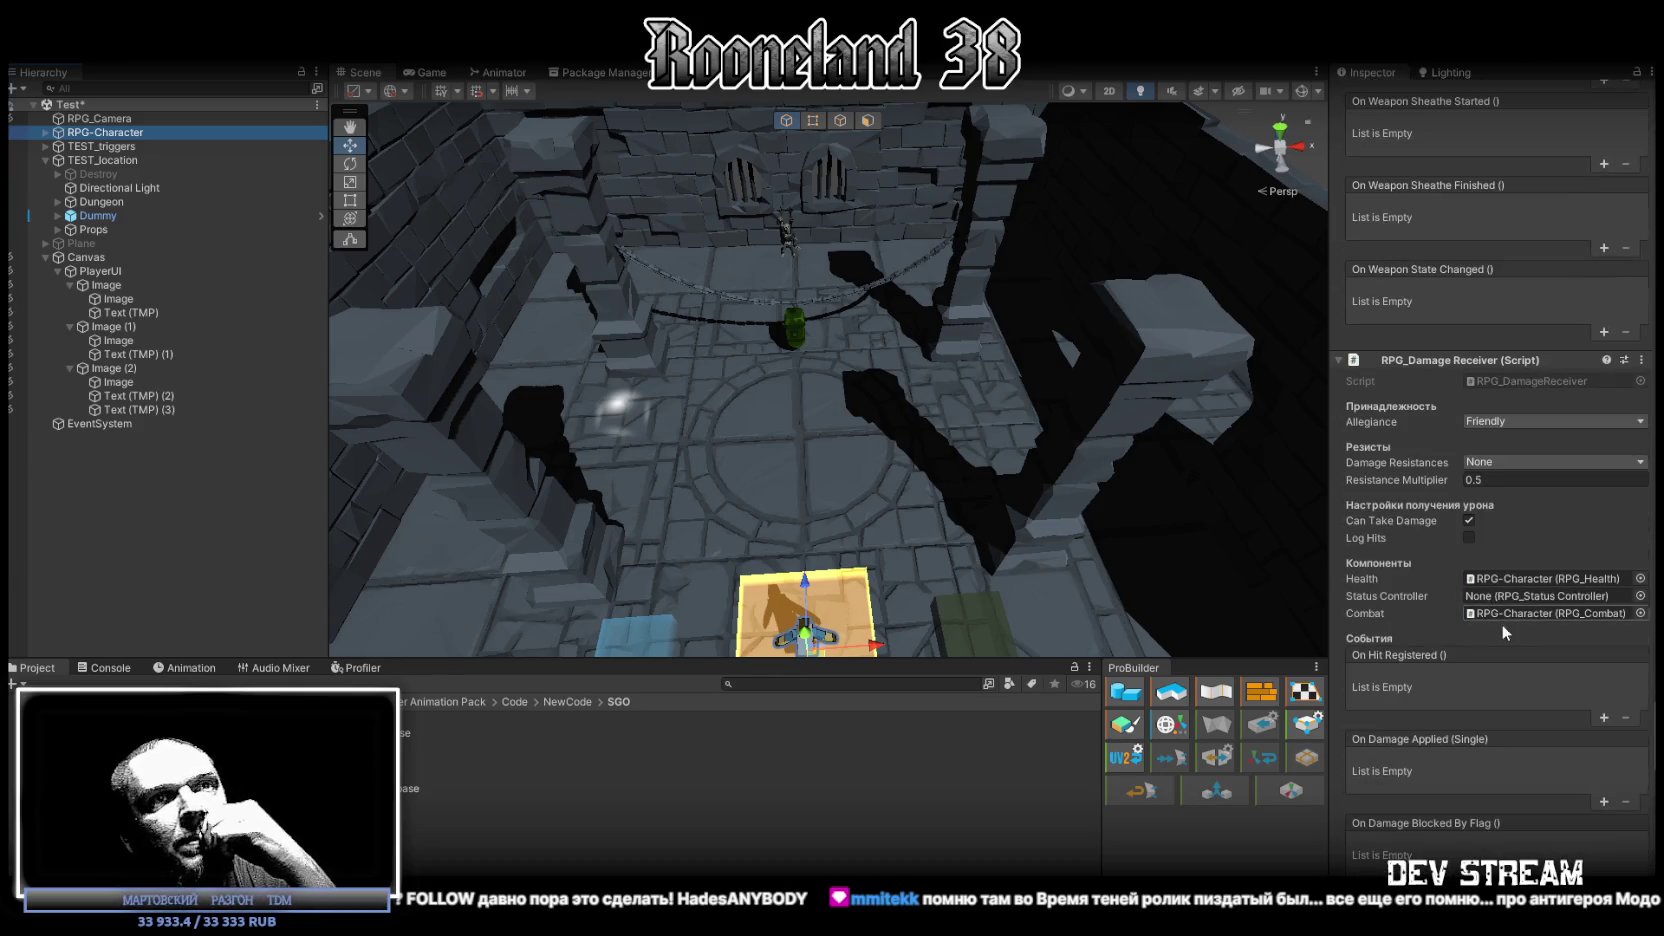
click(1640, 596)
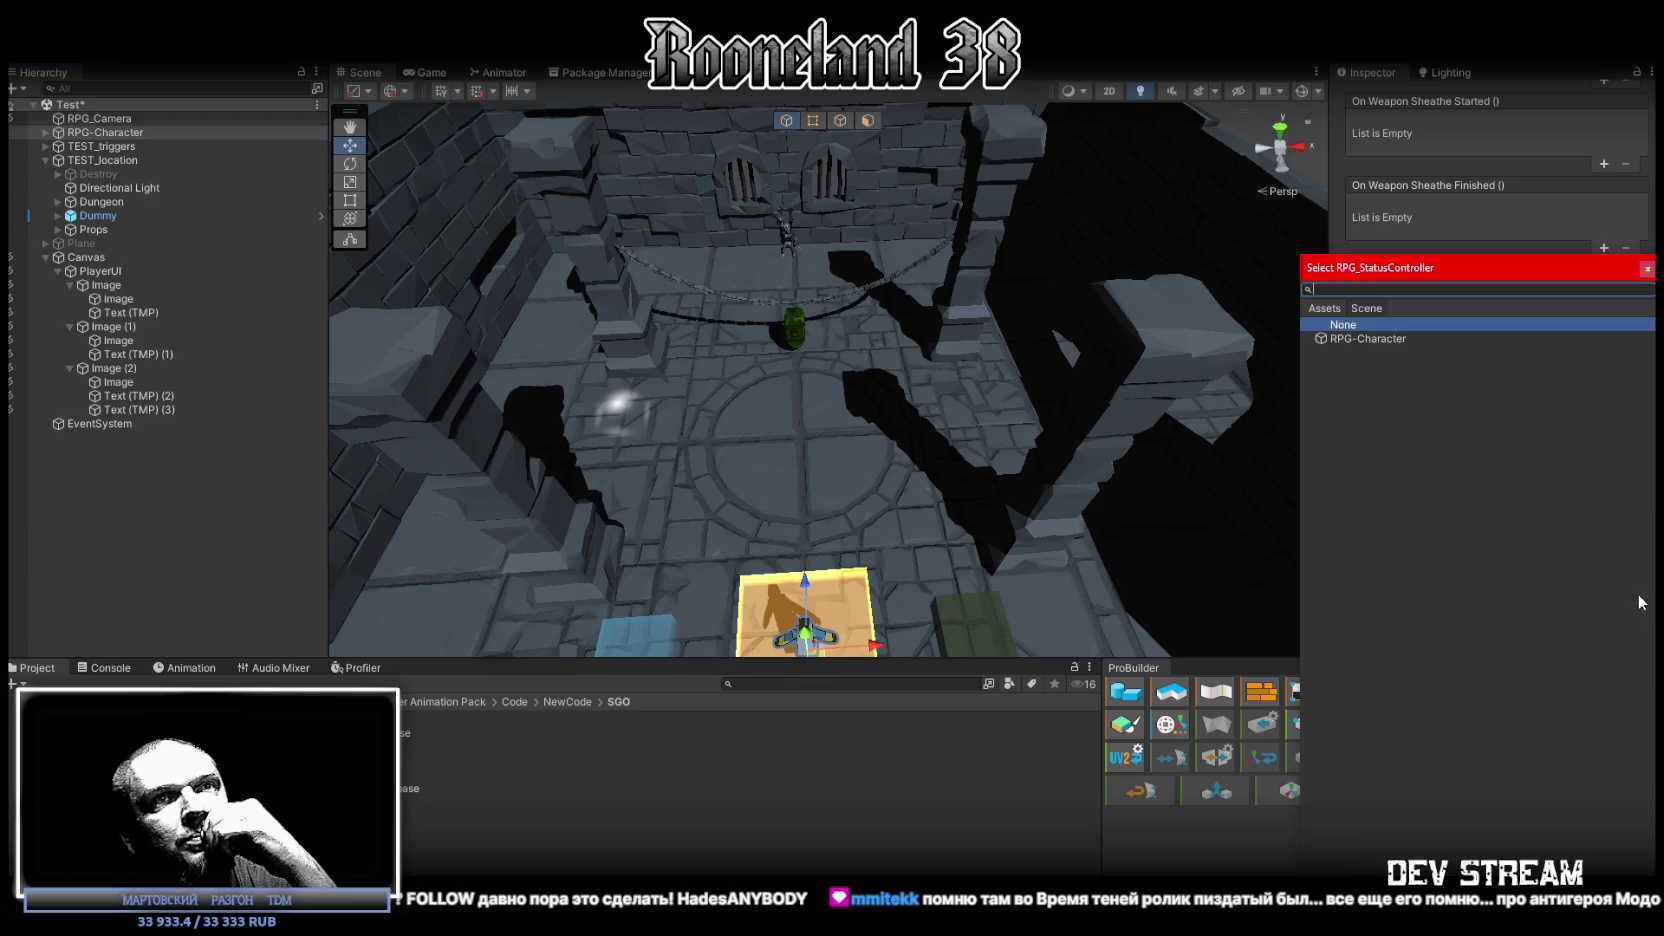
double_click(1364, 334)
Step: Set the Status Controller's Active Effects size to 0
scroll(1476, 685, down, 15)
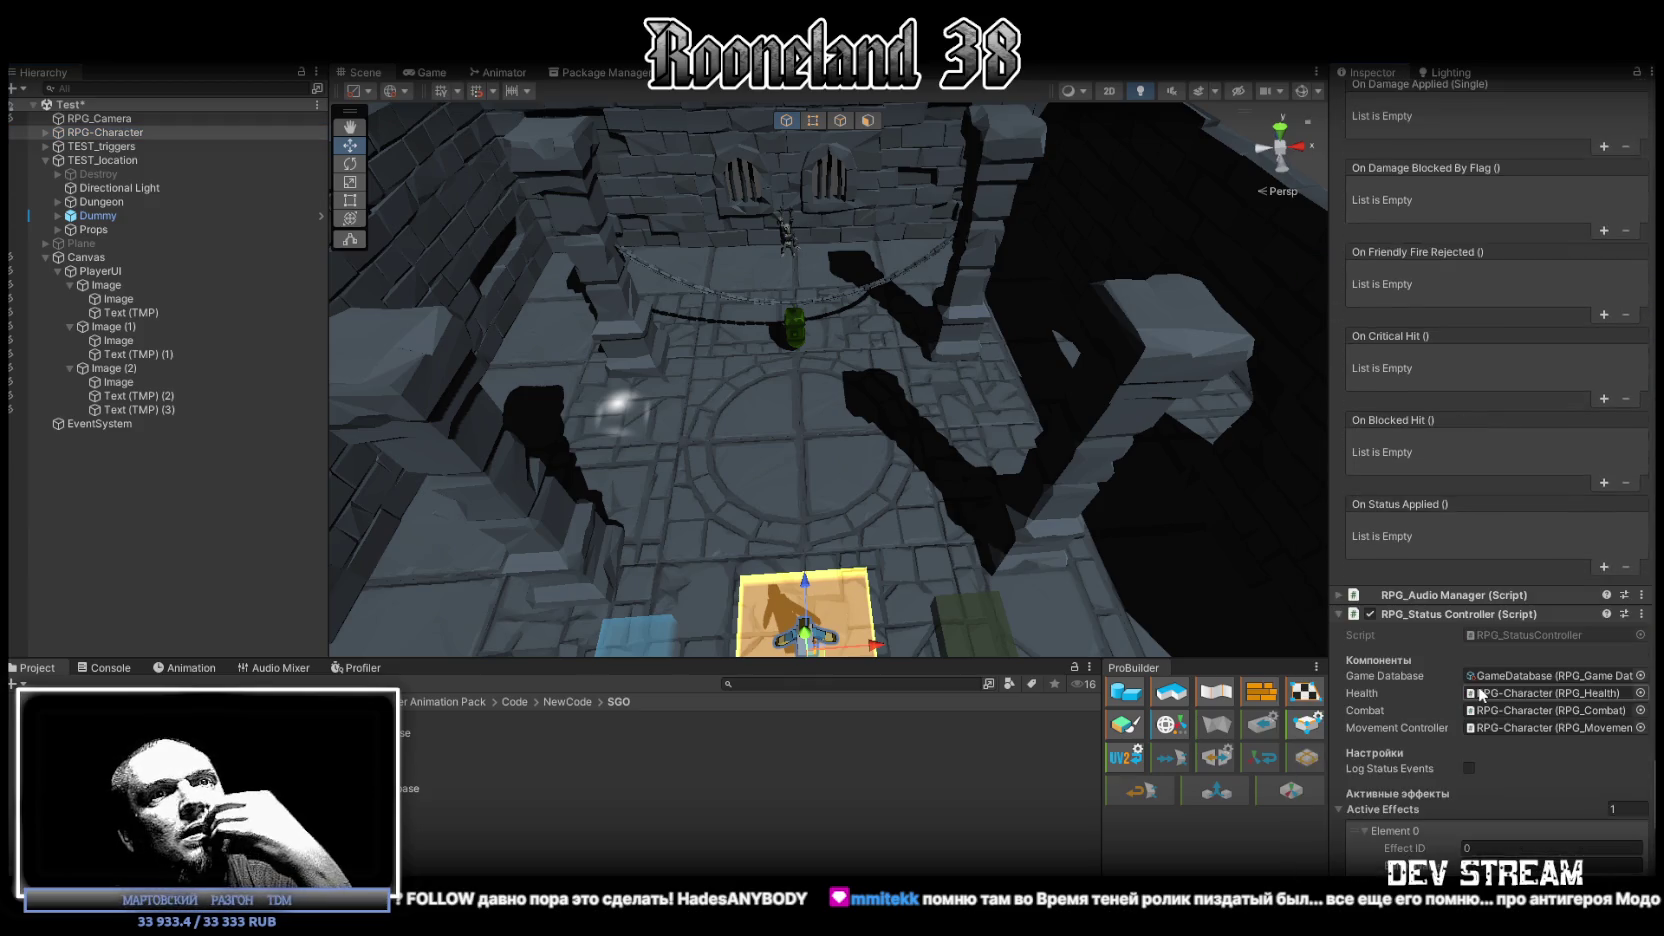
click(1632, 528)
text(0)
key(Return)
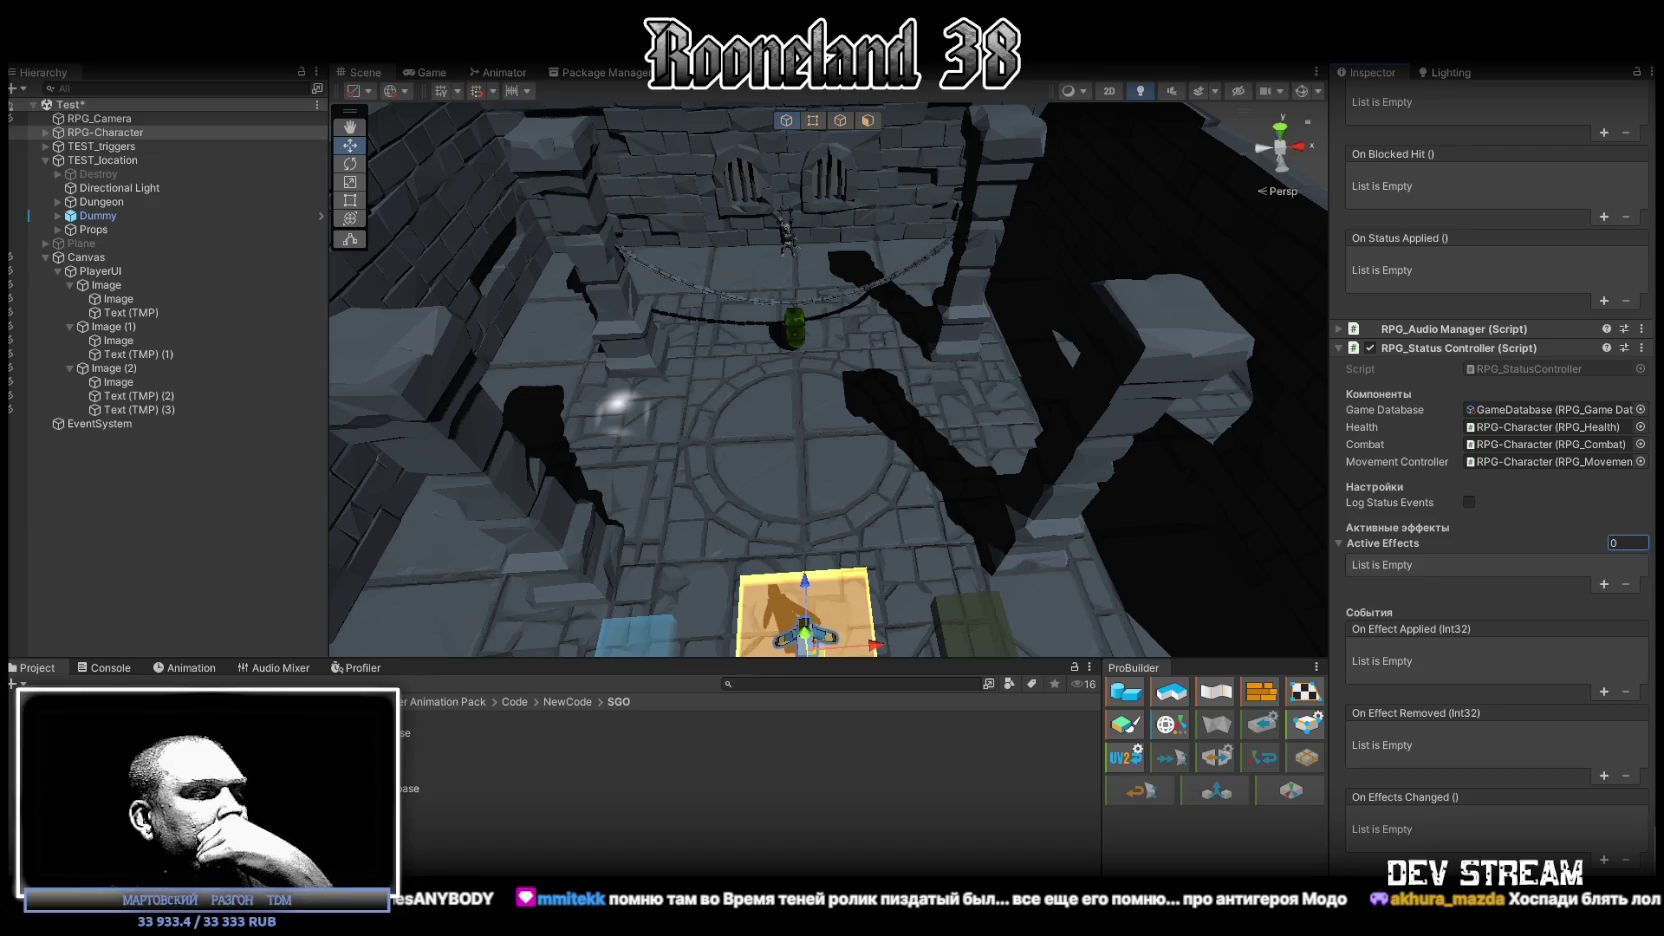
click(450, 788)
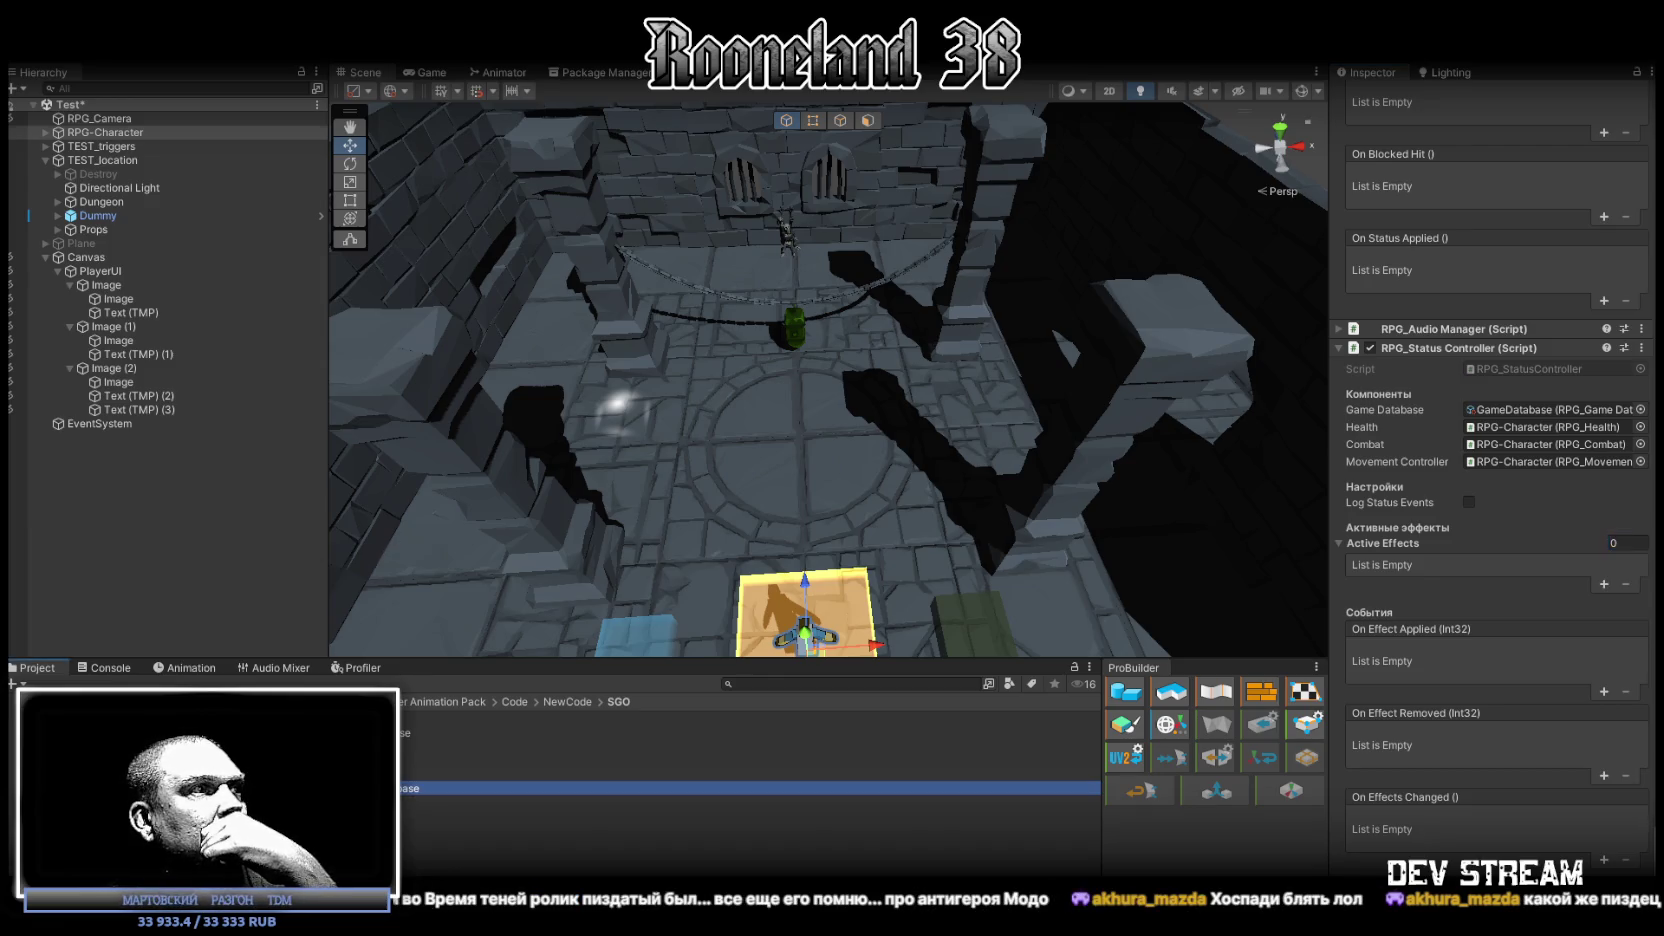
Step: Scroll through the Status Effect Database to review Element 0's Buff, Physical settings
scroll(1466, 455, up, 3)
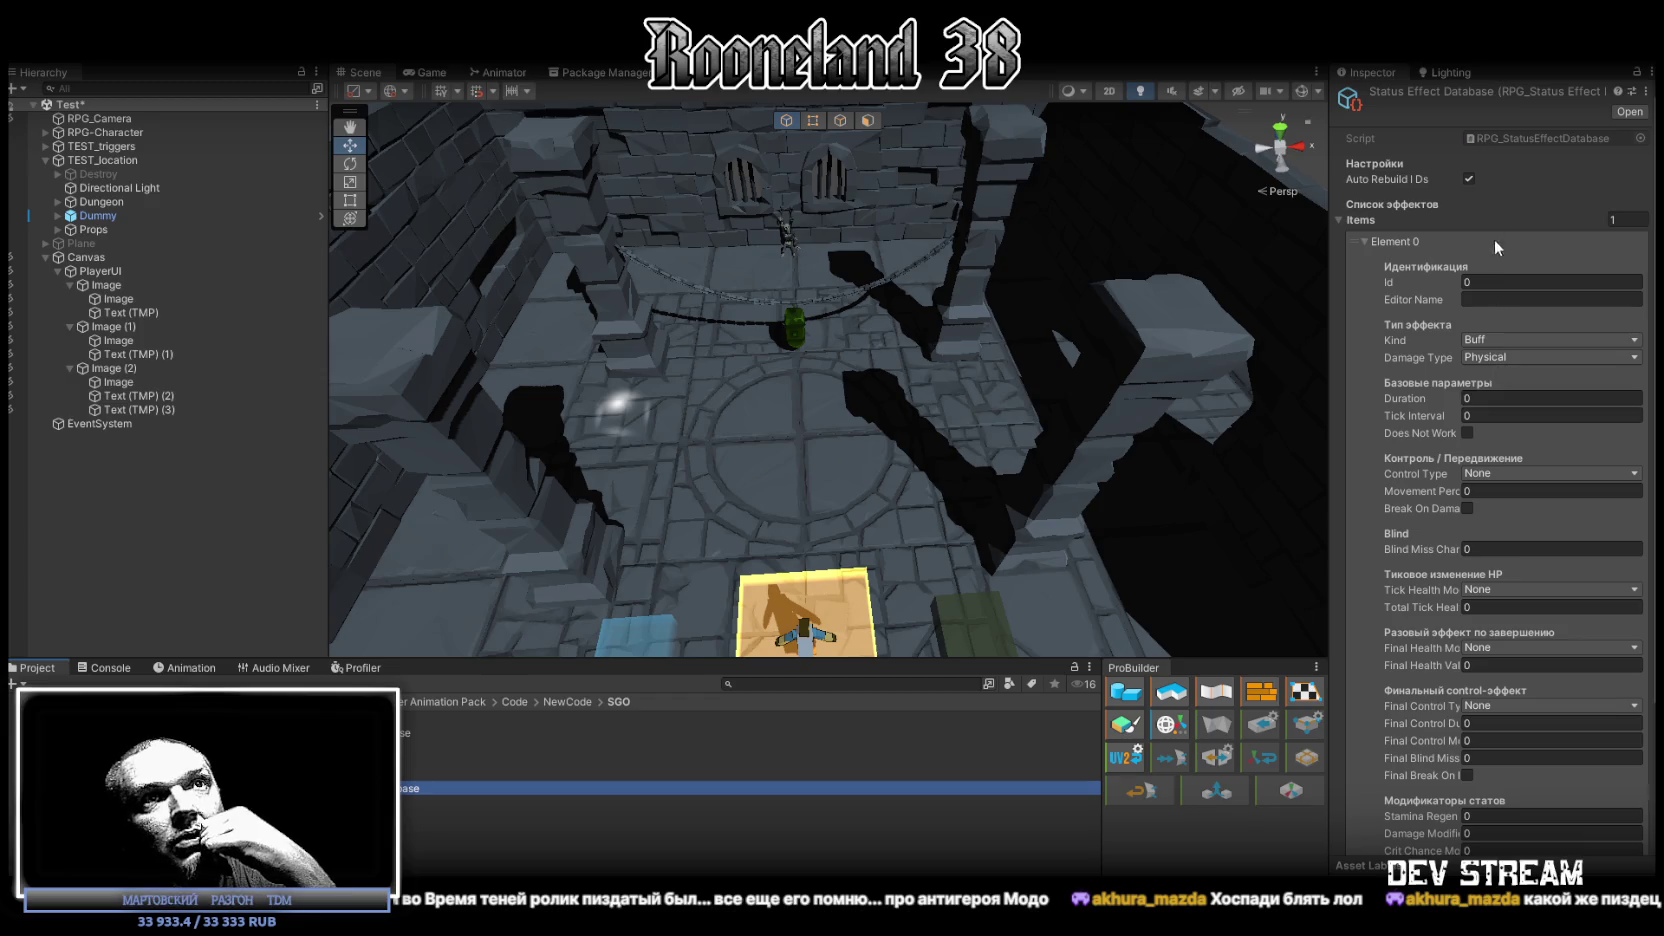
scroll(1490, 240, down, 3)
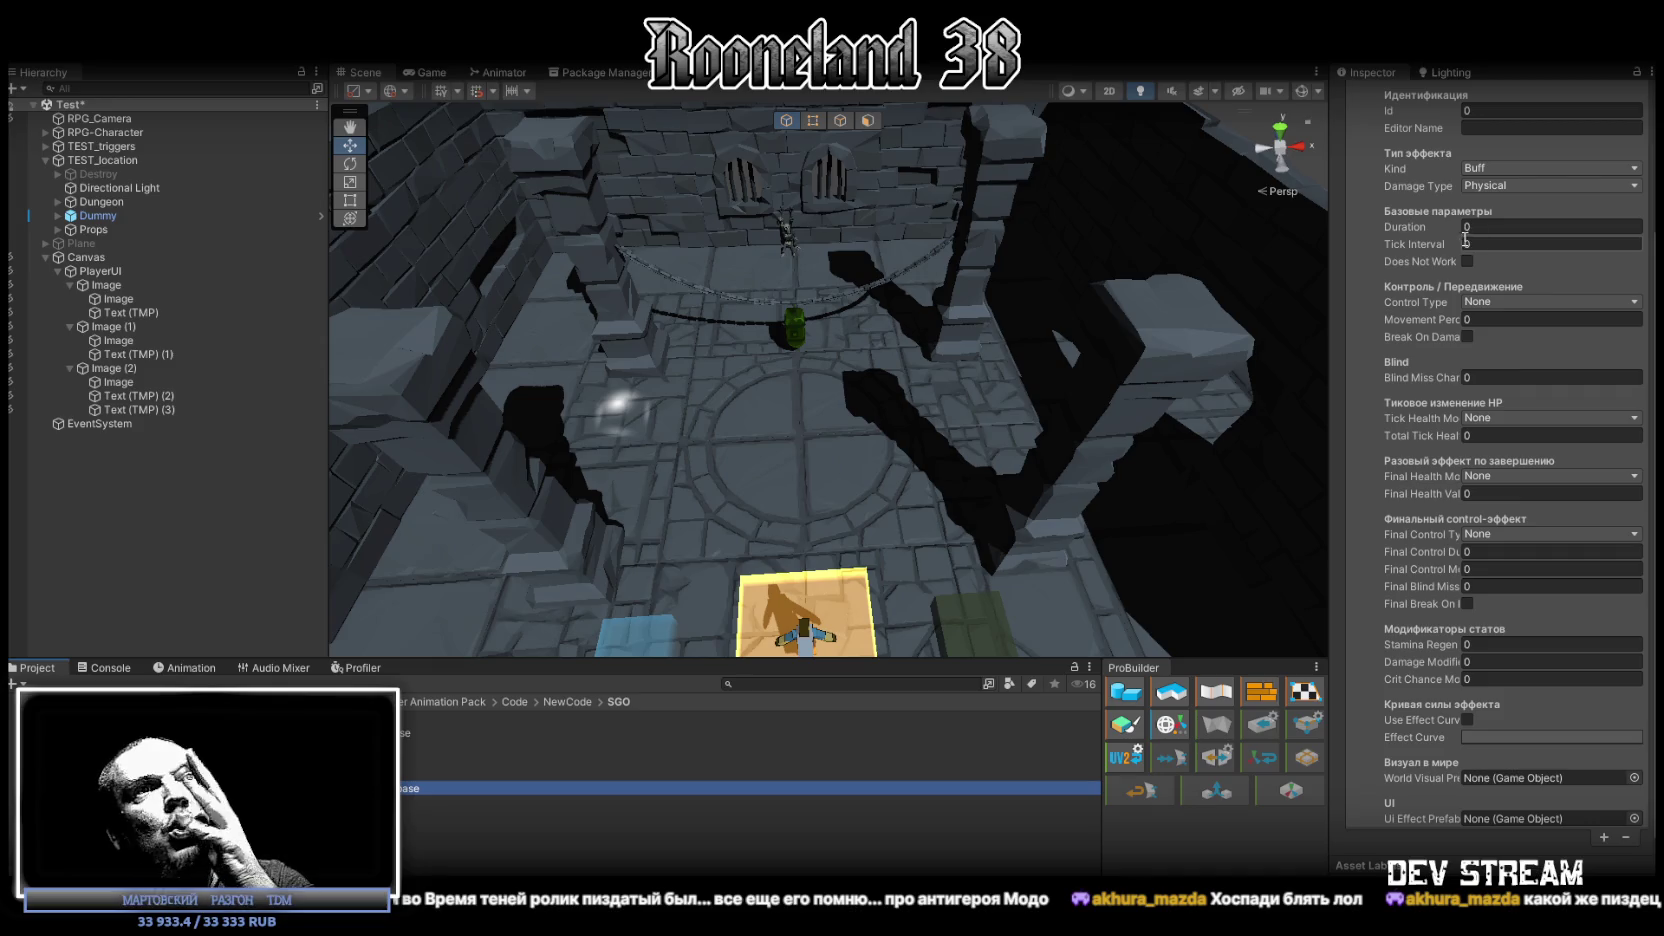
scroll(1552, 519, up, 3)
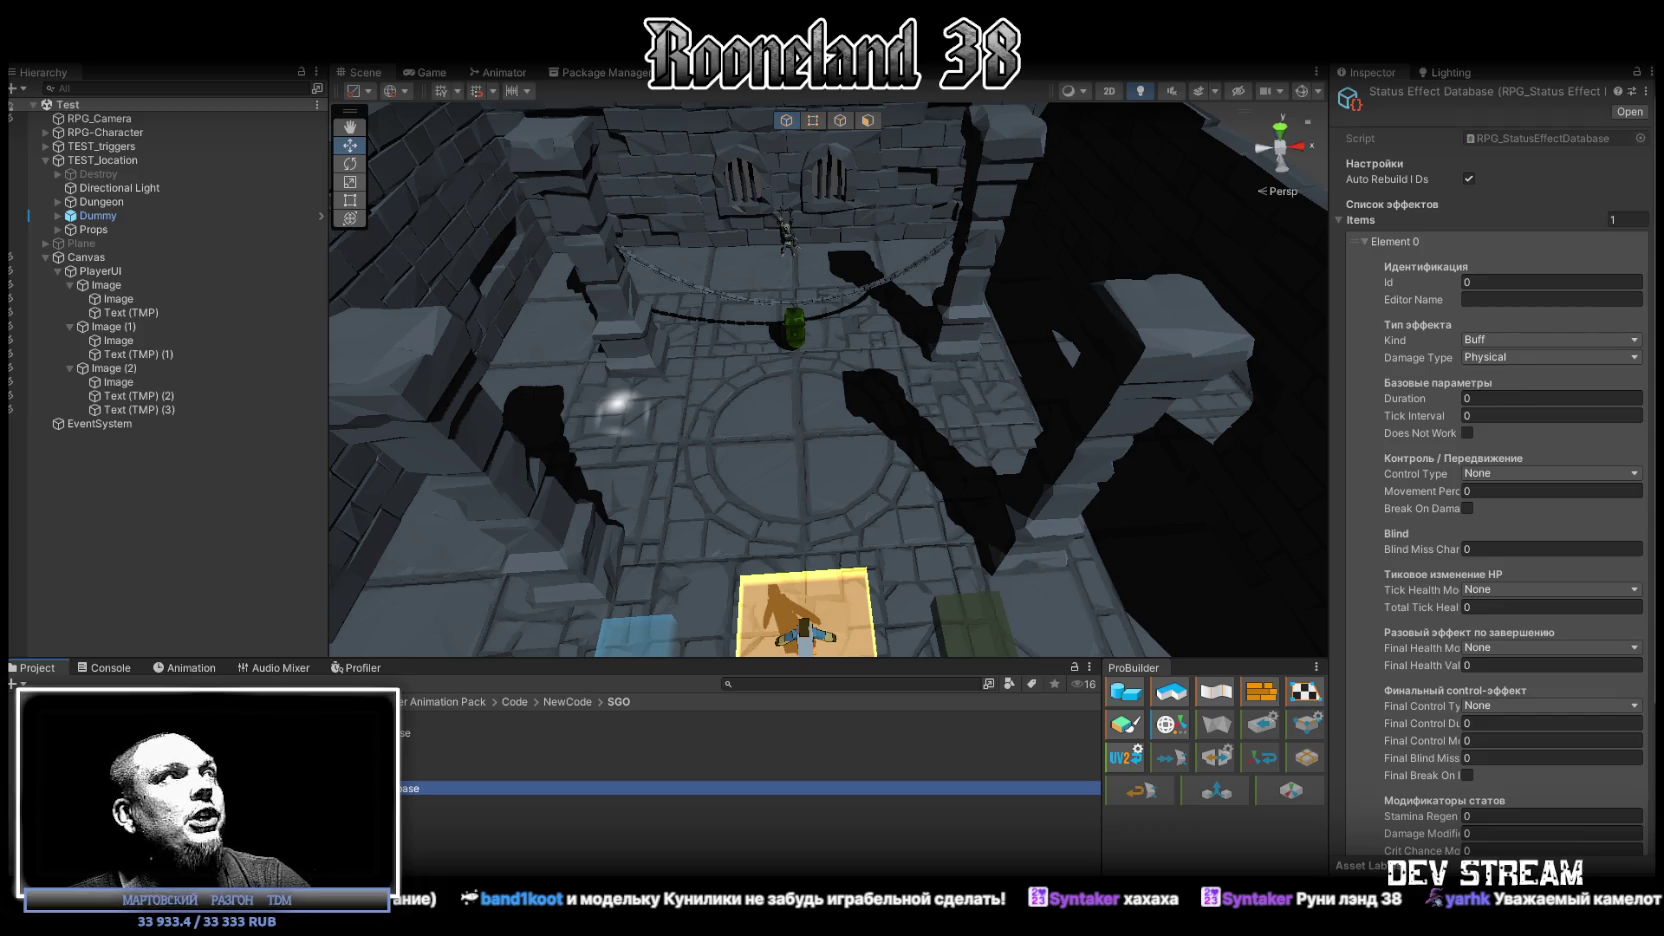
Step: Show the Console and walk the character up the dungeon, swinging the sword
click(112, 668)
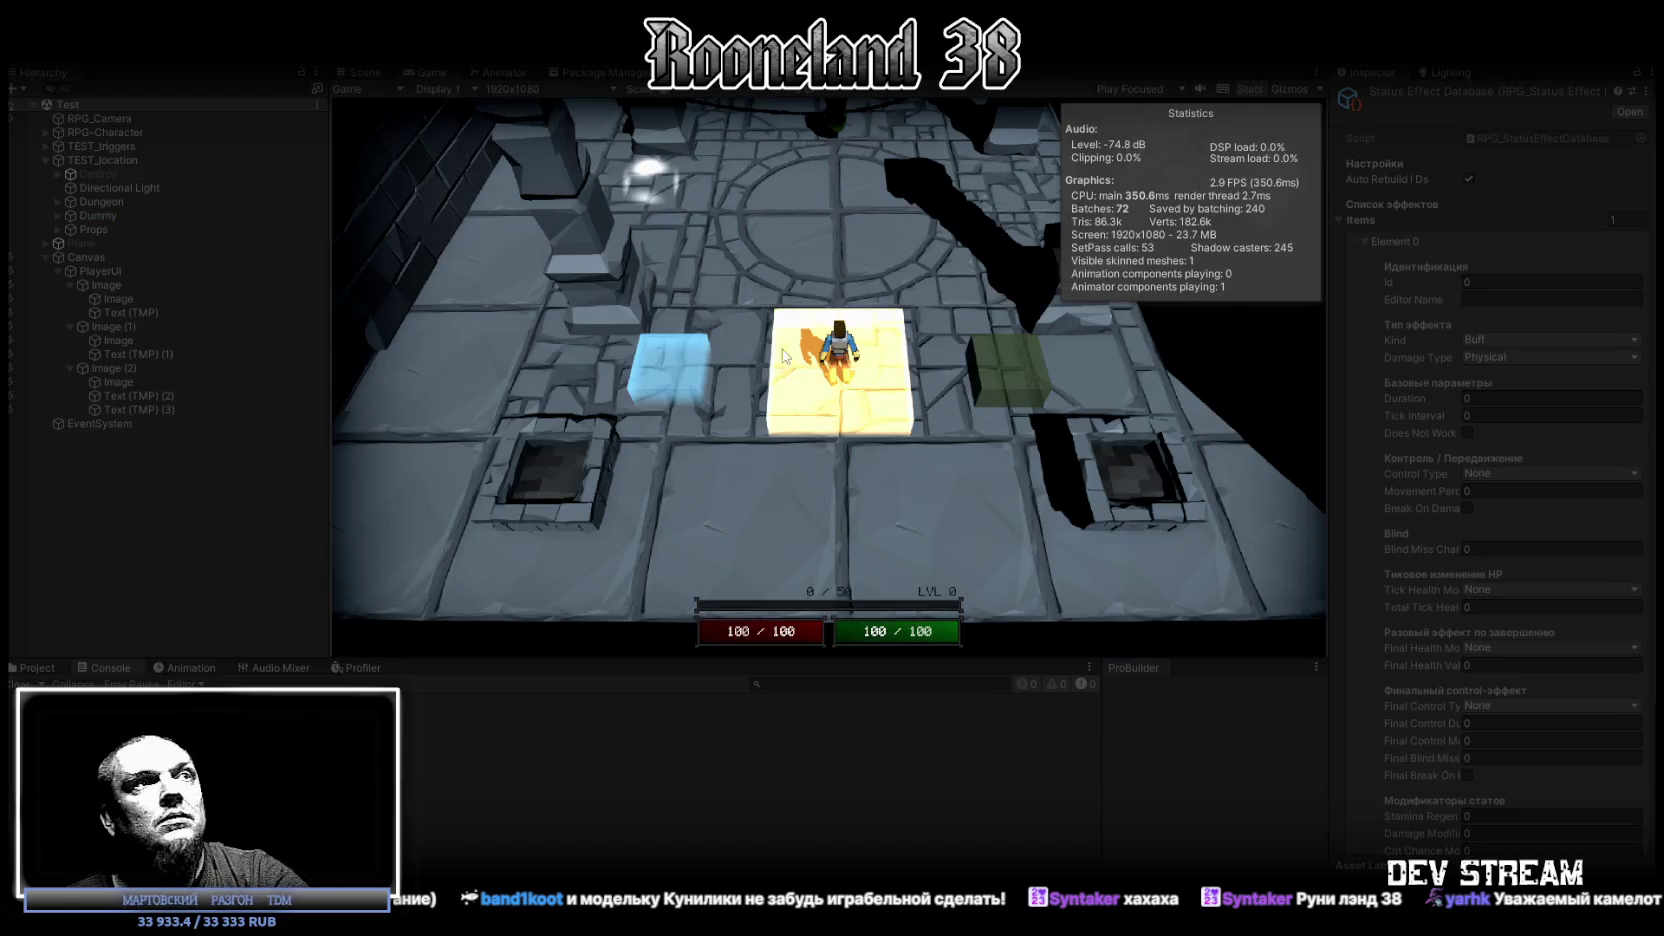
key(w)
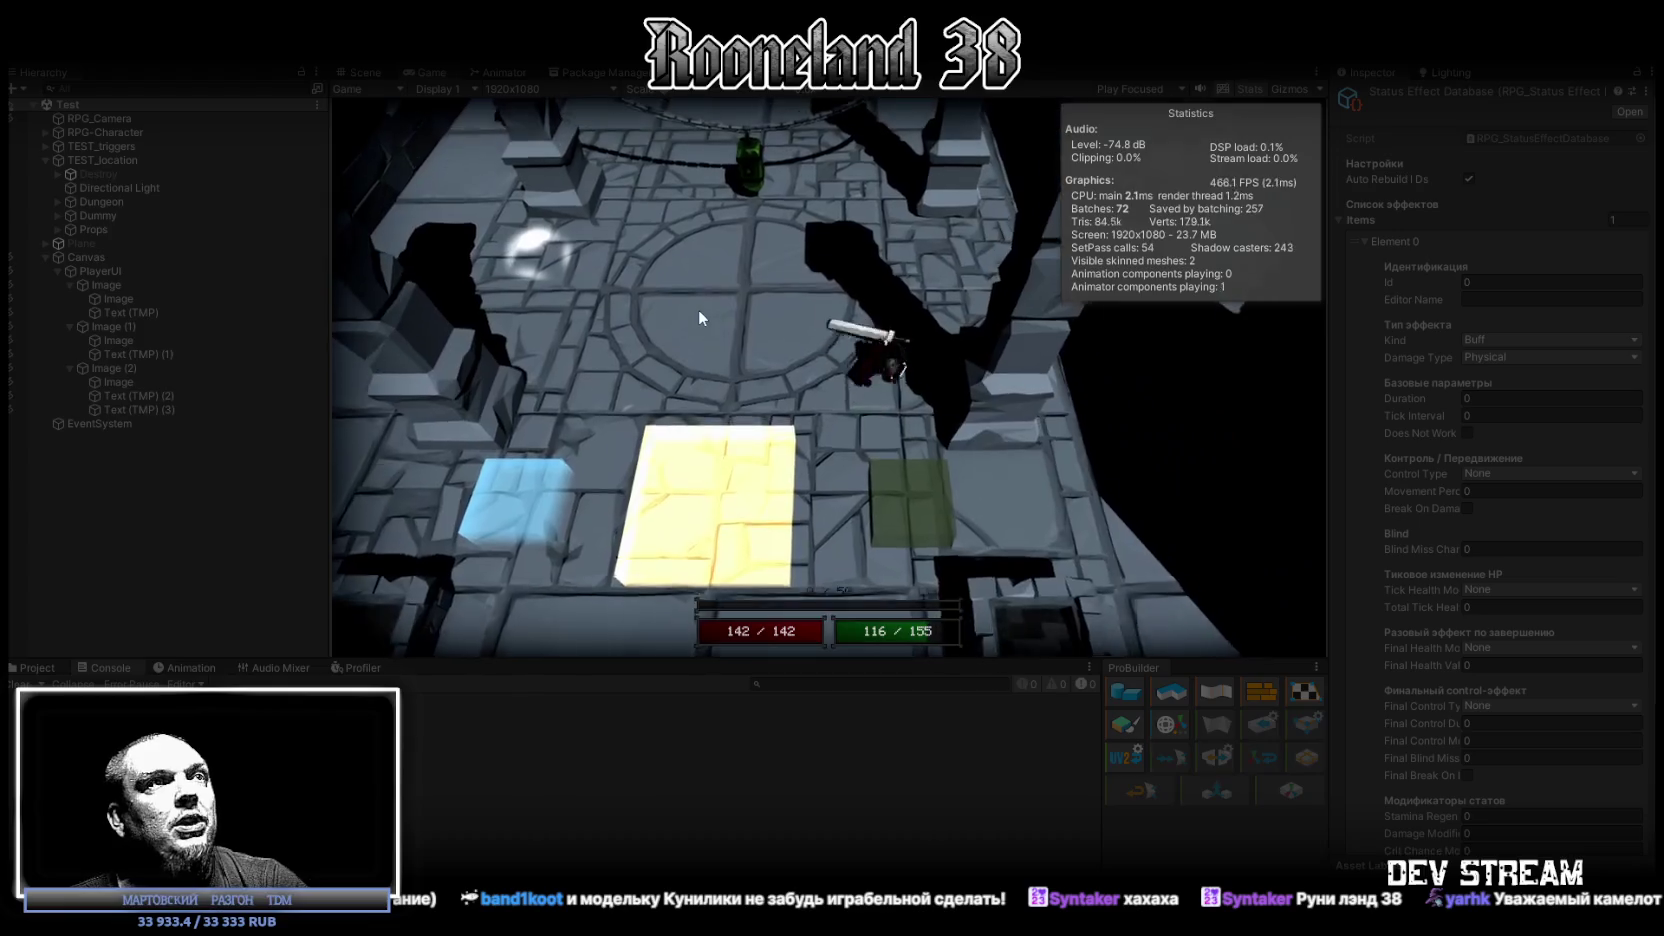
key(w)
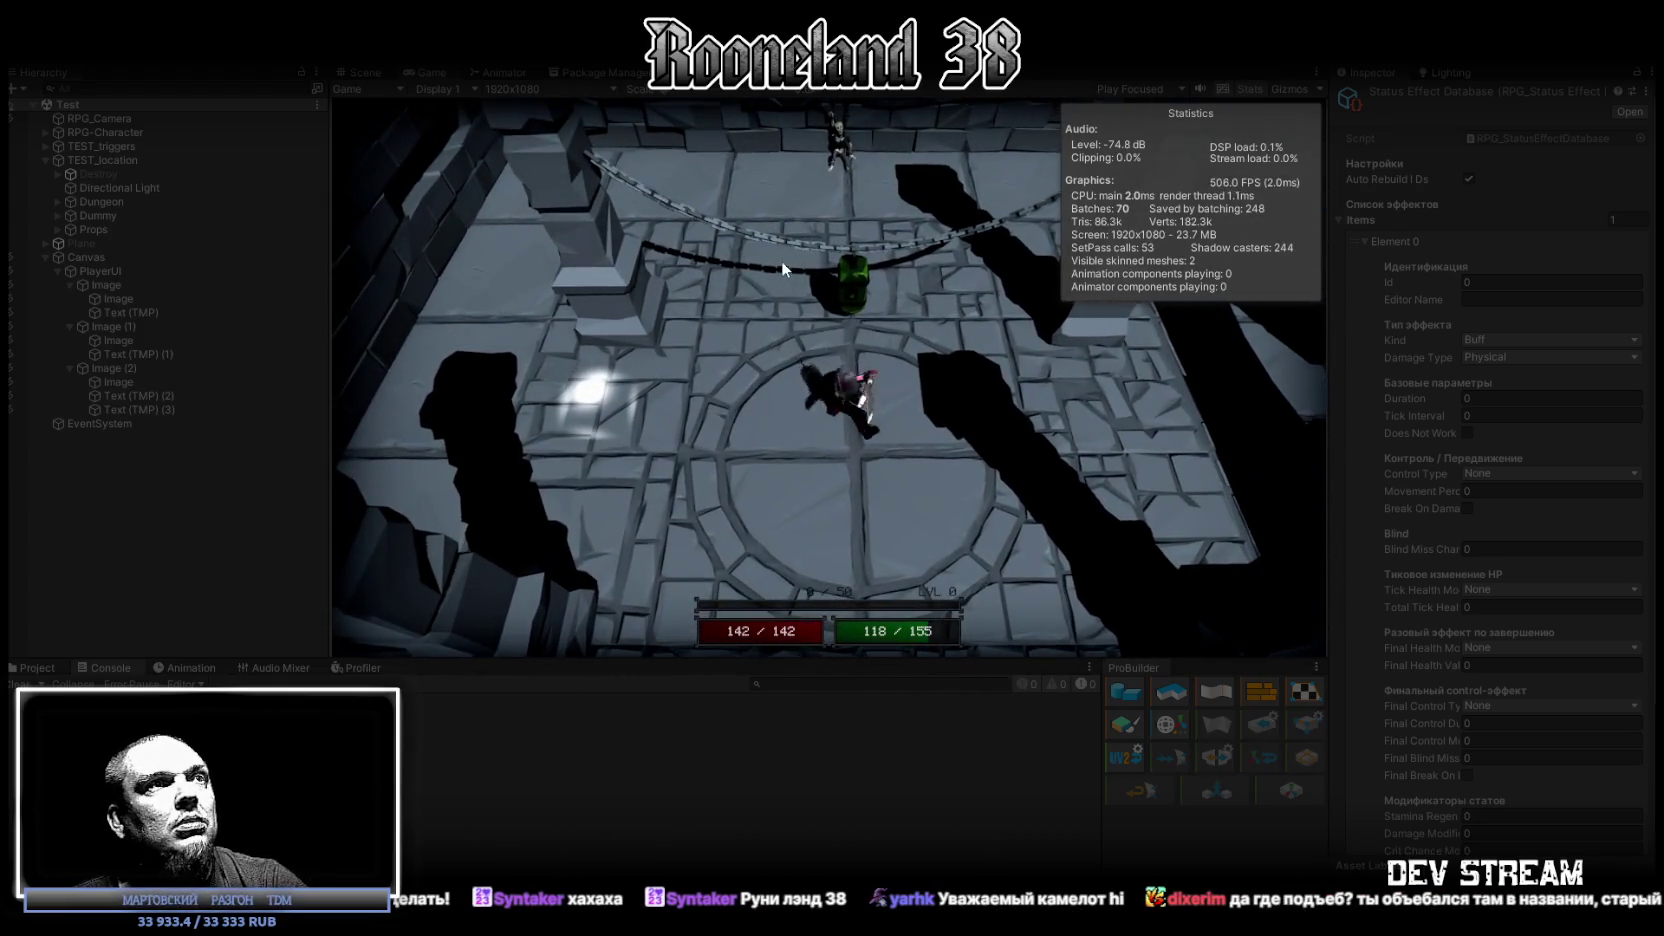
click(809, 257)
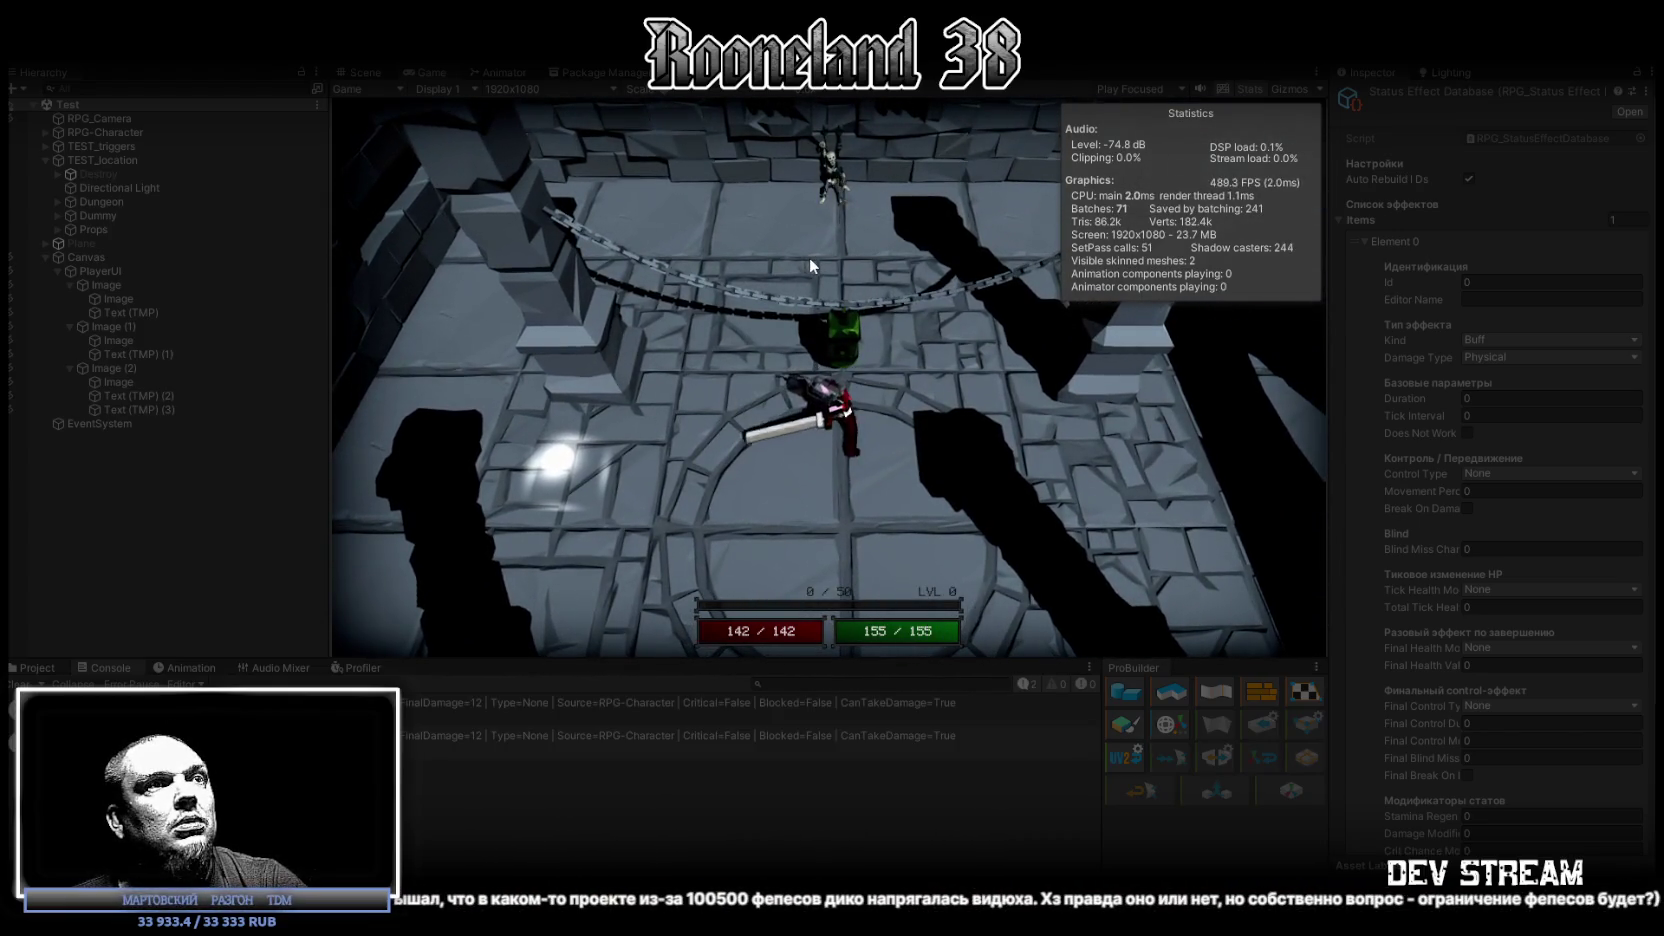
click(809, 257)
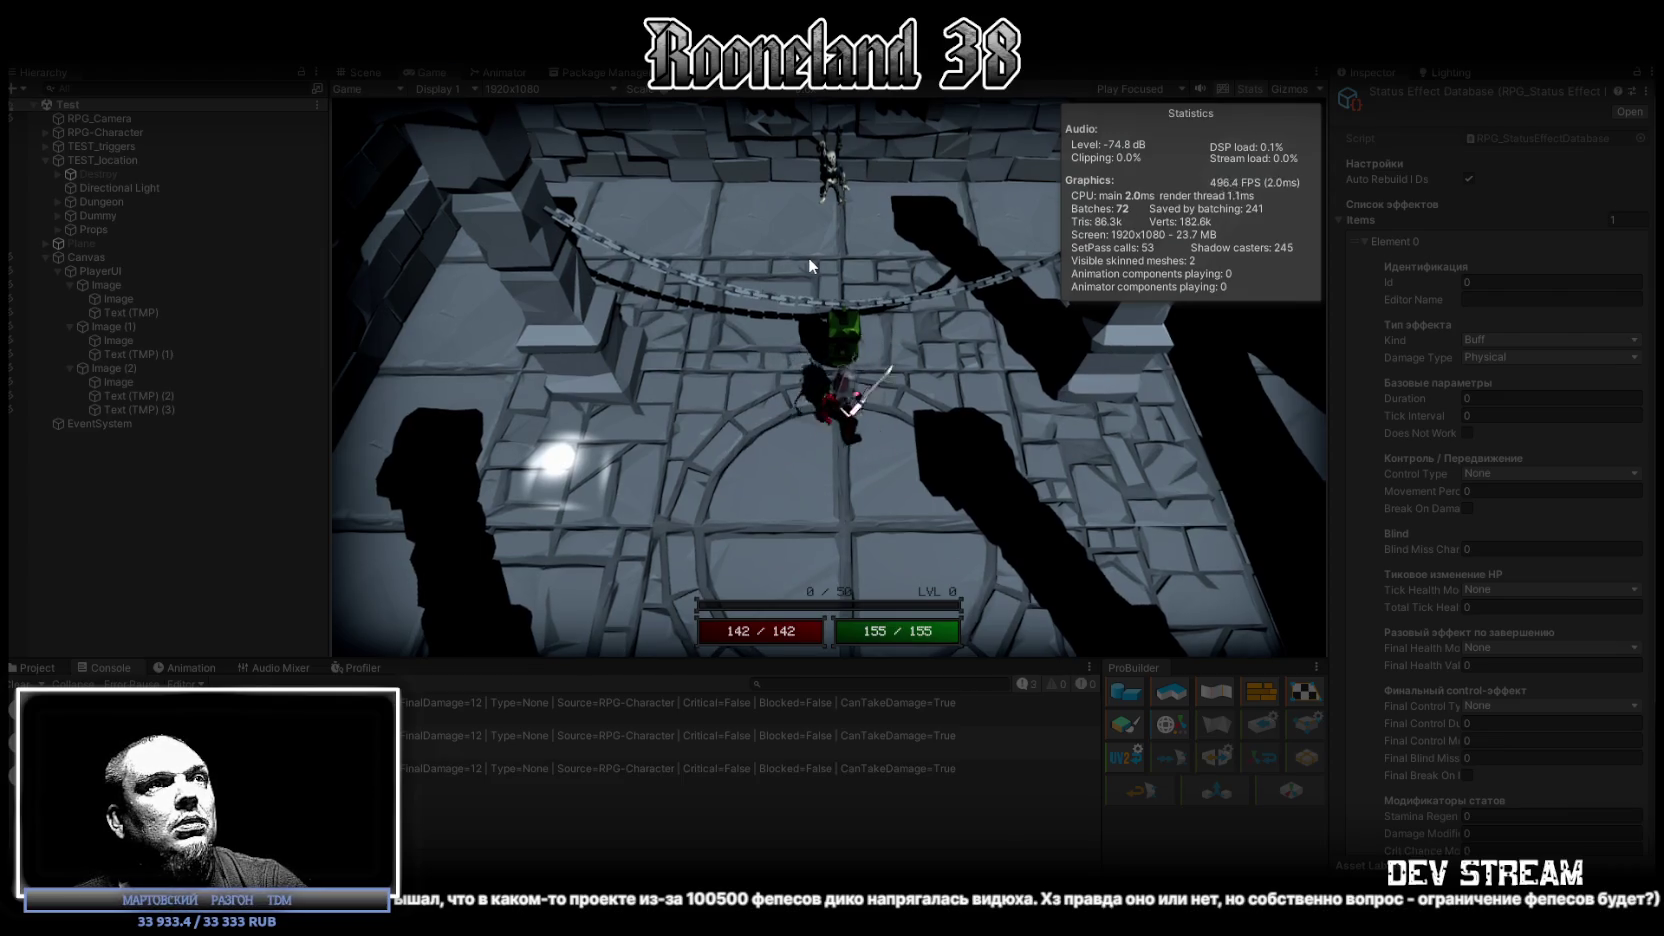
key(w)
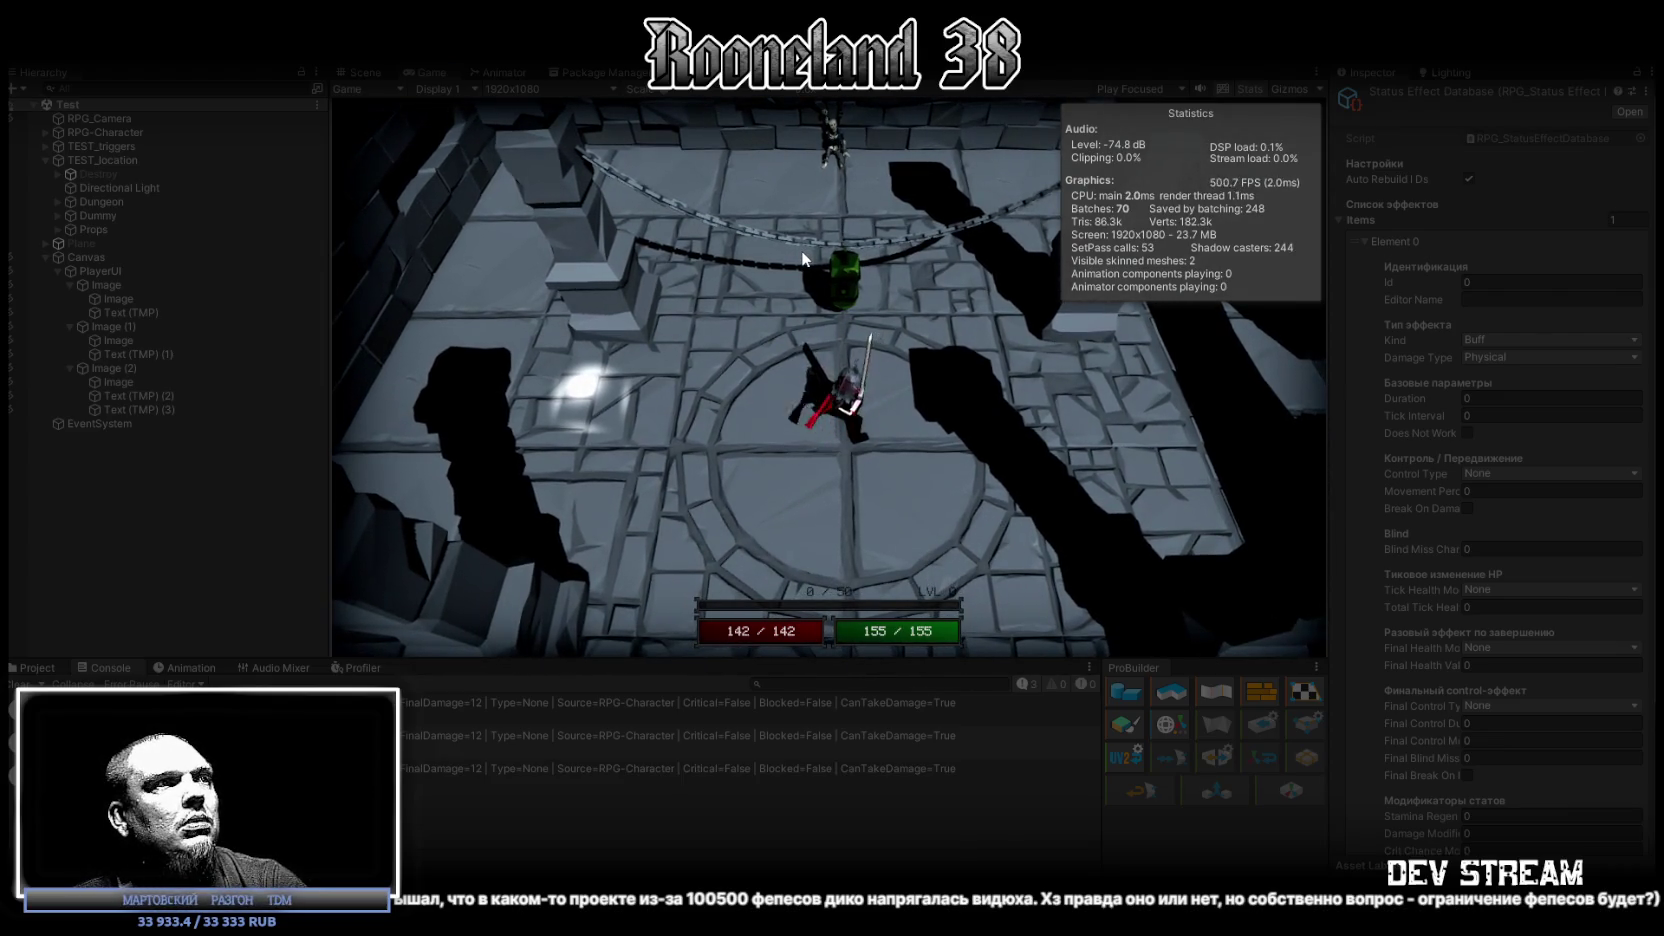
key(w)
click(810, 247)
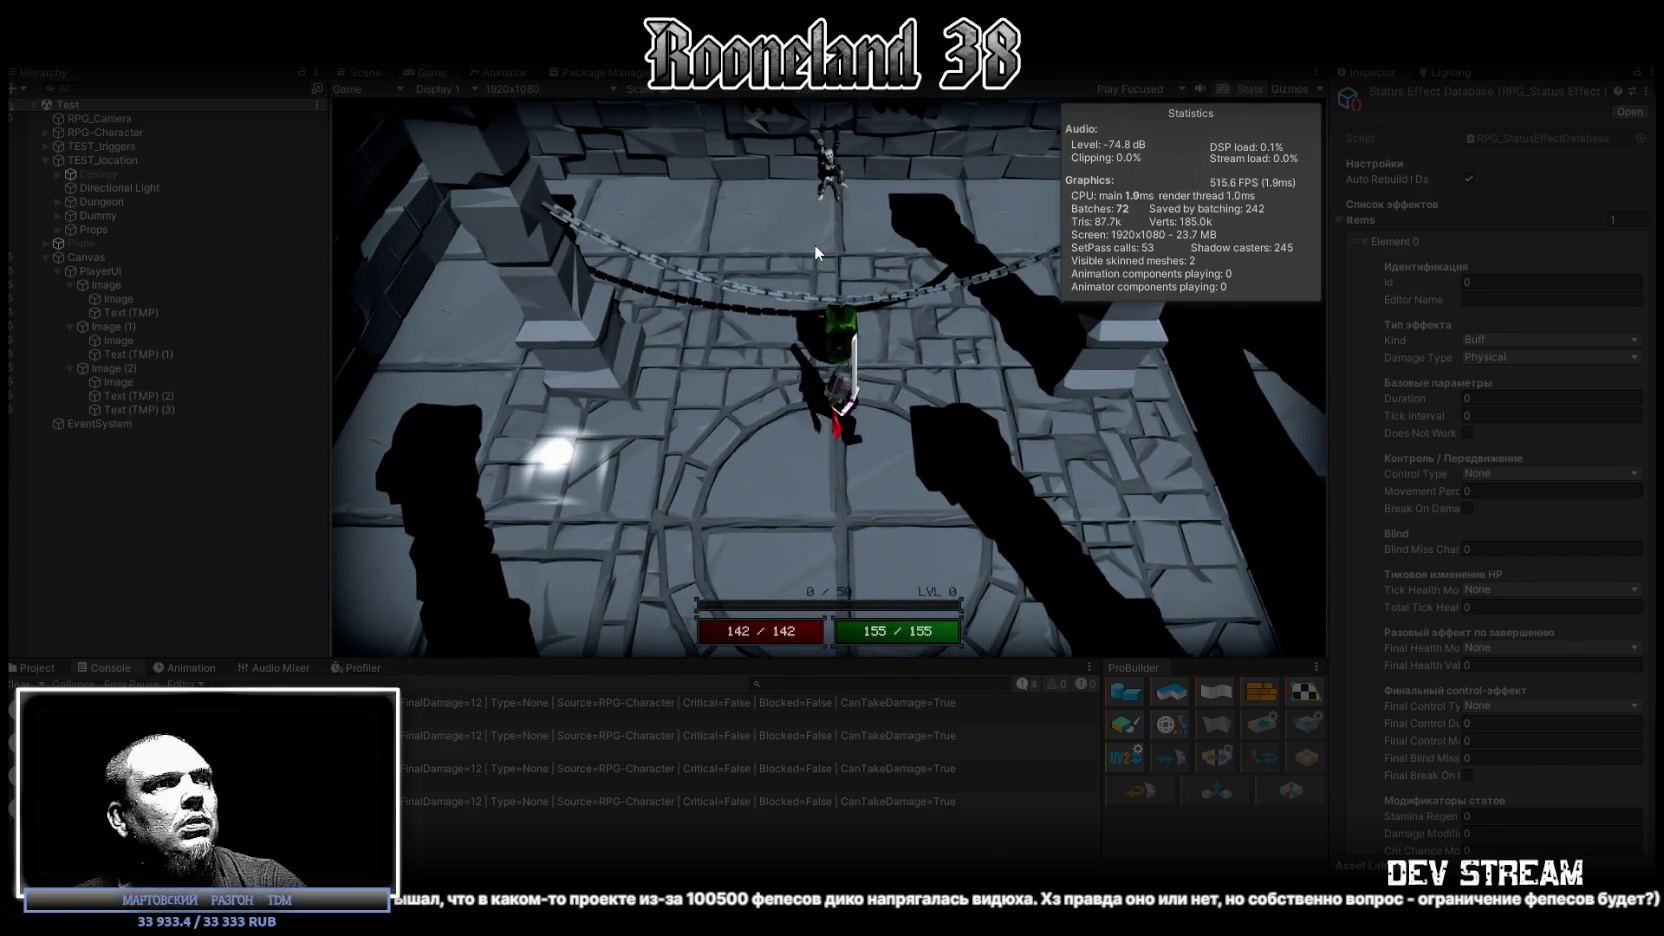
key(w)
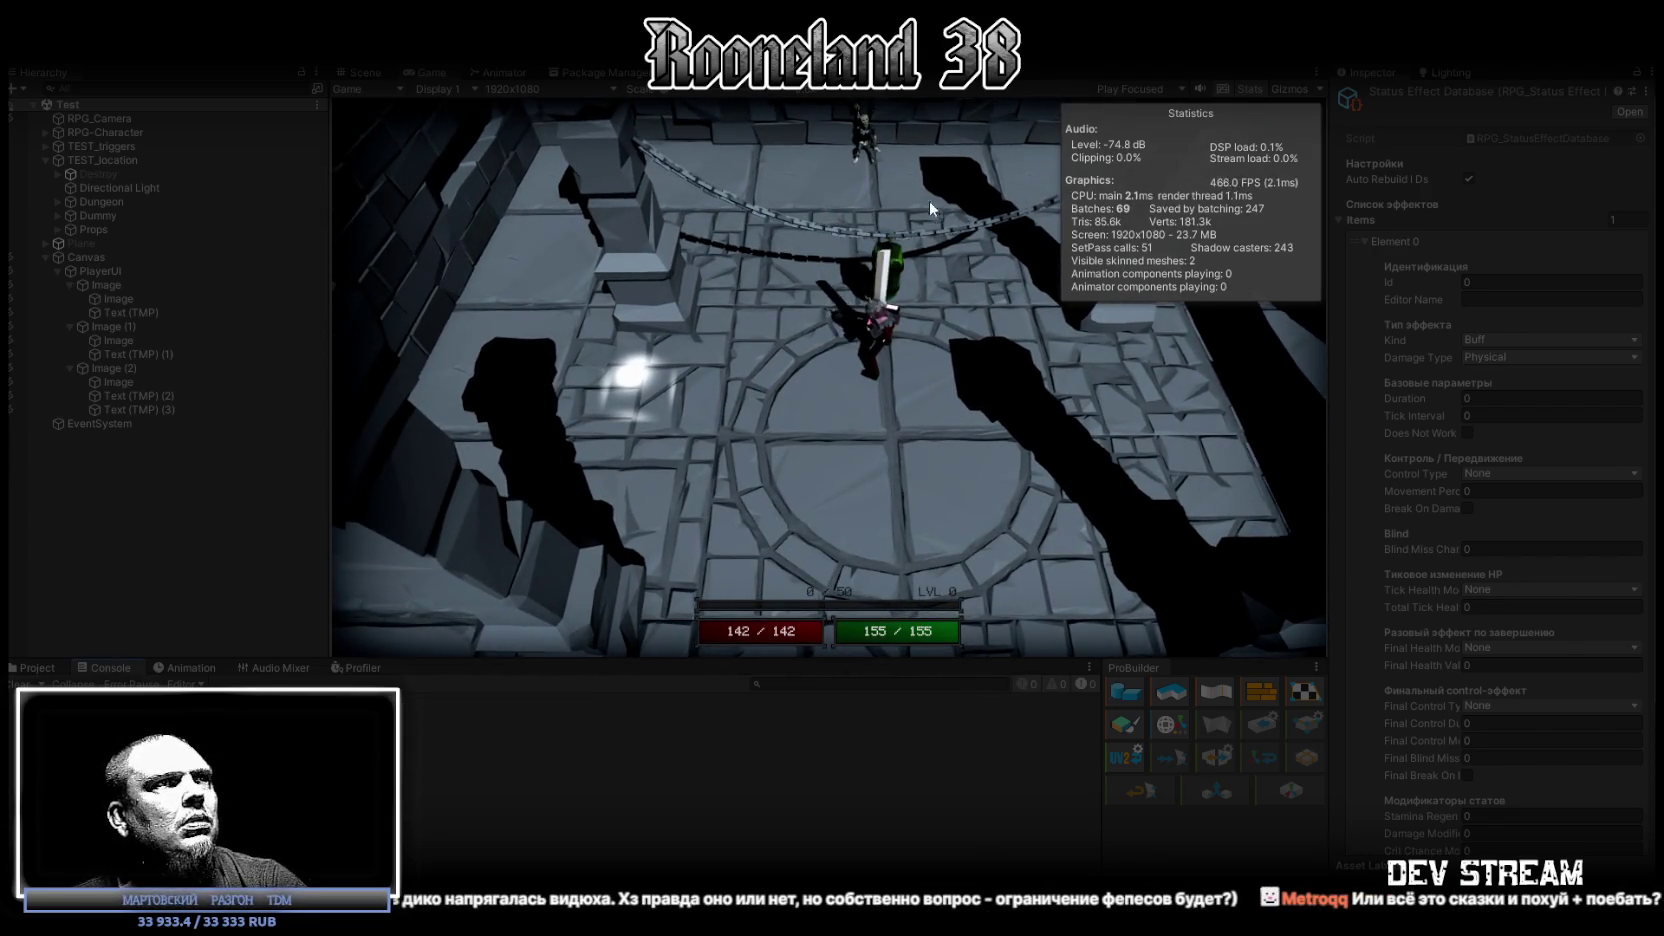
Step: Strike the green dummy repeatedly, logging FinalDamage=12 hits in the Console
click(919, 190)
click(878, 211)
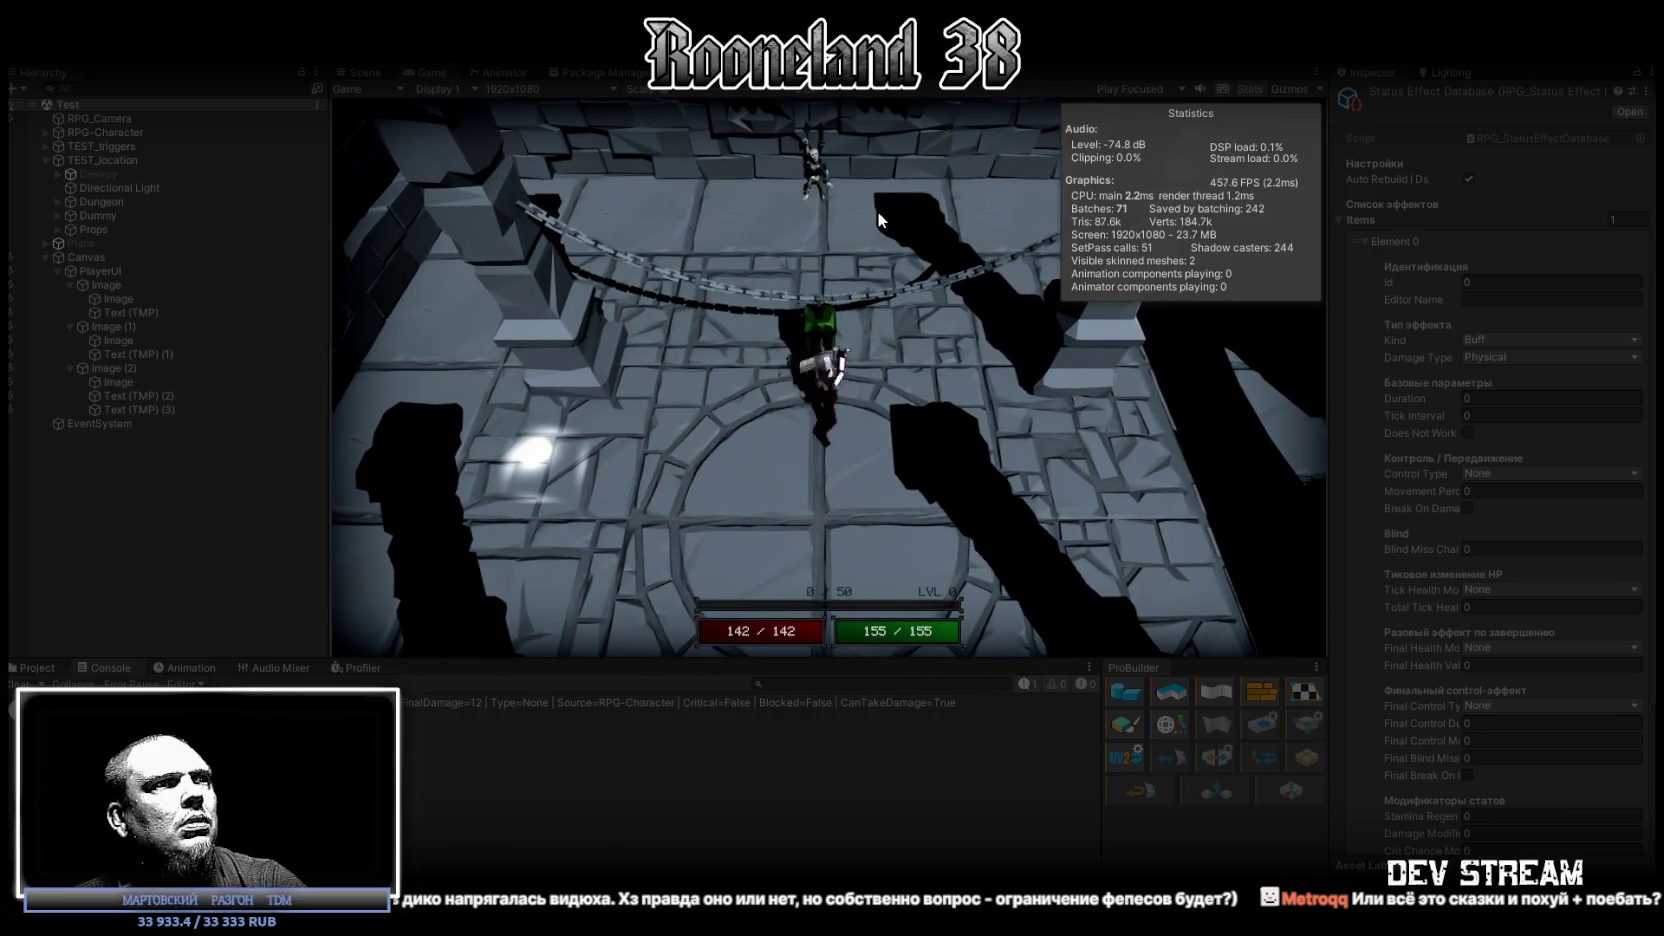
click(874, 213)
click(870, 214)
click(838, 222)
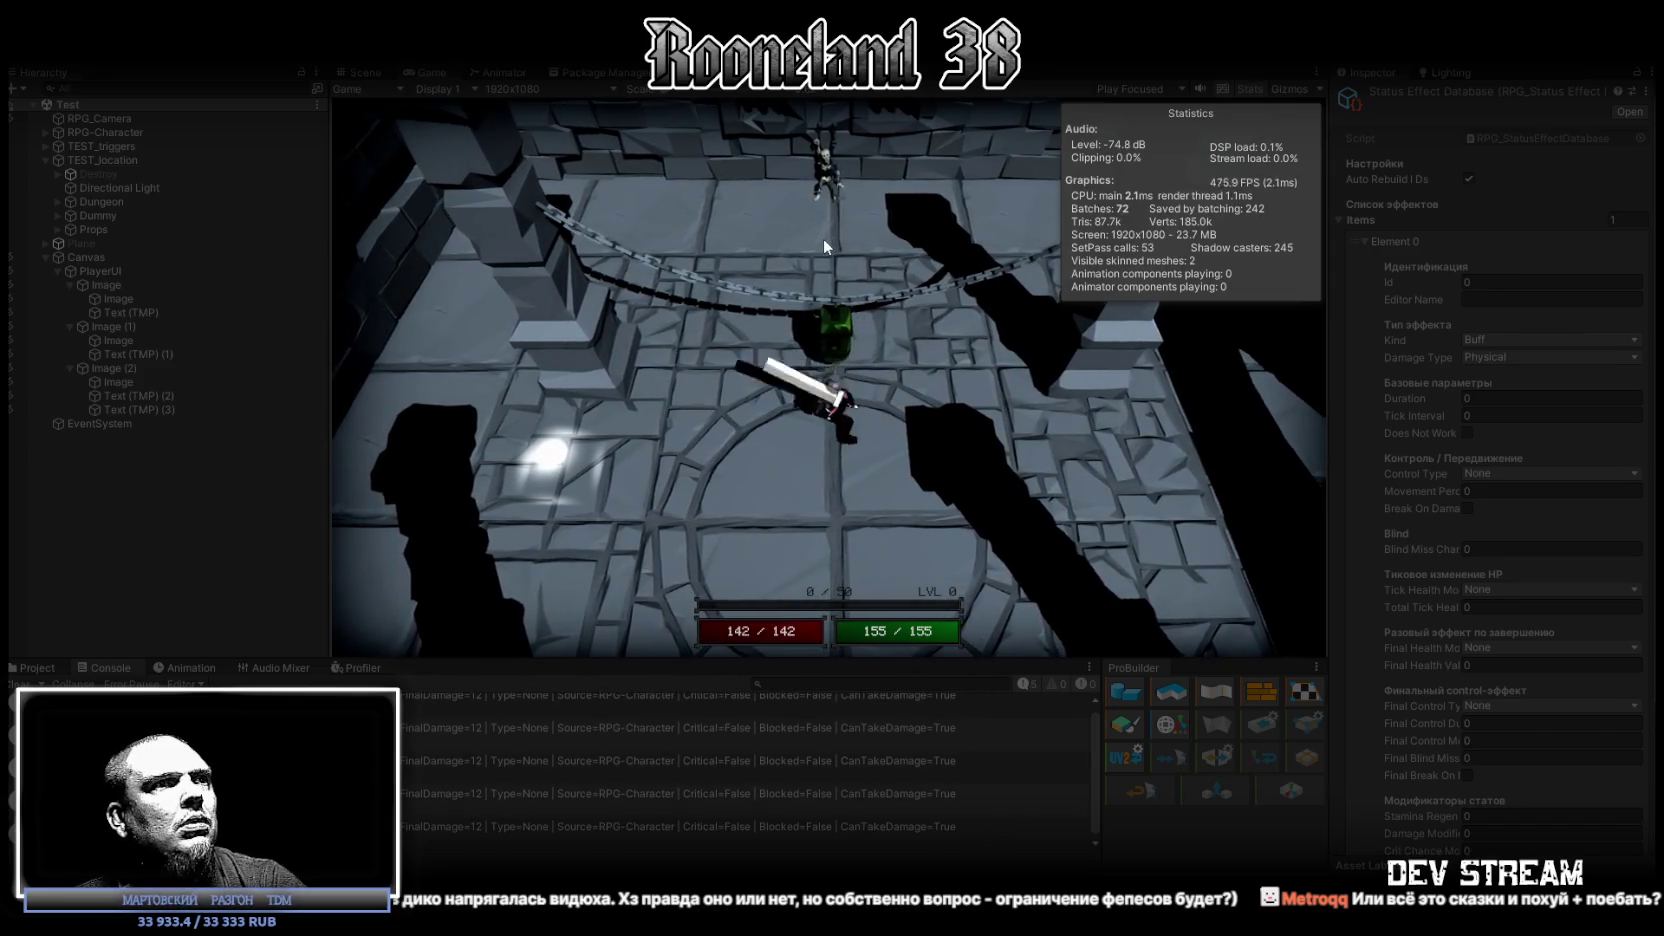
click(801, 276)
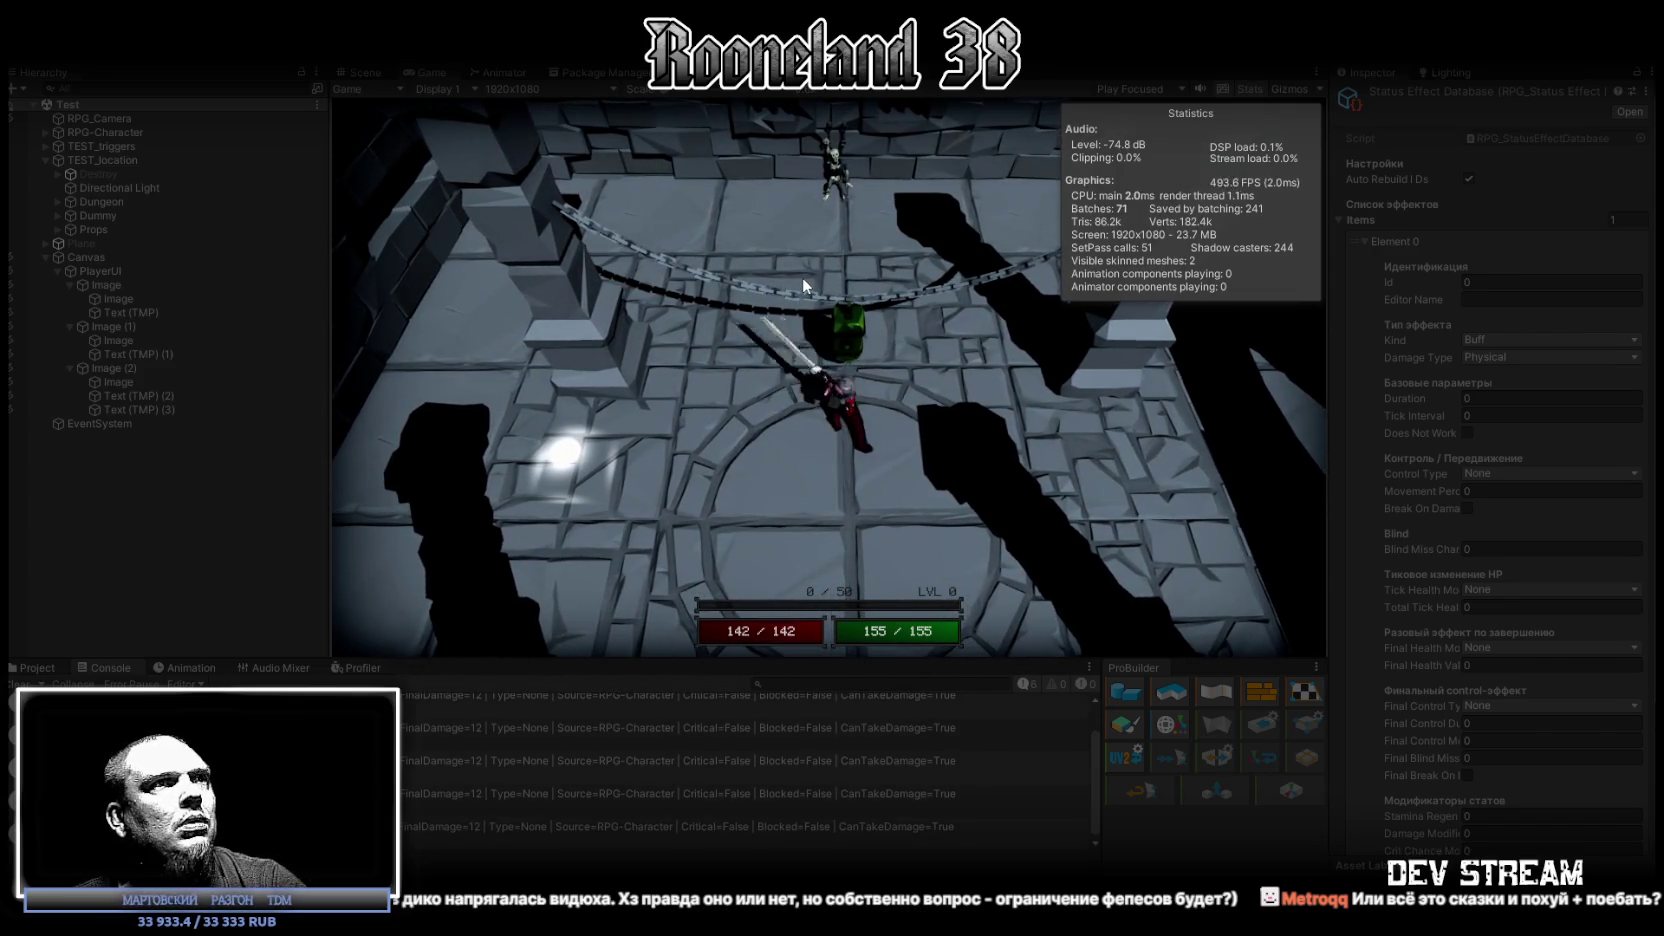
click(802, 280)
click(801, 280)
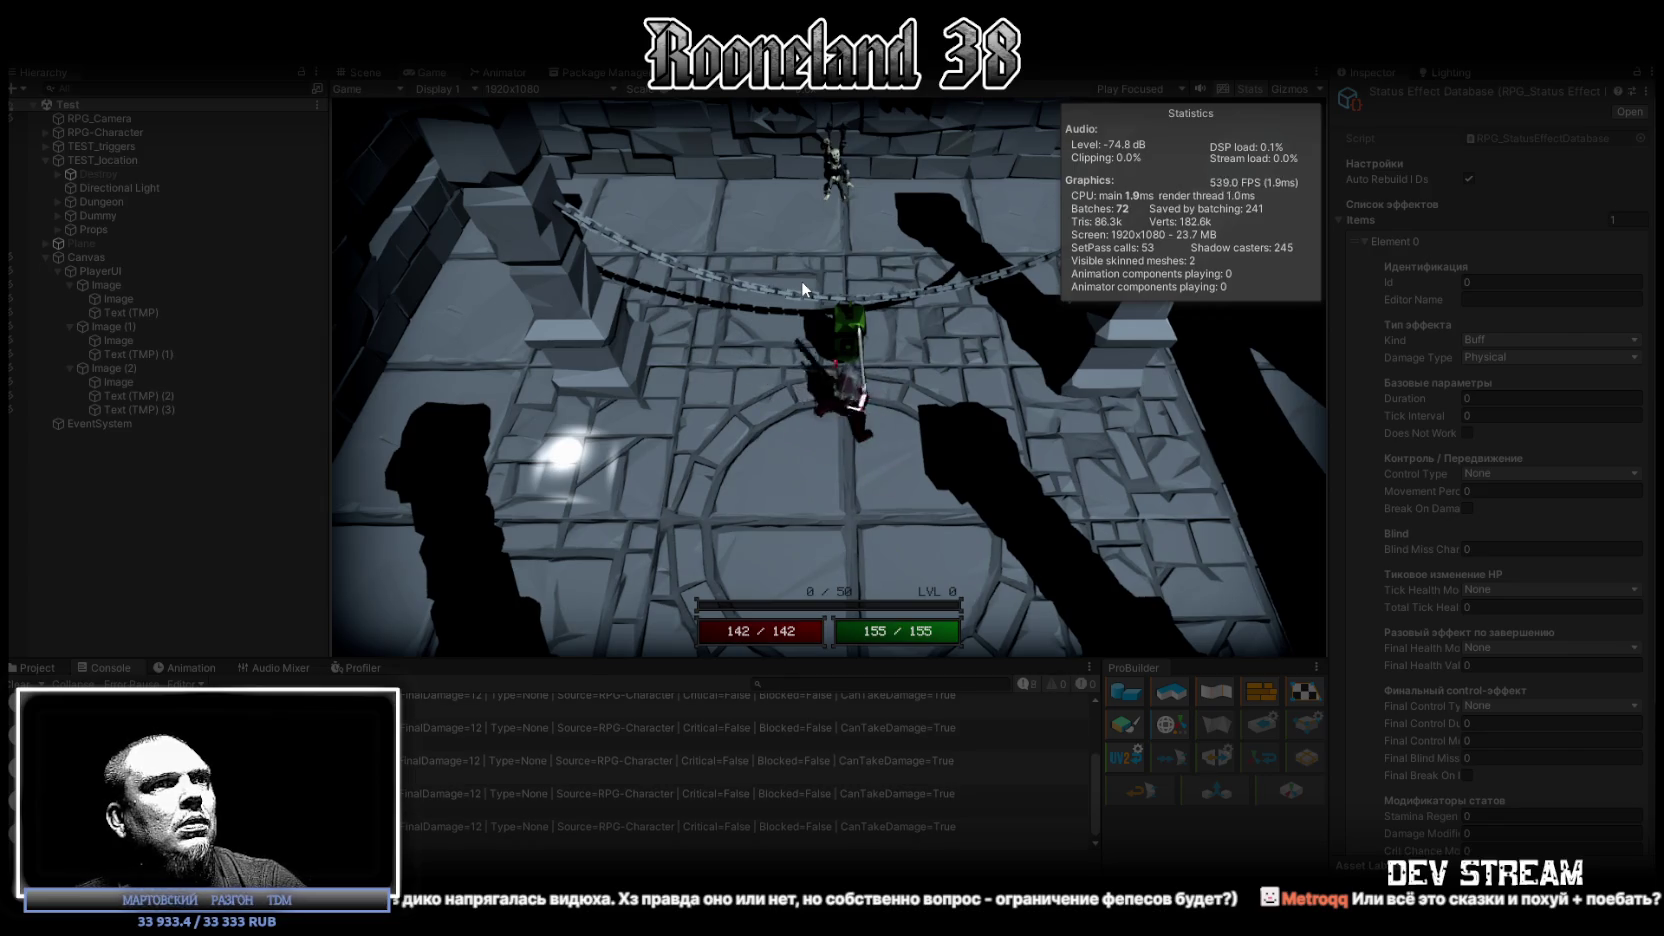
click(800, 280)
click(800, 280)
click(800, 283)
click(800, 283)
click(800, 280)
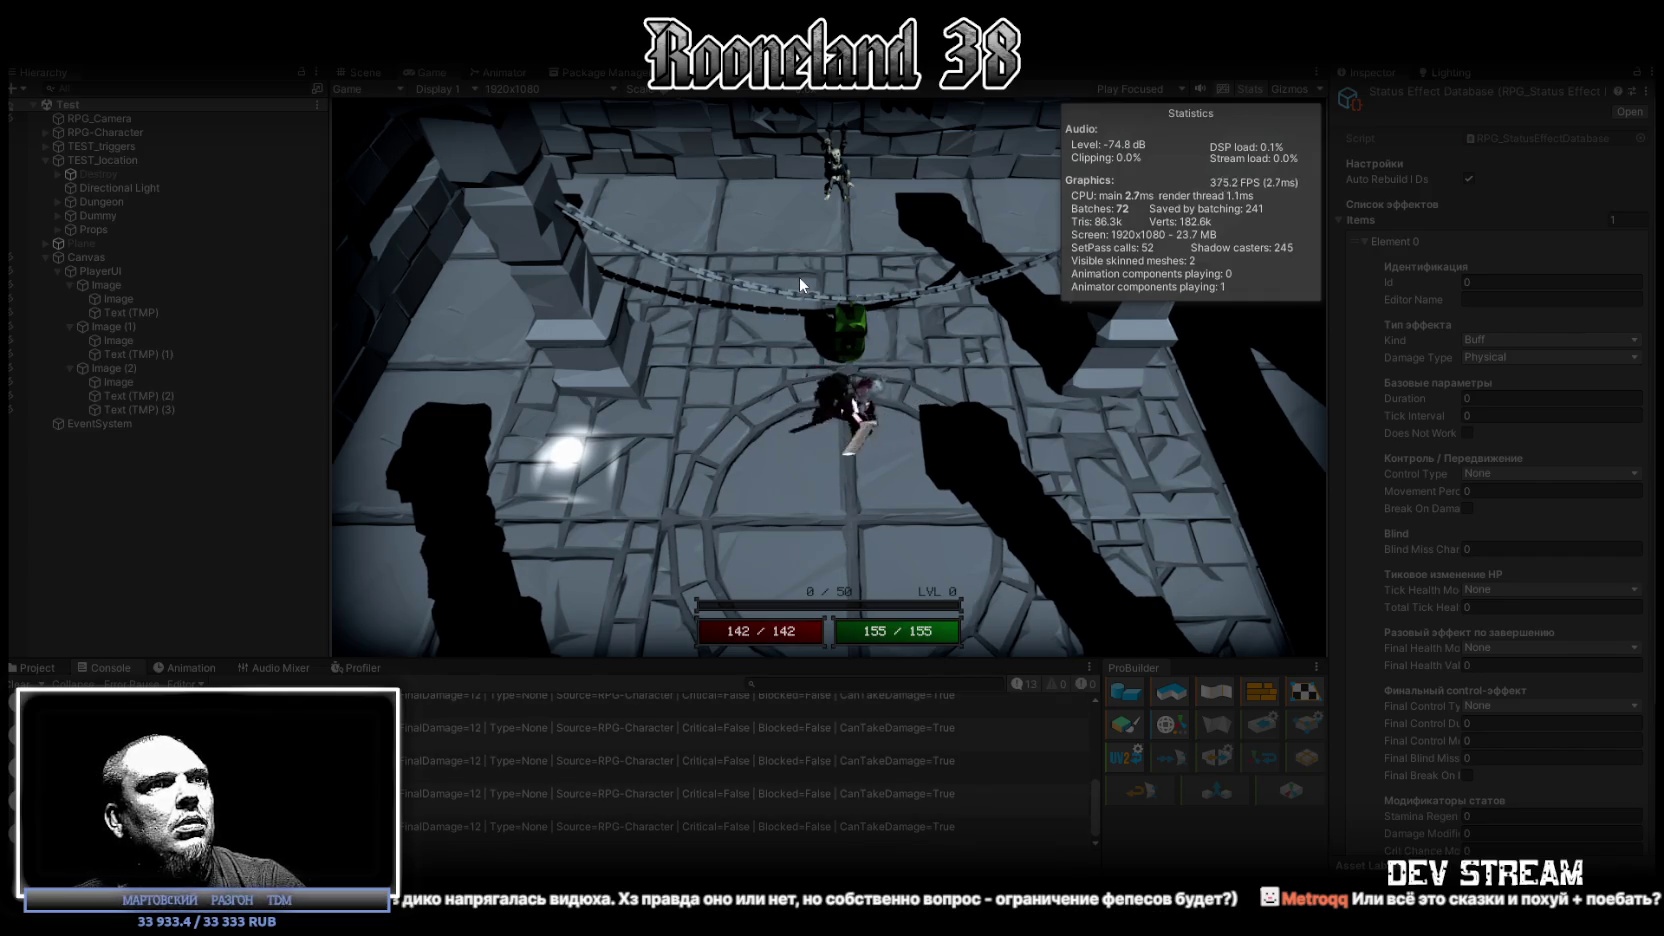
click(800, 277)
click(800, 277)
click(800, 277)
key(w)
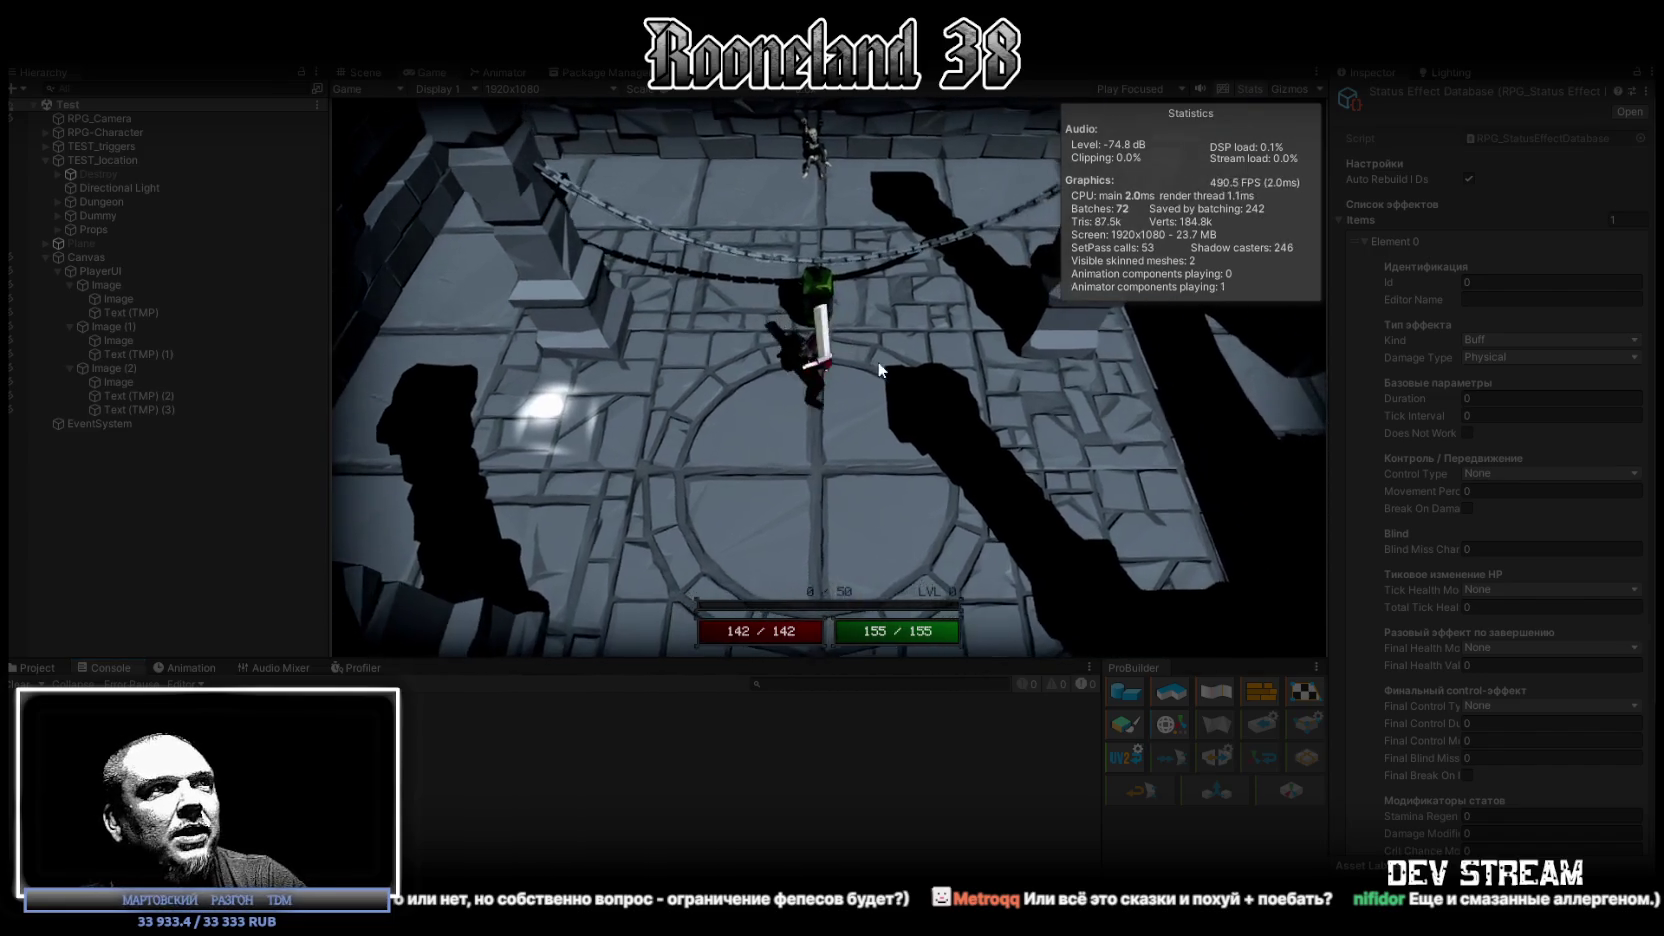
Step: Swing the sword once, run across the dungeon, and drag the browser over the editor
click(905, 409)
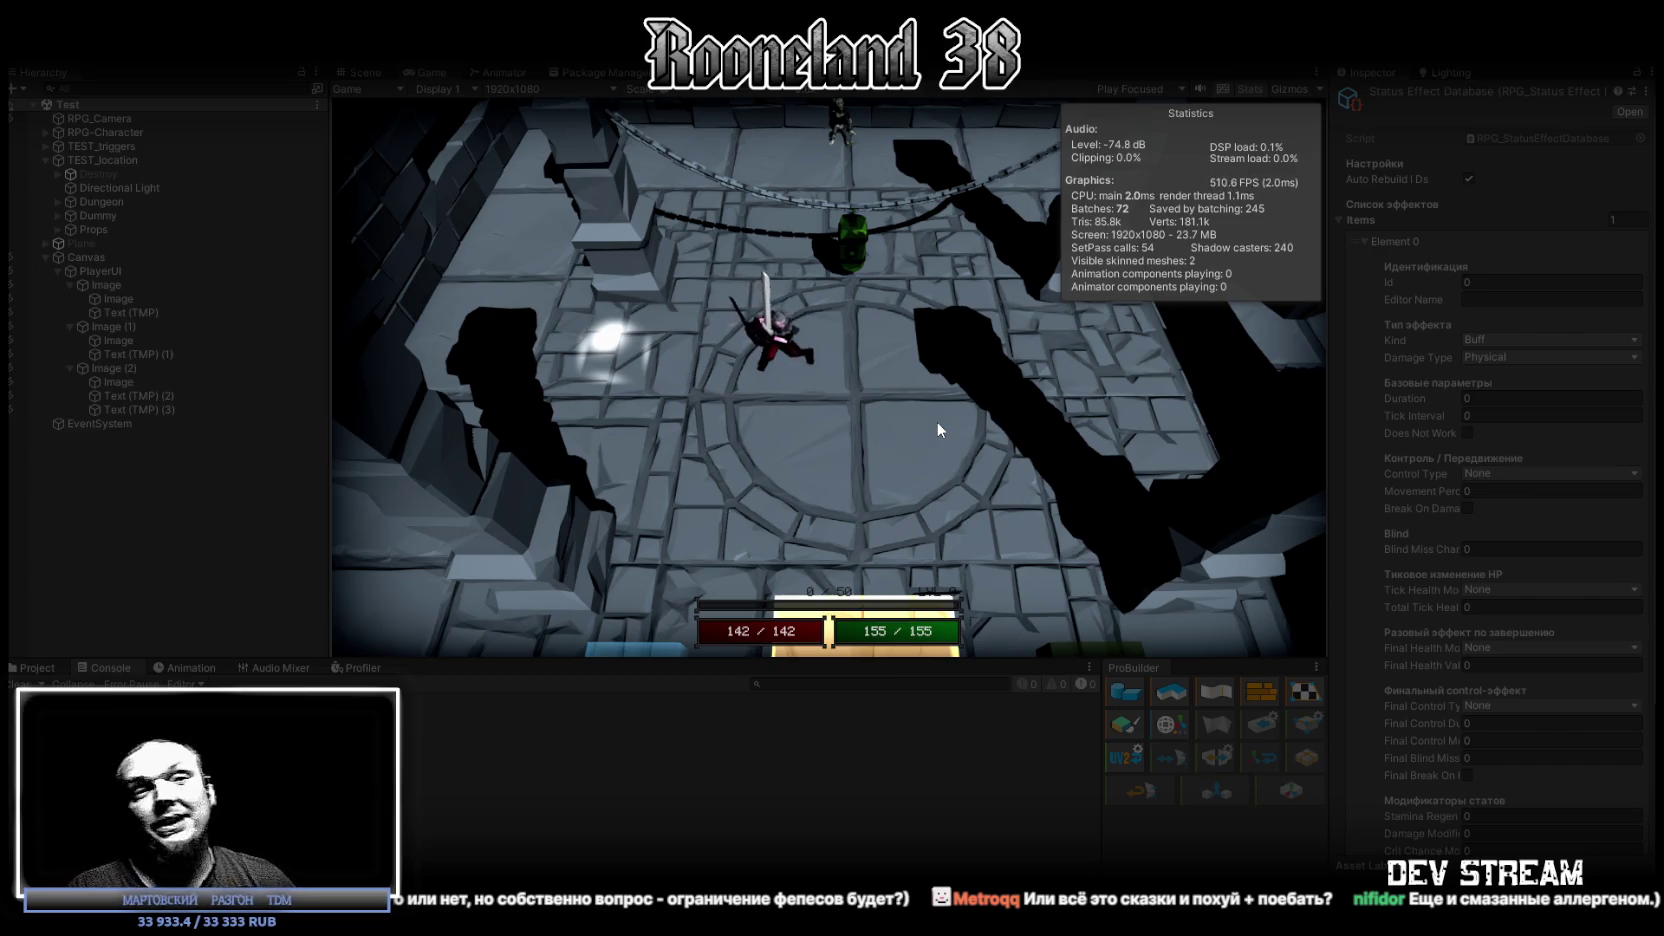
key(w)
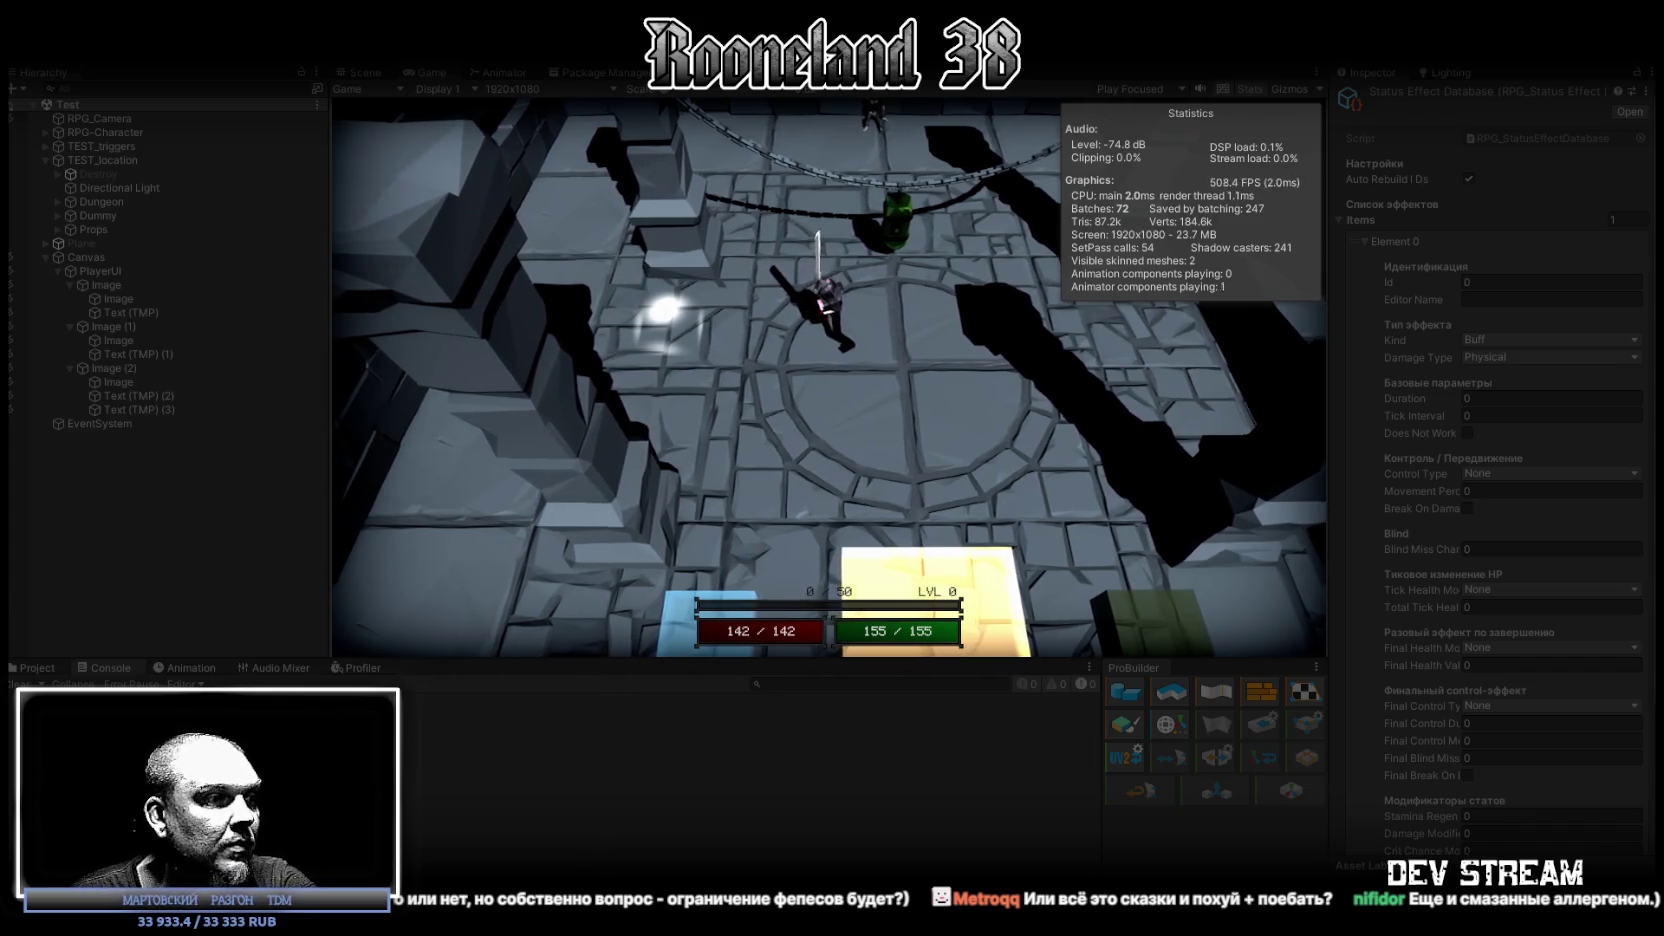
drag(870, 930, 864, 190)
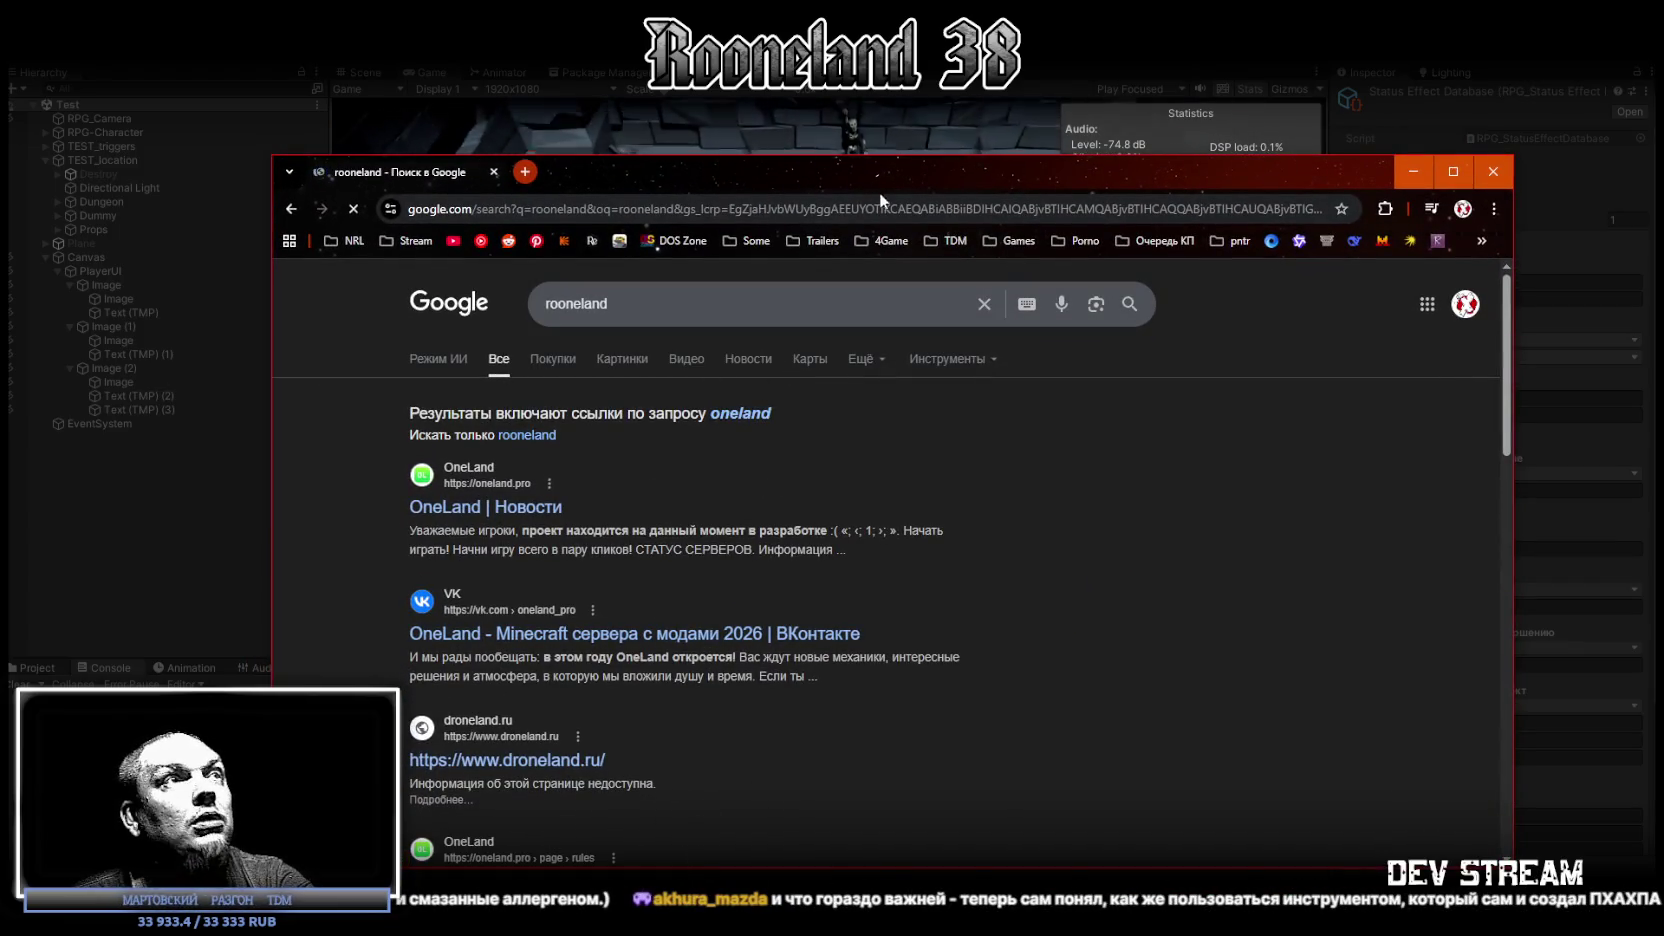
Step: Reposition the Chrome window with the "rooneland" search, then minimize it back to Unity
drag(879, 192, 887, 930)
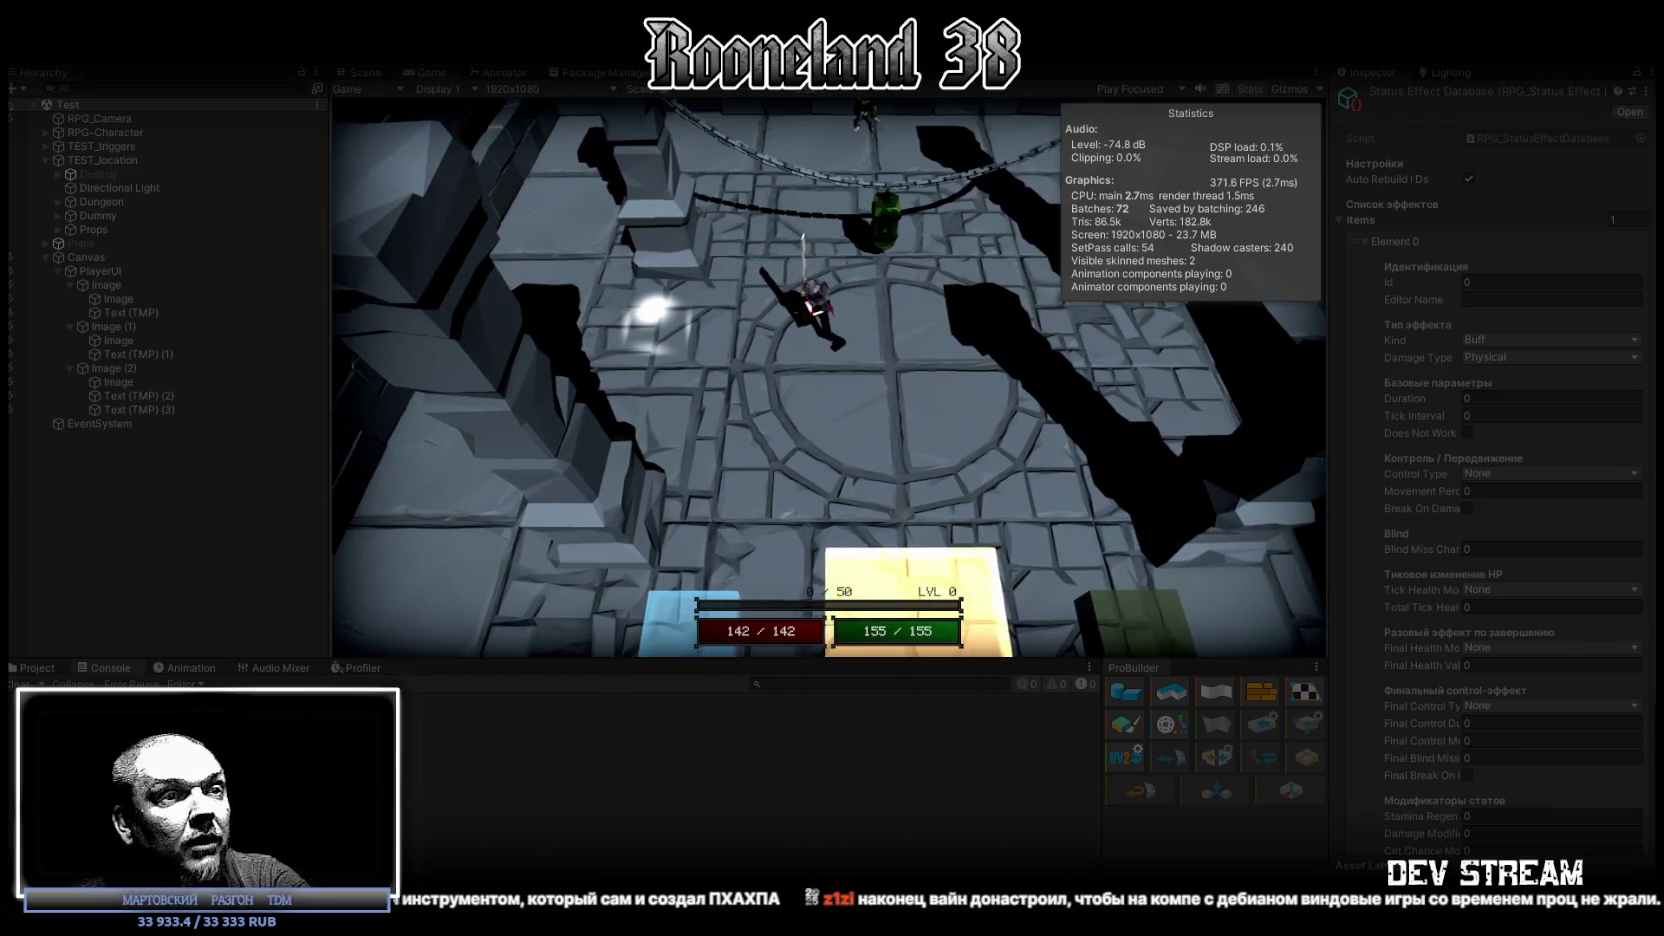
key(alt+Tab)
drag(803, 238, 1011, 180)
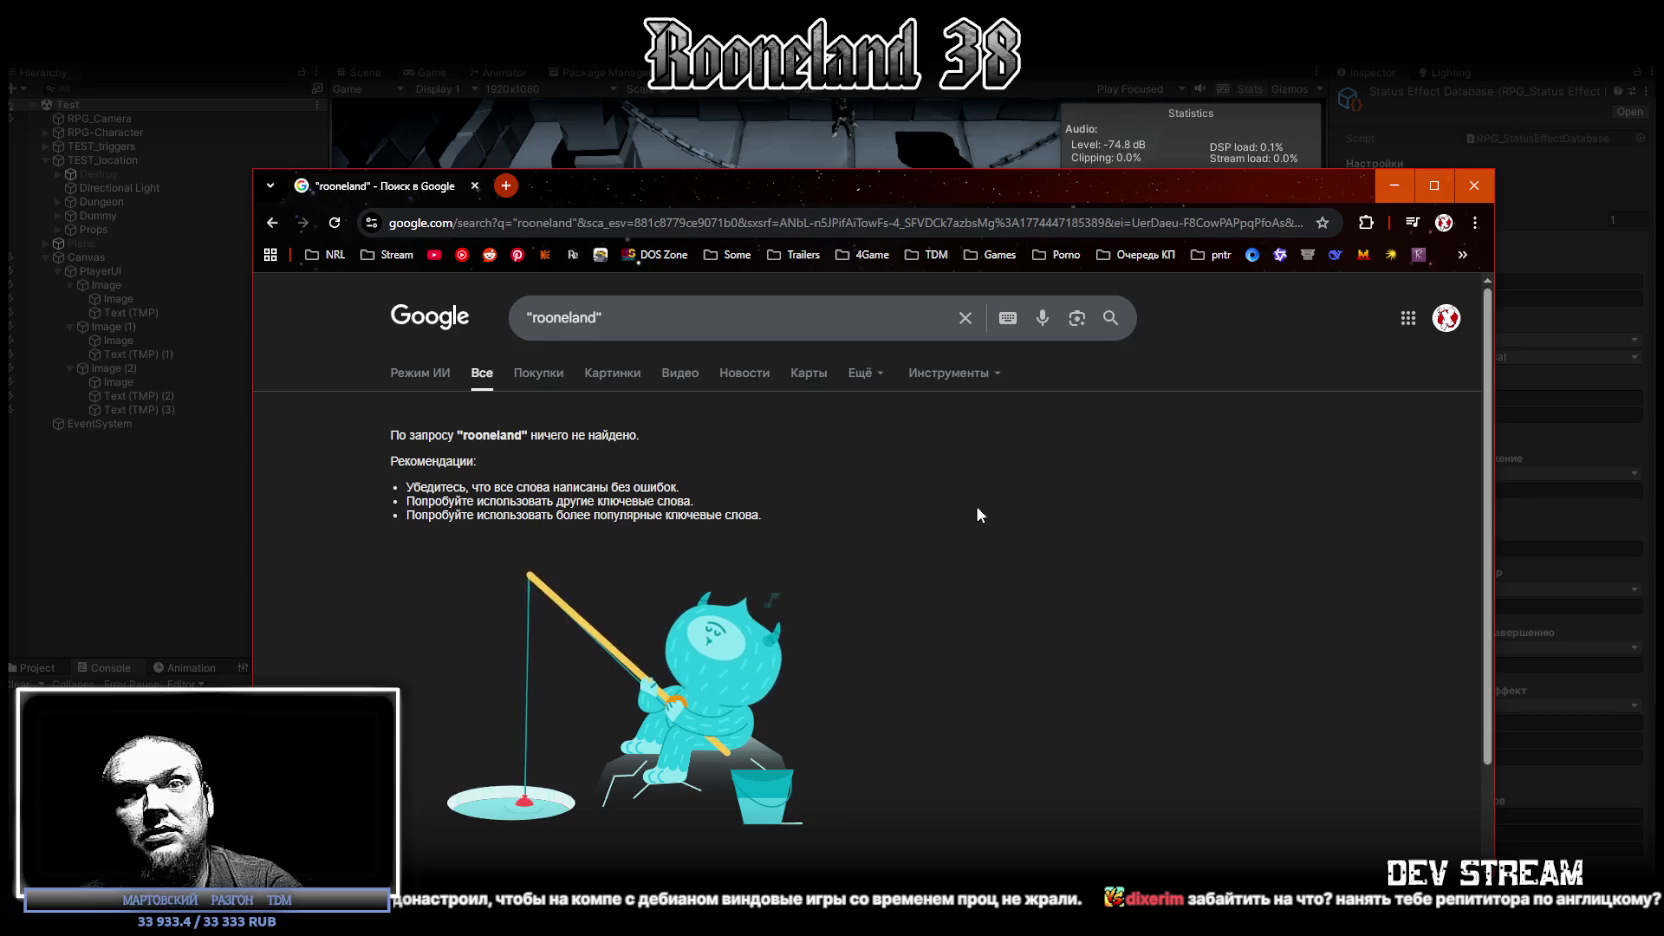
click(740, 150)
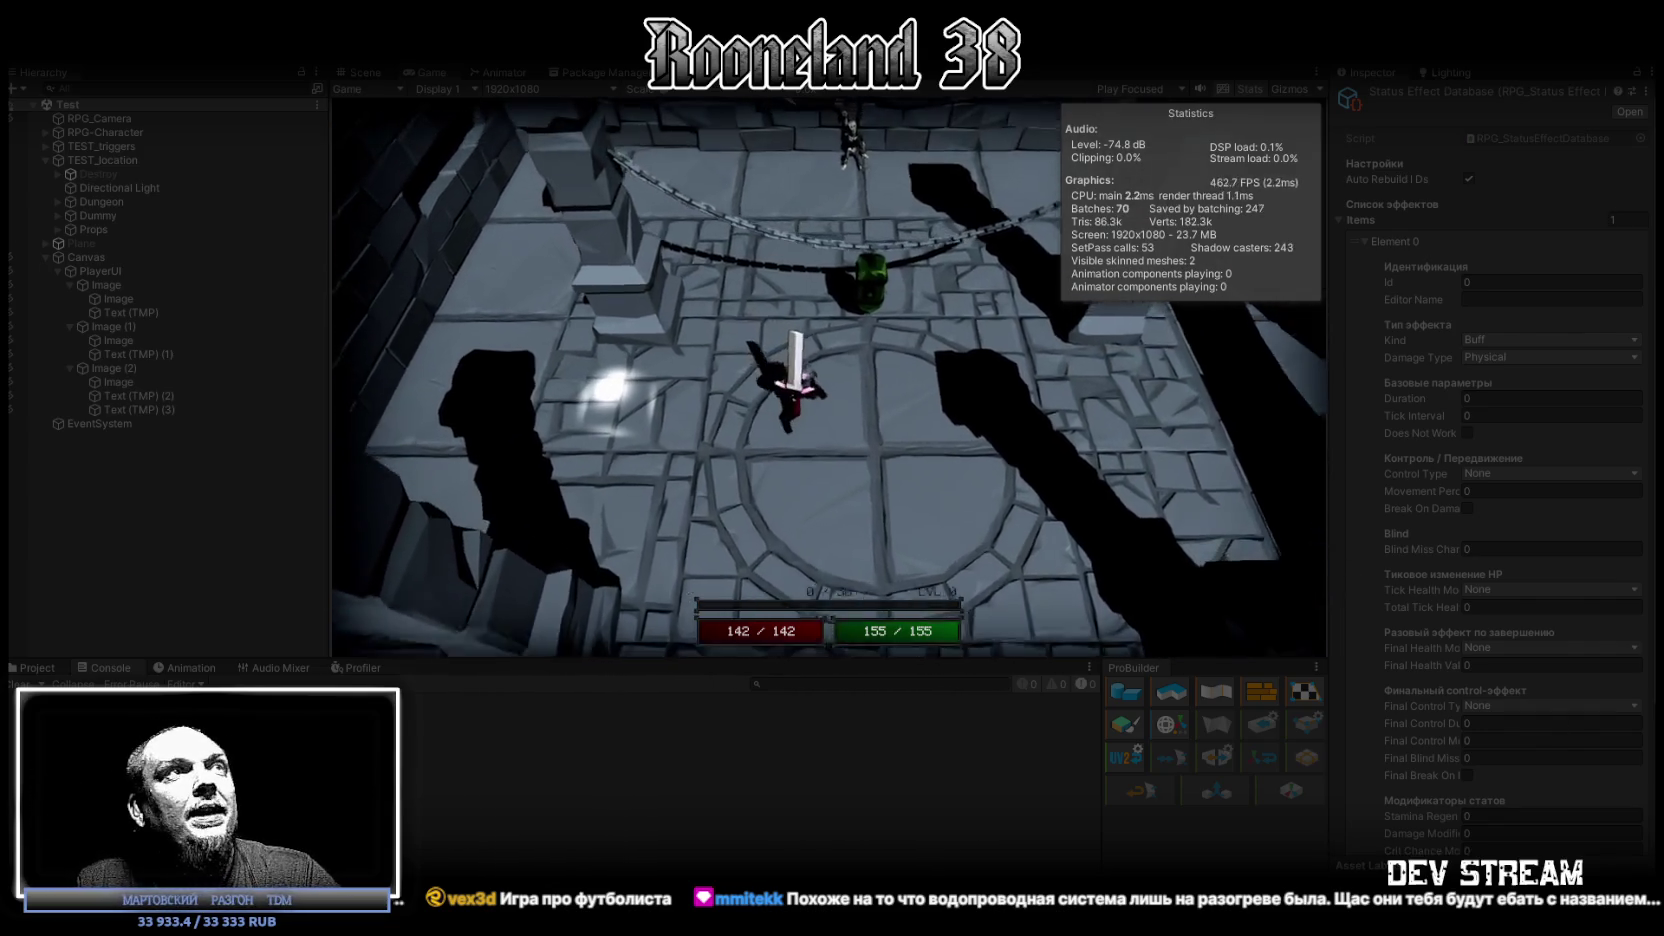
Step: Exit Play mode with Ctrl+P to return to scene editing
key(ctrl+p)
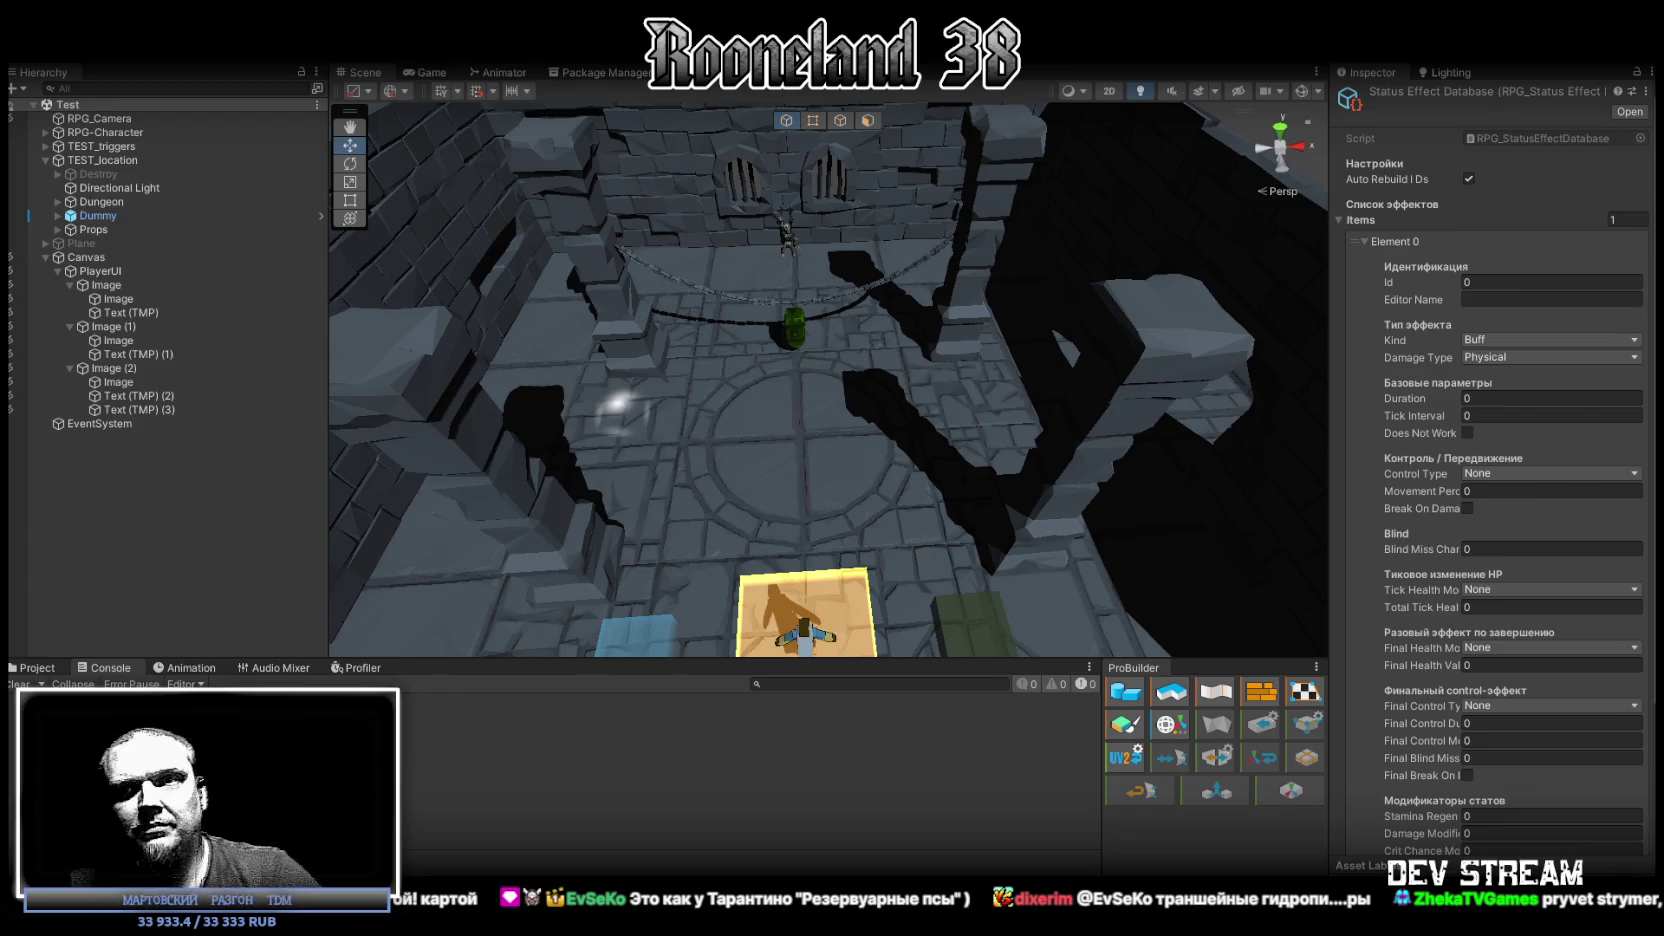
Step: Orbit the Scene view closer to the back wall with its two barred windows
drag(900, 200, 928, 272)
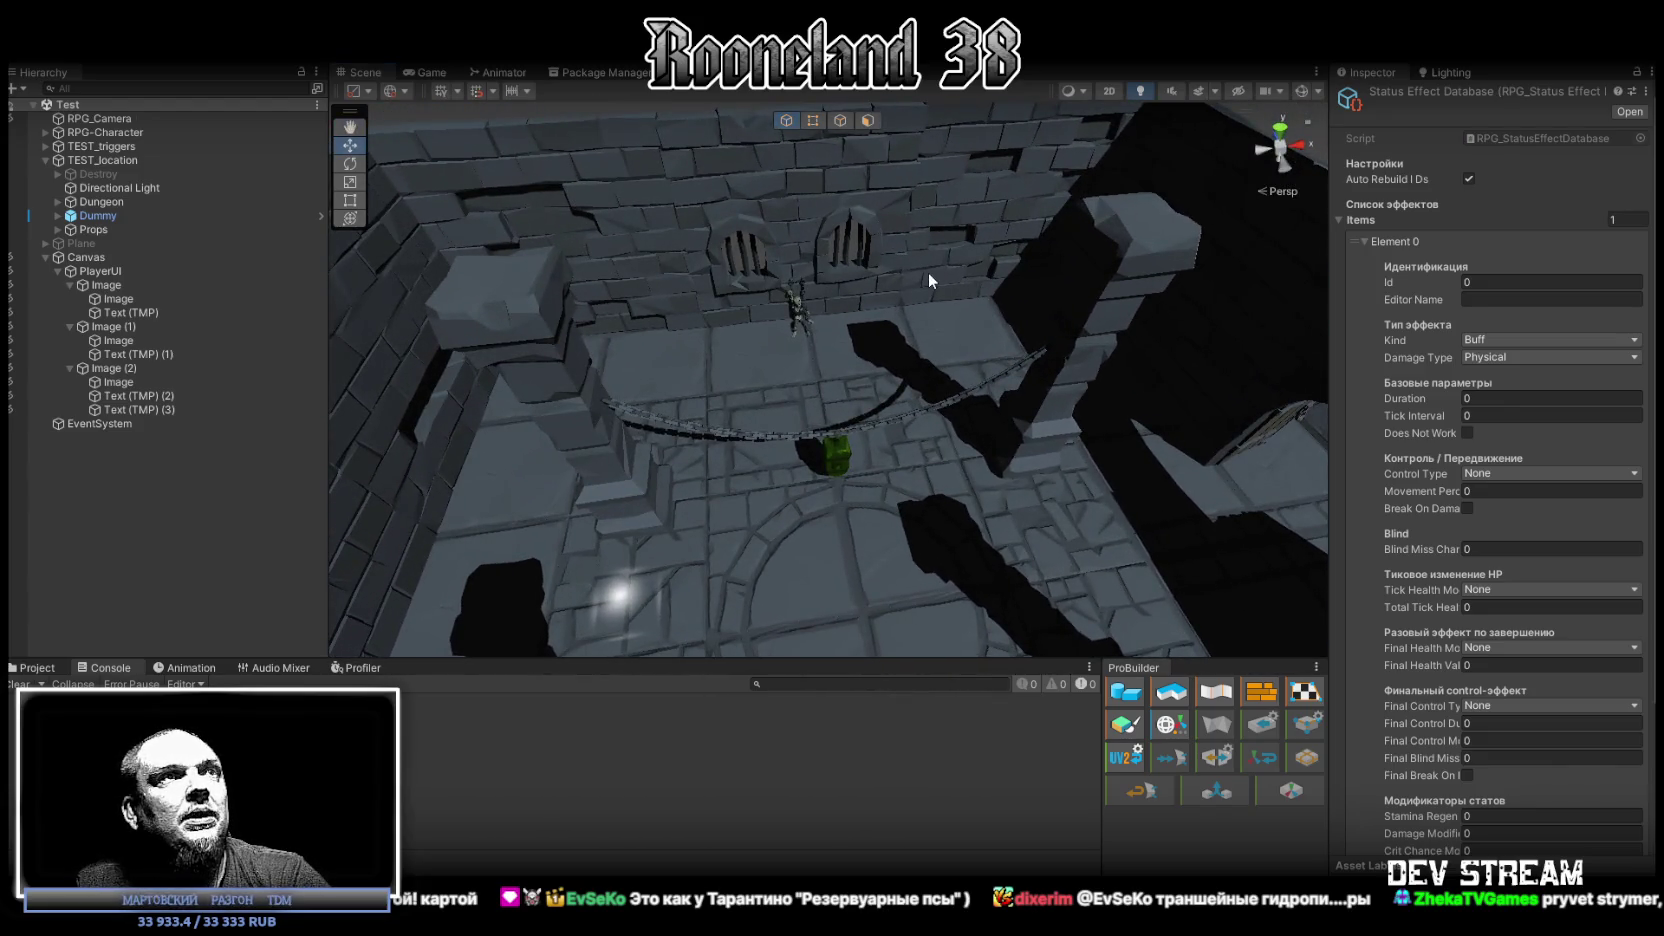